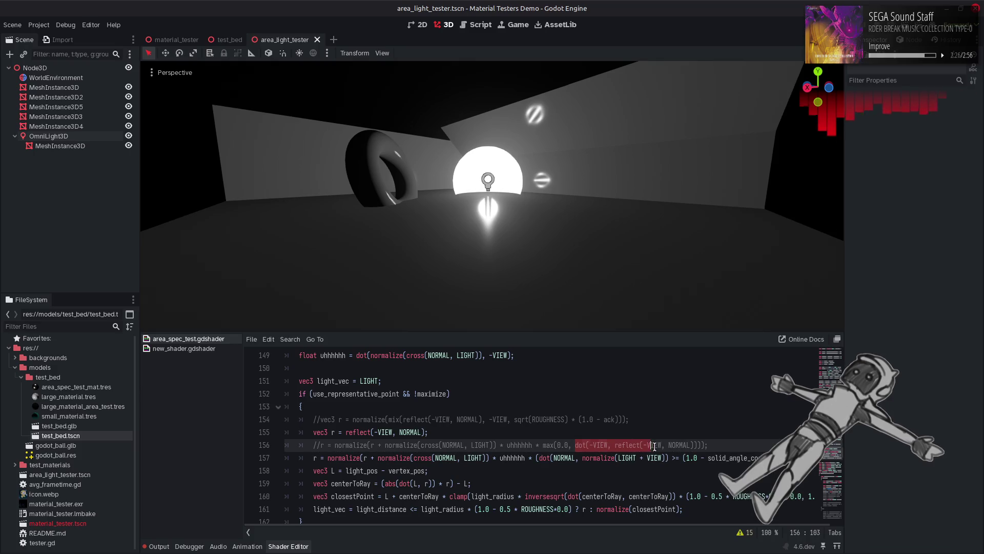
Replace line 157's dot(NORMAL, normalize(LIGHT + VIEW)) with dot(-VIEW, r) and save the shader.
{"action": "left_click", "coordinate": [553, 445]}
{"action": "left_click", "coordinate": [587, 445]}
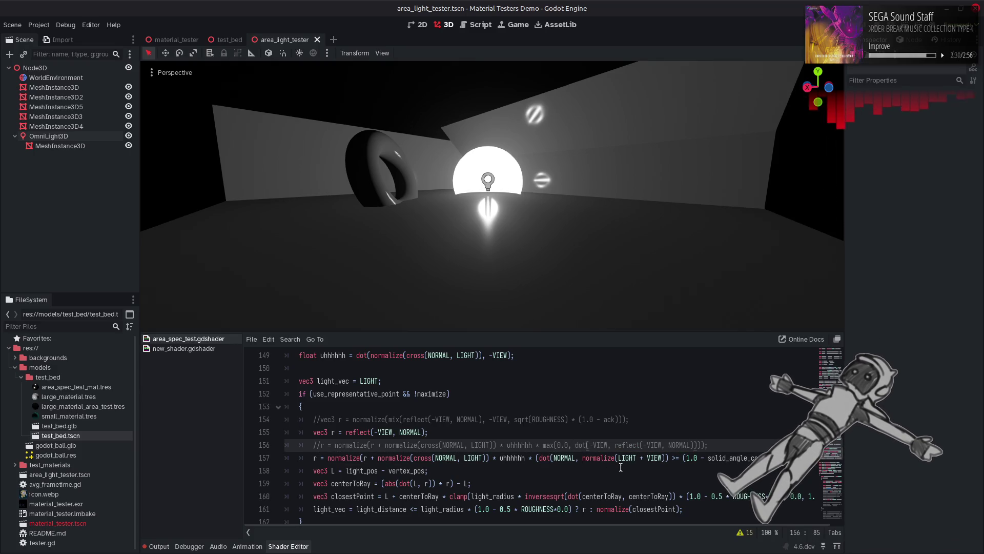
{"action": "mouse_move", "coordinate": [698, 446]}
{"action": "left_mouse_down"}
{"action": "mouse_move", "coordinate": [358, 446]}
{"action": "mouse_move", "coordinate": [584, 447]}
{"action": "mouse_move", "coordinate": [574, 447]}
{"action": "left_mouse_up"}
{"action": "key", "text": "ctrl+c"}
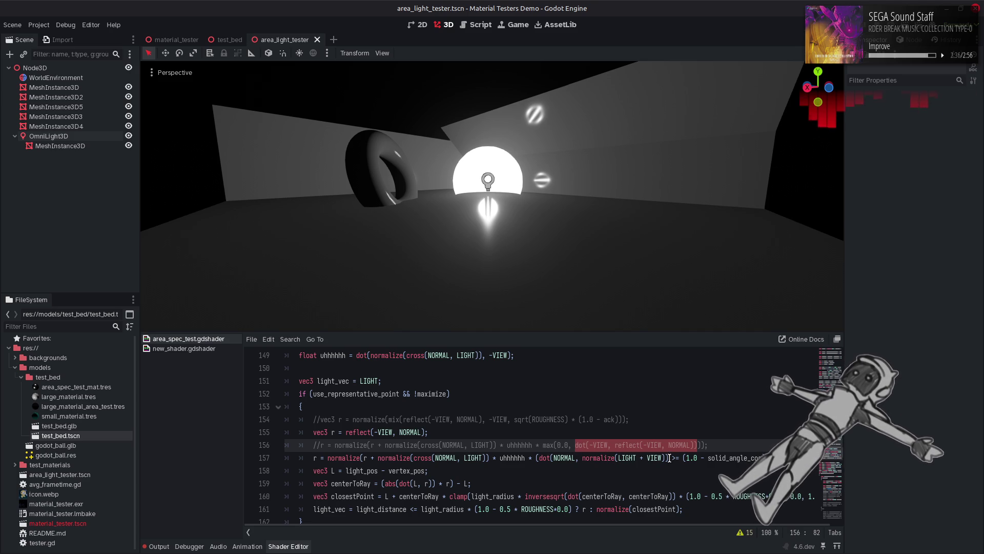
{"action": "left_click", "coordinate": [669, 457]}
{"action": "left_click_drag", "start_coordinate": [669, 458], "coordinate": [541, 462]}
{"action": "key", "text": "ctrl+v"}
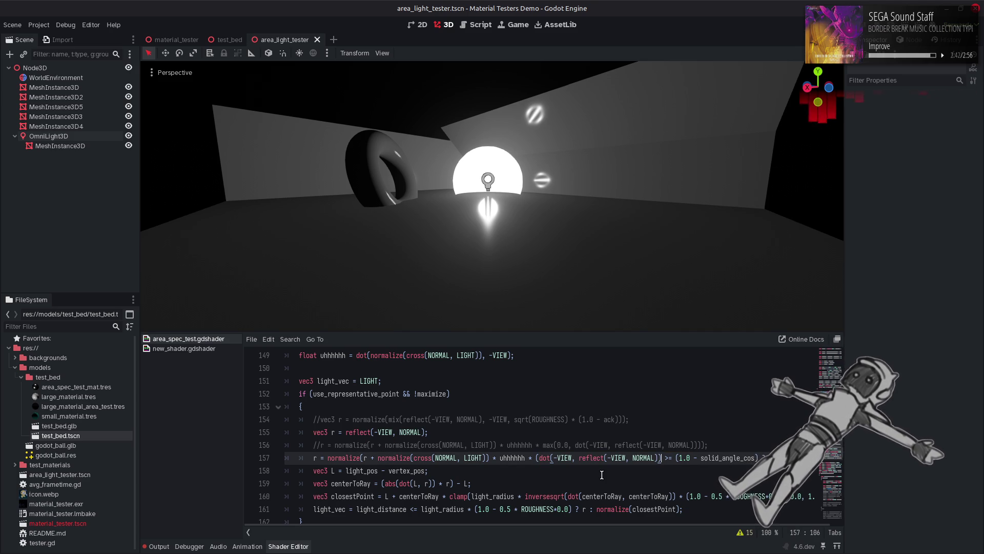
{"action": "left_click_drag", "start_coordinate": [579, 458], "coordinate": [660, 460]}
{"action": "type", "text": "r"}
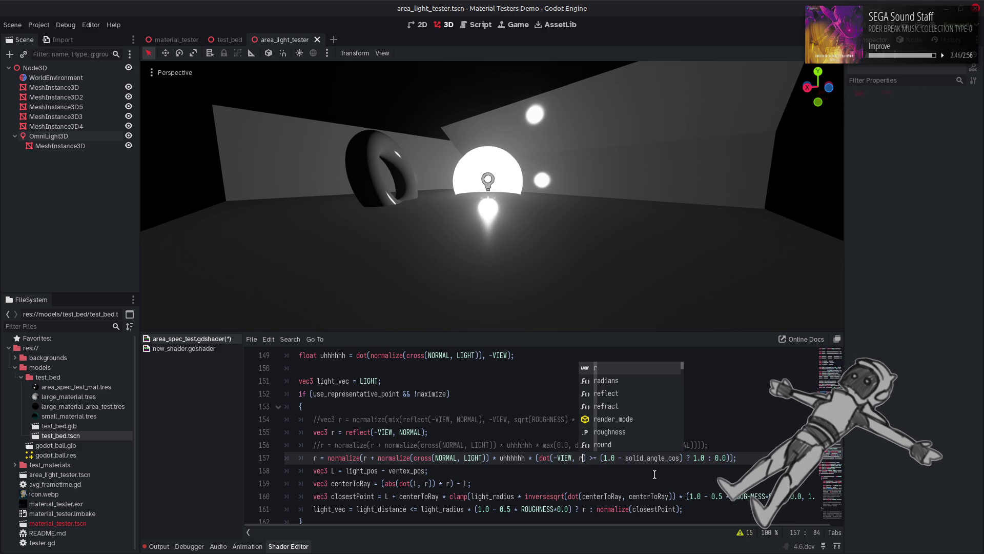
{"action": "left_click", "coordinate": [647, 475]}
{"action": "key", "text": "ctrl+s"}
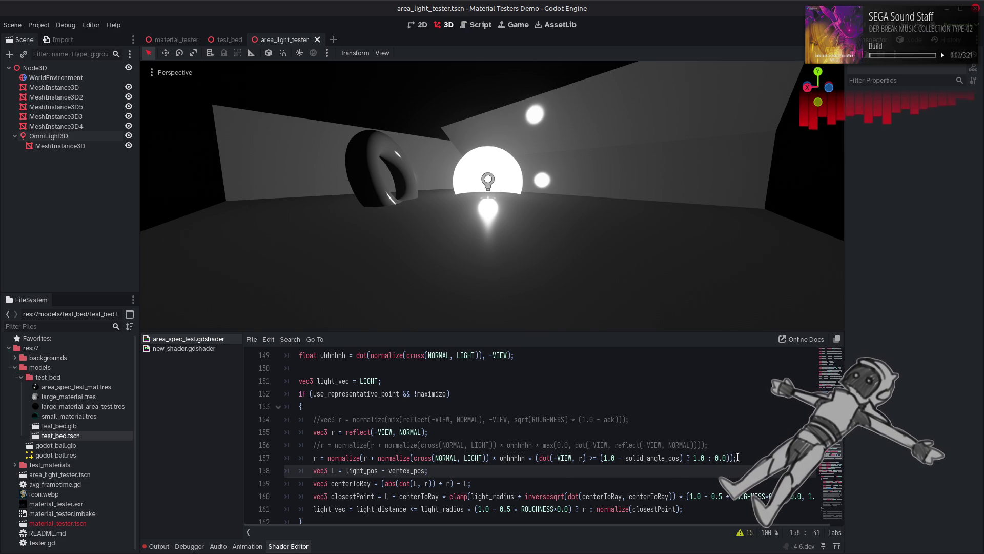
Declare line 157 as a new vec3 r2 instead of assigning r, and save.
{"action": "left_click", "coordinate": [317, 432]}
{"action": "left_click", "coordinate": [311, 457]}
{"action": "type", "text": "vec3"}
{"action": "key", "text": "Right"}
{"action": "type", "text": "2"}
{"action": "key", "text": "ctrl+s"}
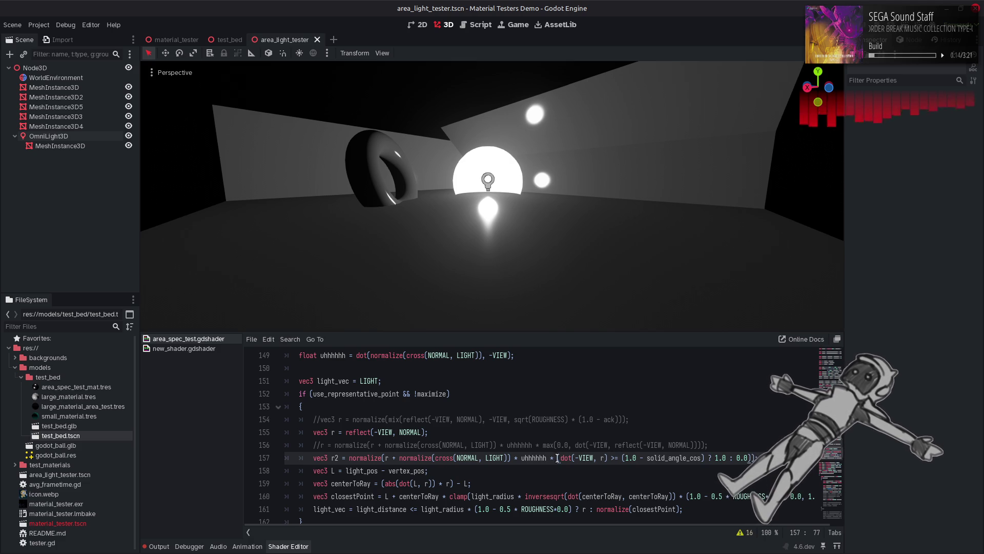
Cut the step factor from the r2 line and paste it on a new line below.
{"action": "mouse_move", "coordinate": [752, 458]}
{"action": "left_mouse_down"}
{"action": "mouse_move", "coordinate": [548, 460]}
{"action": "mouse_move", "coordinate": [557, 460]}
{"action": "left_mouse_up"}
{"action": "key", "text": "ctrl+c"}
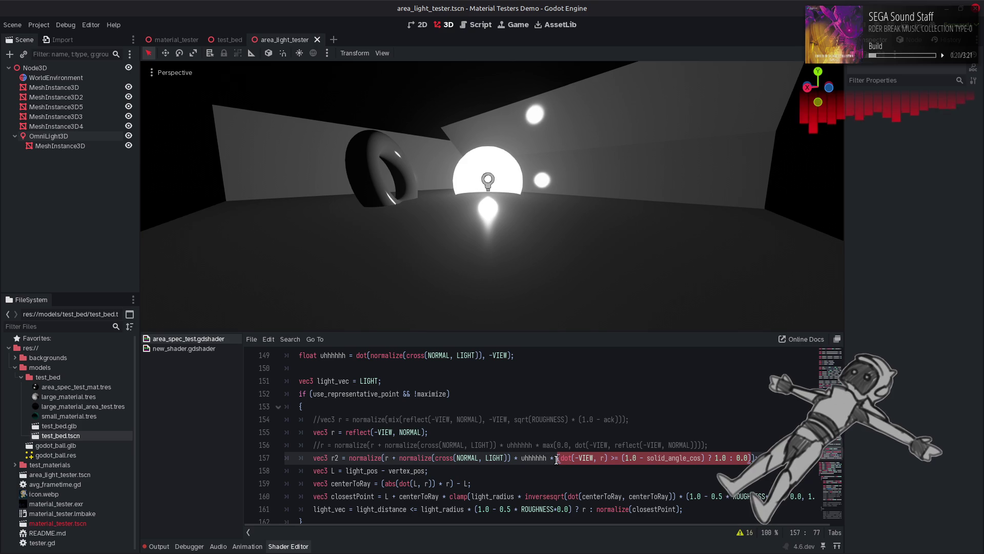
{"action": "key", "text": "BackSpace"}
{"action": "key", "text": "BackSpace"}
{"action": "key", "text": "BackSpace"}
{"action": "key", "text": "BackSpace"}
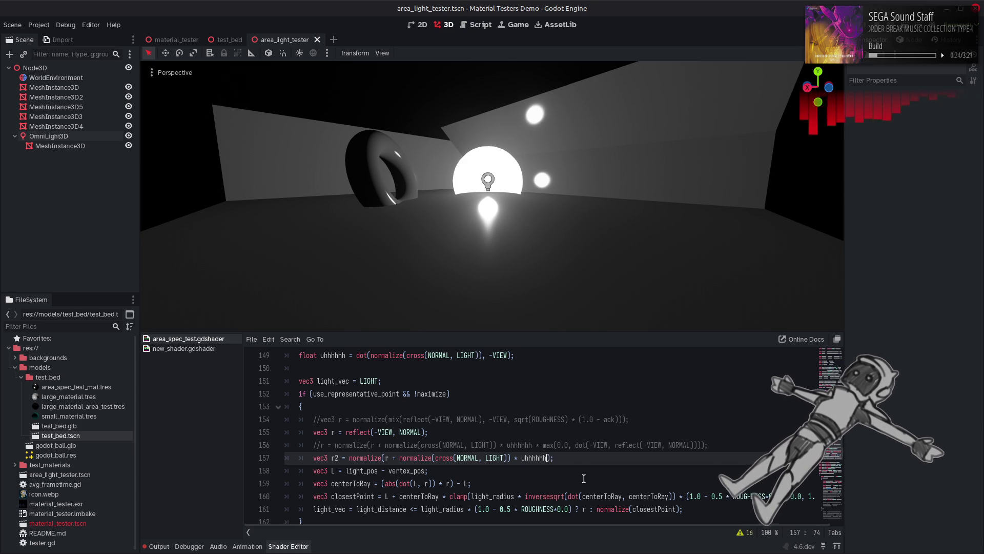
{"action": "left_click", "coordinate": [575, 459]}
{"action": "key", "text": "Return"}
{"action": "type", "text": "r ="}
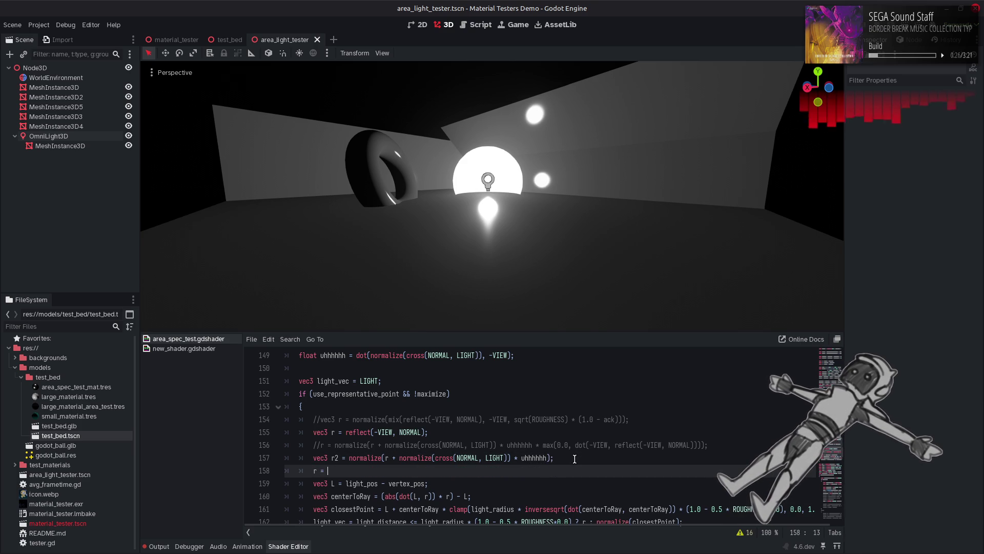
{"action": "key", "text": "ctrl+v"}
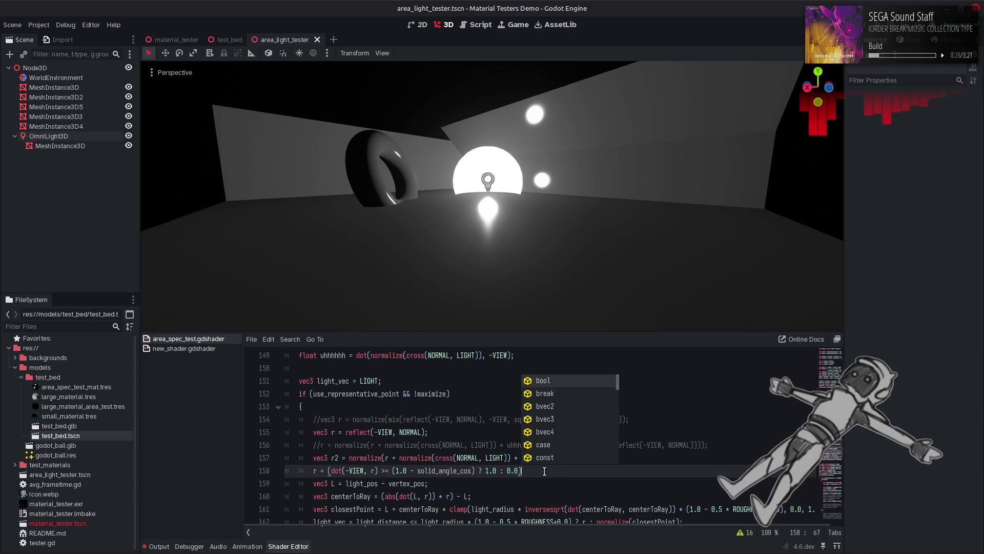
{"action": "key", "text": "BackSpace"}
{"action": "type", "text": ";"}
Rewrite the new line as r = dot(-VIEW, r) >= (1.0 - solid_angle_cos) ? r2 : r;.
{"action": "left_click", "coordinate": [336, 470]}
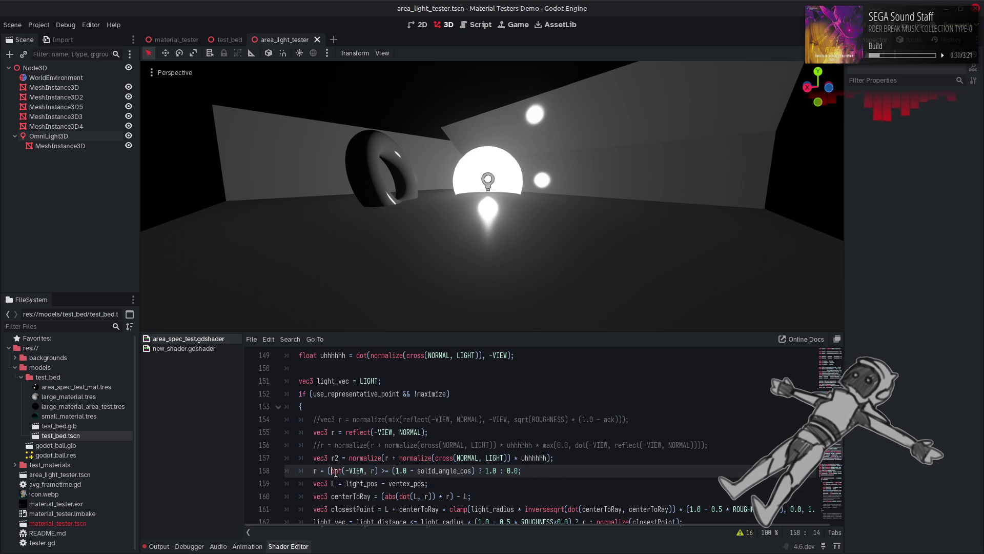
{"action": "key", "text": "BackSpace"}
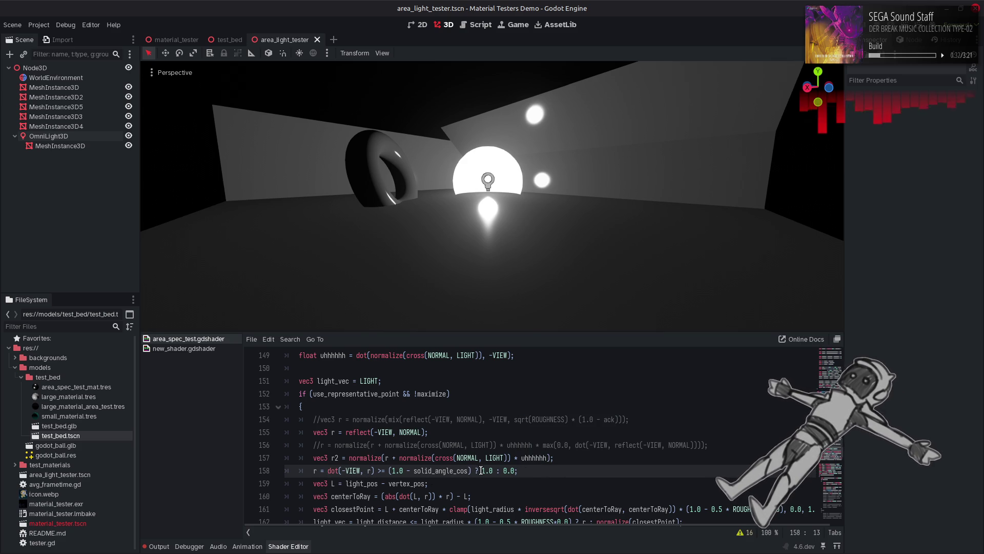
{"action": "double_click", "coordinate": [486, 470]}
{"action": "type", "text": "r2"}
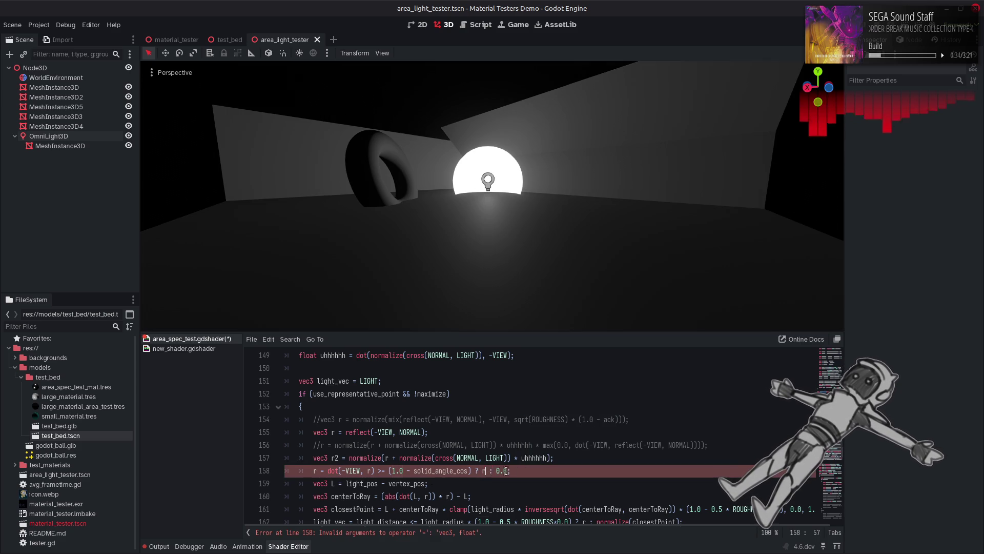
{"action": "left_click", "coordinate": [502, 471]}
{"action": "double_click", "coordinate": [503, 470]}
{"action": "type", "text": "r"}
{"action": "left_click", "coordinate": [533, 469]}
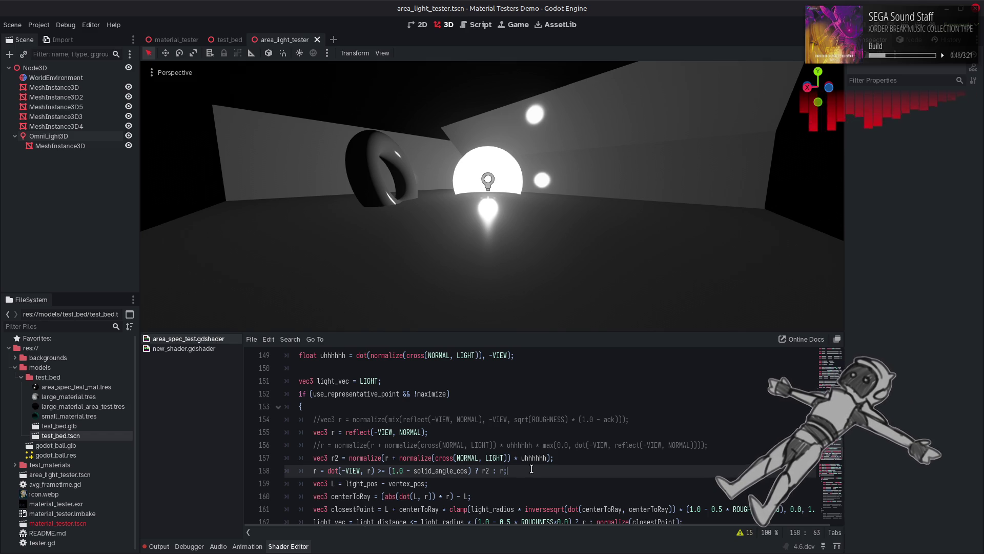
Replace -VIEW with LIGHT in line 158's dot test.
{"action": "scroll", "coordinate": [531, 469], "scroll_direction": "down", "scroll_amount": 3}
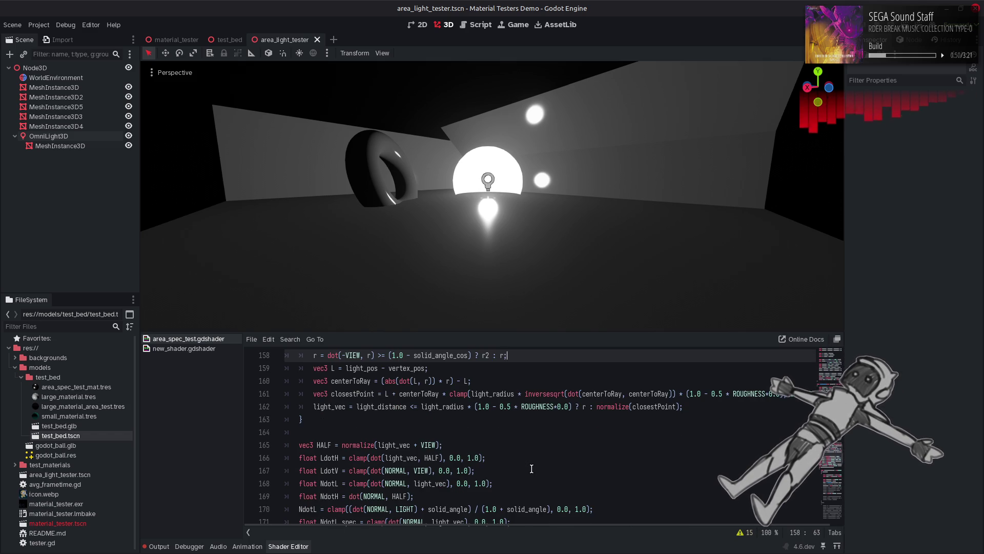
{"action": "scroll", "coordinate": [532, 469], "scroll_direction": "down", "scroll_amount": 2}
{"action": "scroll", "coordinate": [532, 469], "scroll_direction": "down", "scroll_amount": 1}
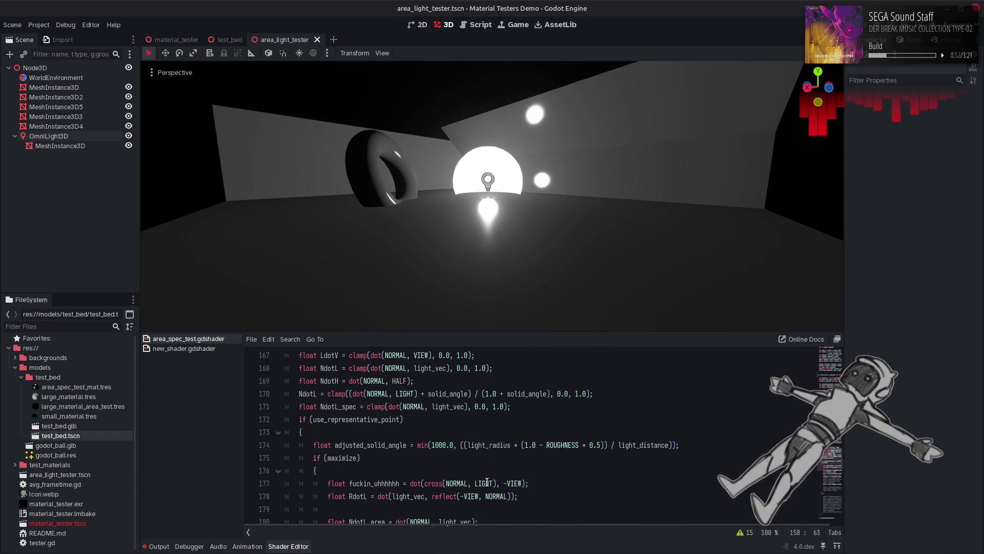
{"action": "double_click", "coordinate": [420, 496]}
{"action": "scroll", "coordinate": [401, 455], "scroll_direction": "up", "scroll_amount": 2}
{"action": "scroll", "coordinate": [401, 455], "scroll_direction": "up", "scroll_amount": 3}
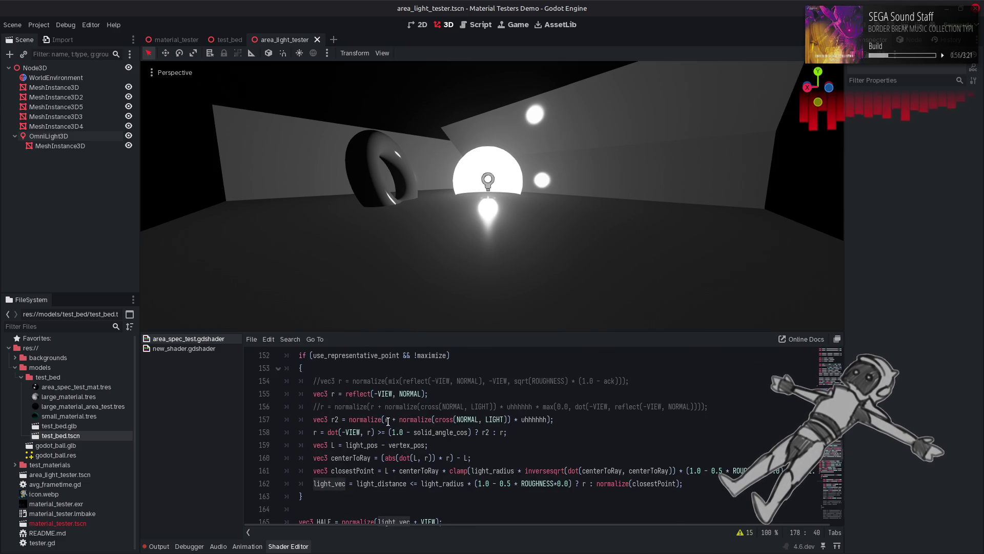
{"action": "scroll", "coordinate": [358, 400], "scroll_direction": "up", "scroll_amount": 1}
{"action": "double_click", "coordinate": [362, 380]}
{"action": "key", "text": "ctrl+c"}
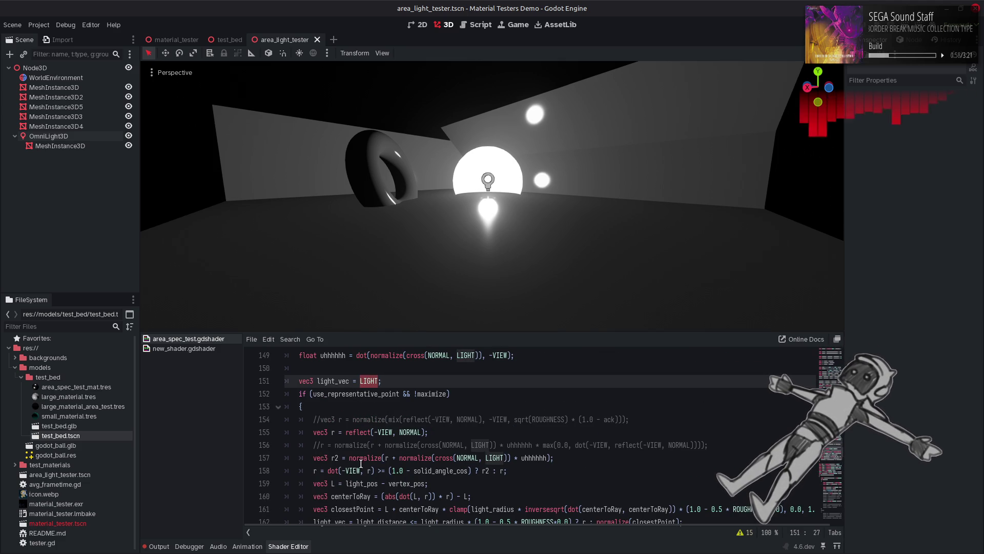
{"action": "double_click", "coordinate": [350, 470]}
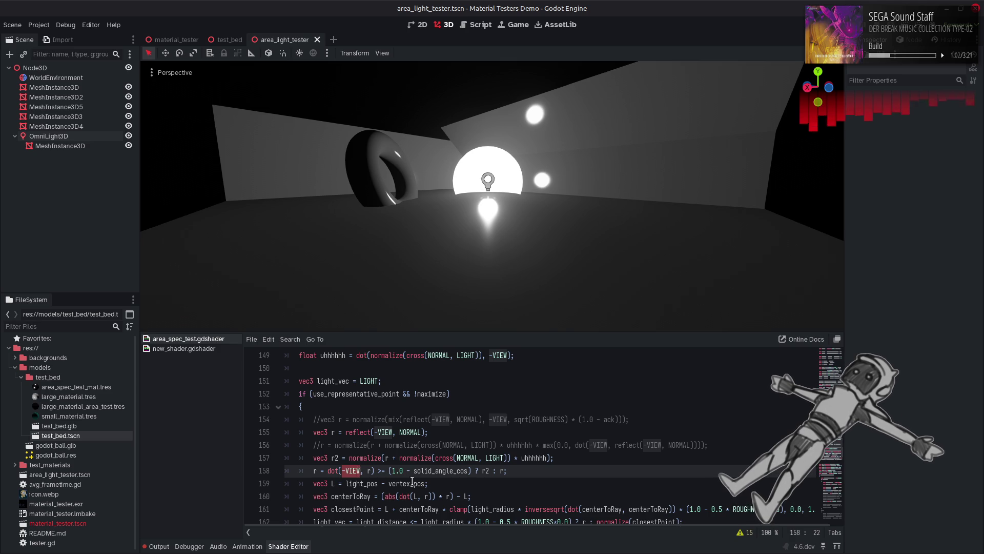
{"action": "key", "text": "ctrl+v"}
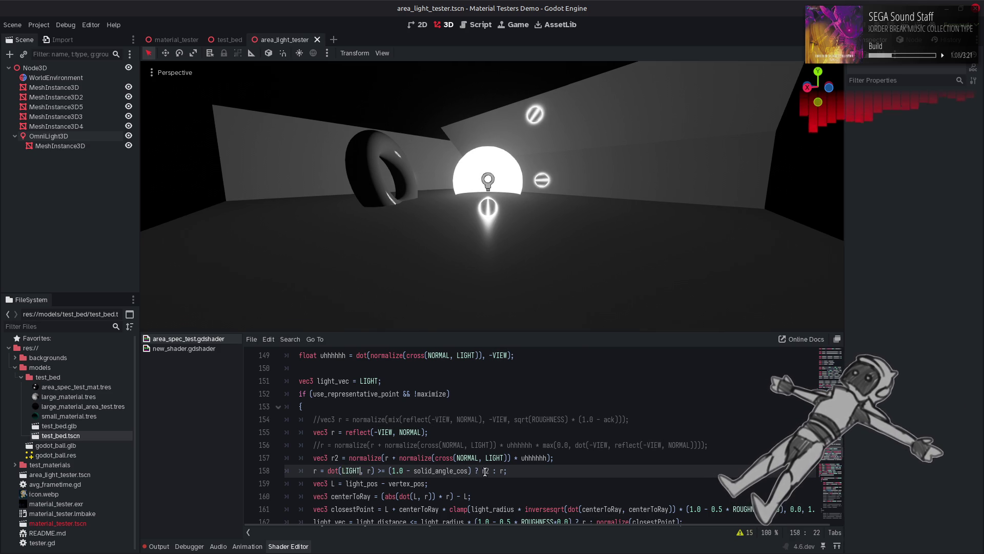
Swap line 158's ternary branches to ? r : r2 and save the shader.
{"action": "left_click", "coordinate": [489, 471]}
{"action": "key", "text": "BackSpace"}
{"action": "left_click", "coordinate": [502, 471]}
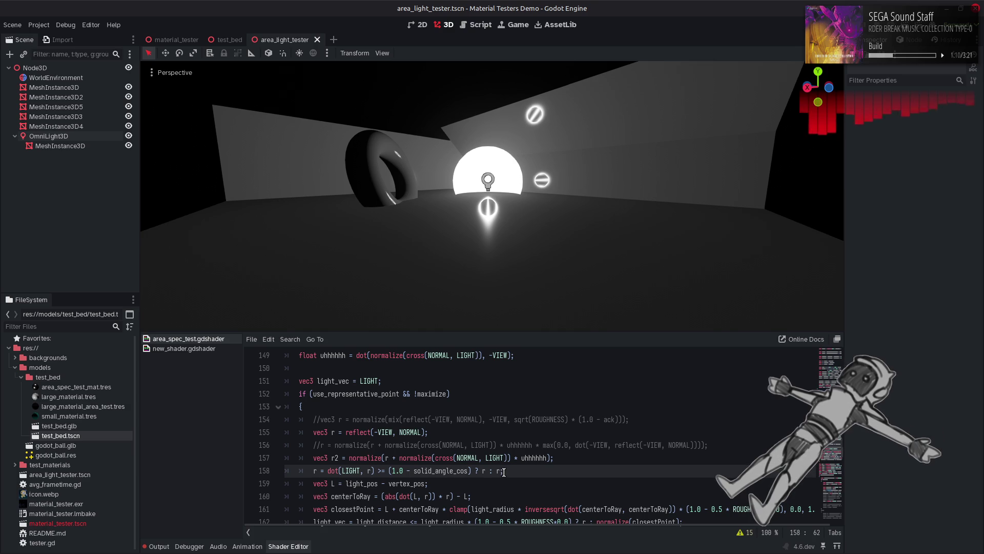
{"action": "type", "text": "2"}
{"action": "key", "text": "ctrl+s"}
{"action": "left_click", "coordinate": [444, 468]}
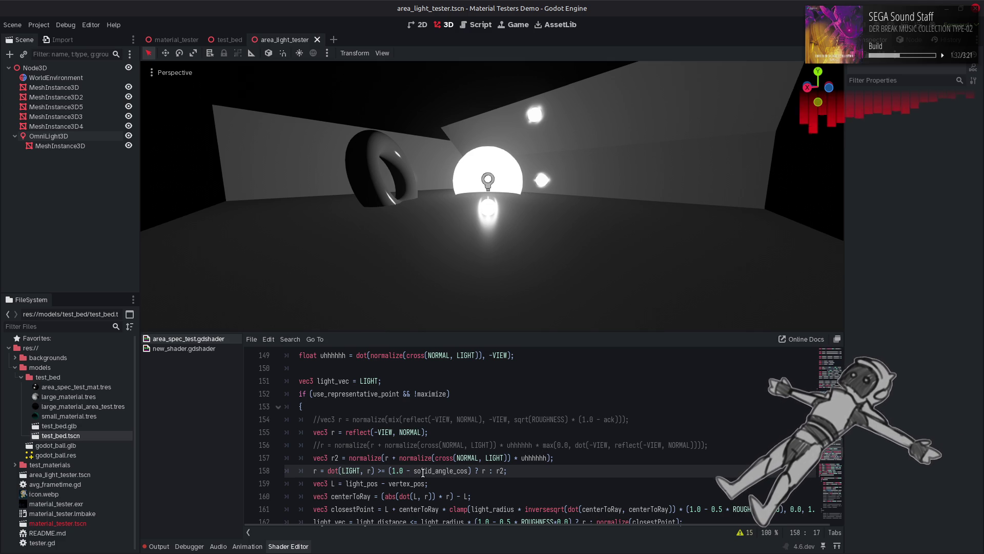
Try negating LIGHT in line 158's test, then revert it.
{"action": "type", "text": "-"}
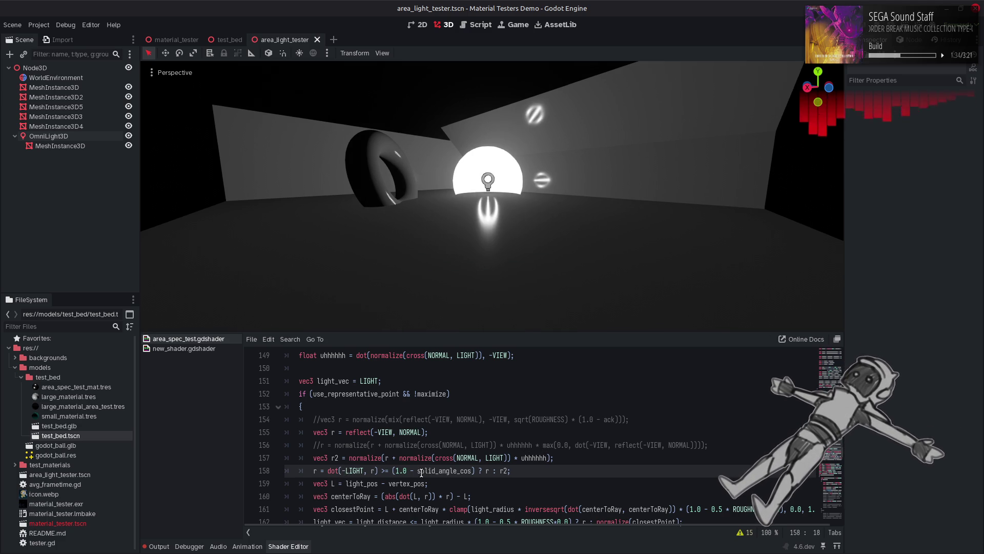
{"action": "key", "text": "BackSpace"}
{"action": "type", "text": "-"}
{"action": "key", "text": "BackSpace"}
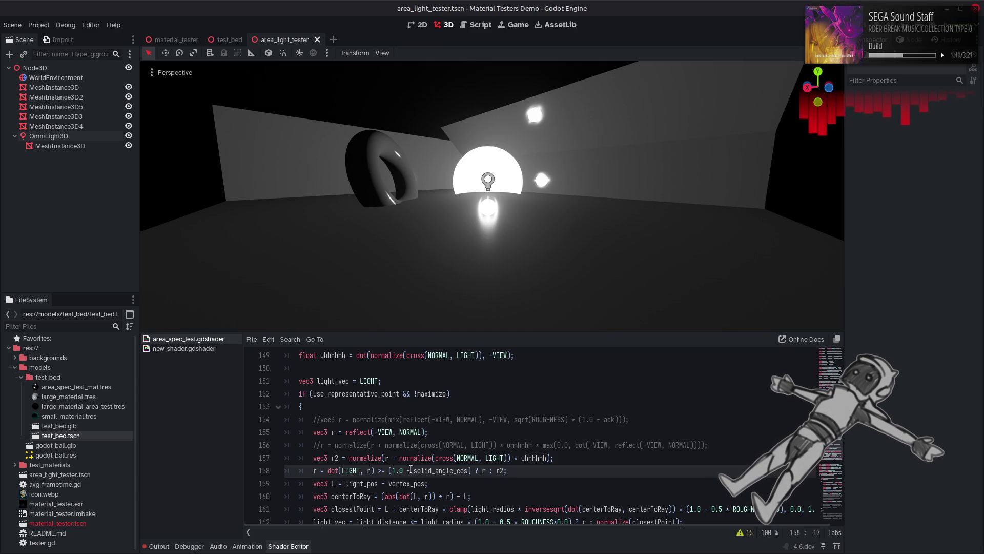
Turn commented line 156 into a vec3 r2 definition.
{"action": "double_click", "coordinate": [321, 450]}
{"action": "key", "text": "ctrl+c"}
{"action": "left_click", "coordinate": [323, 445]}
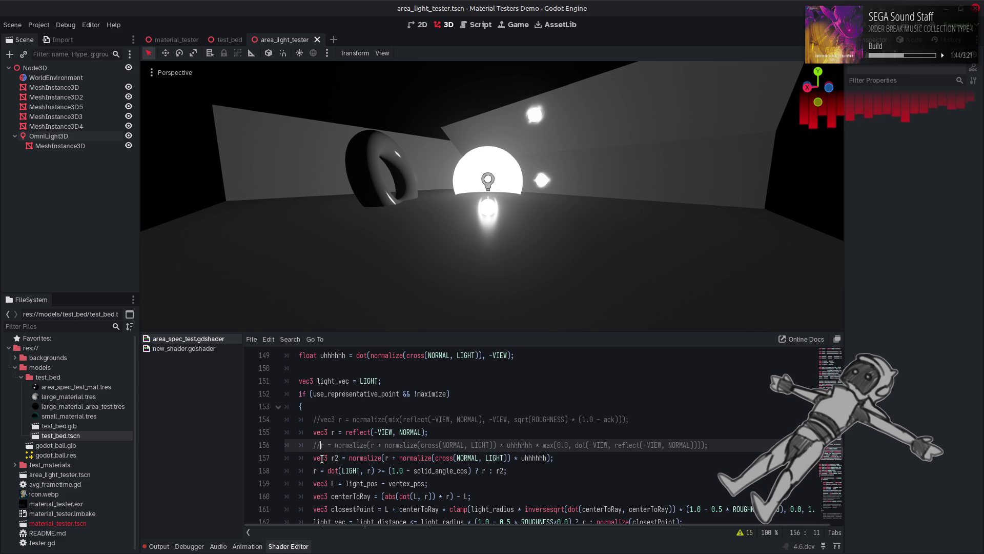
{"action": "key", "text": "ctrl+v"}
{"action": "key", "text": "Right"}
{"action": "type", "text": "2"}
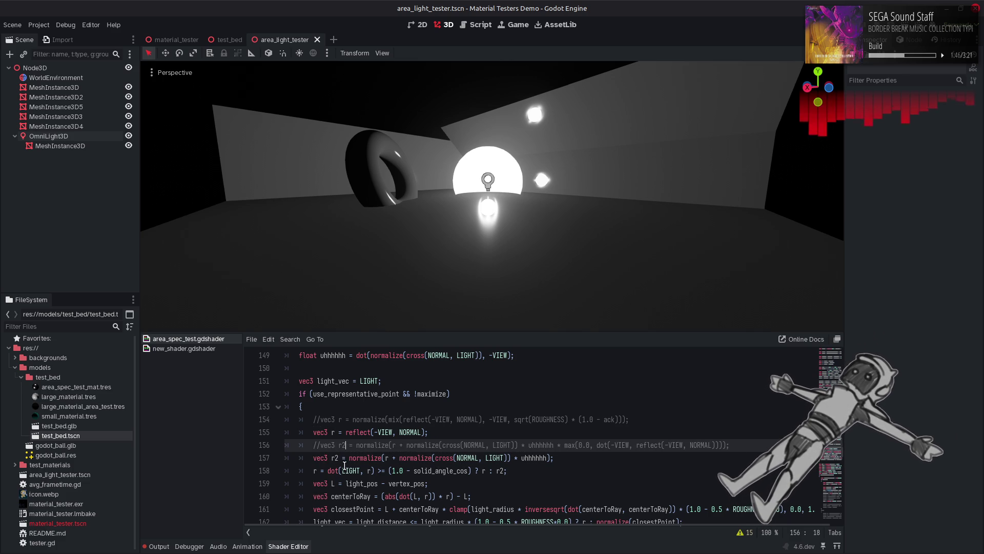
Comment out line 157 and make line 156's r2 definition active.
{"action": "left_click", "coordinate": [308, 457]}
{"action": "type", "text": "//"}
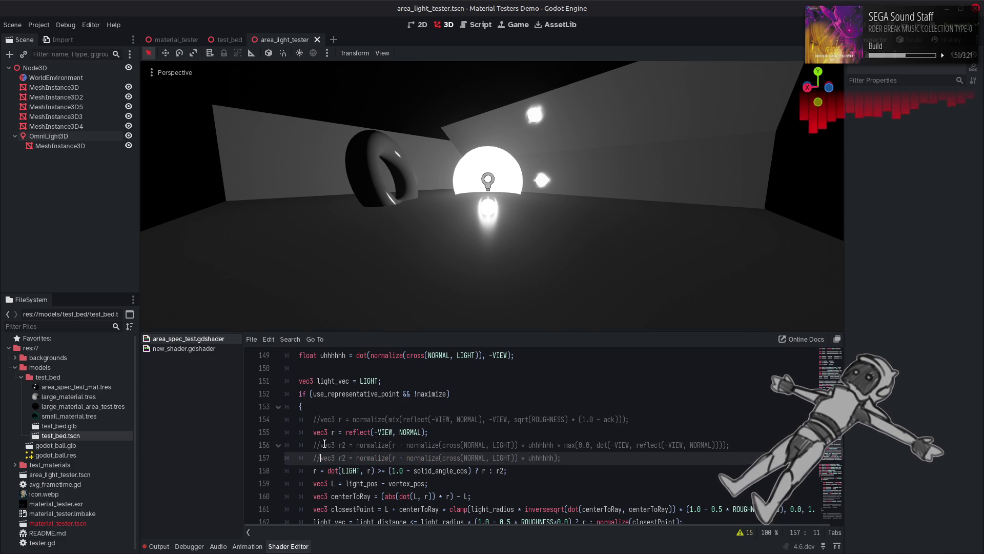
{"action": "key", "text": "Up"}
{"action": "key", "text": "BackSpace"}
{"action": "key", "text": "BackSpace"}
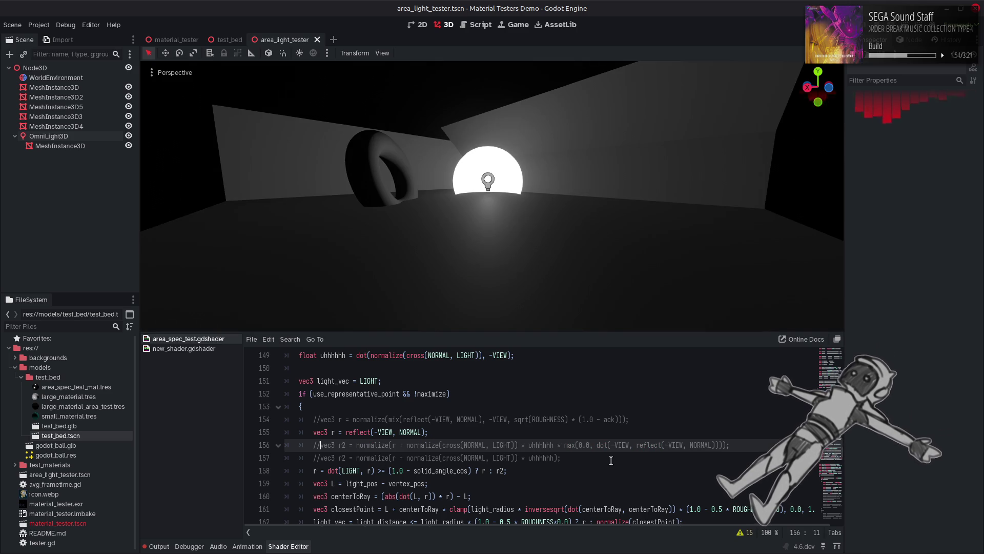
{"action": "key", "text": "ctrl+z"}
{"action": "key", "text": "ctrl+z"}
{"action": "key", "text": "ctrl+shift+z"}
{"action": "key", "text": "ctrl+shift+z"}
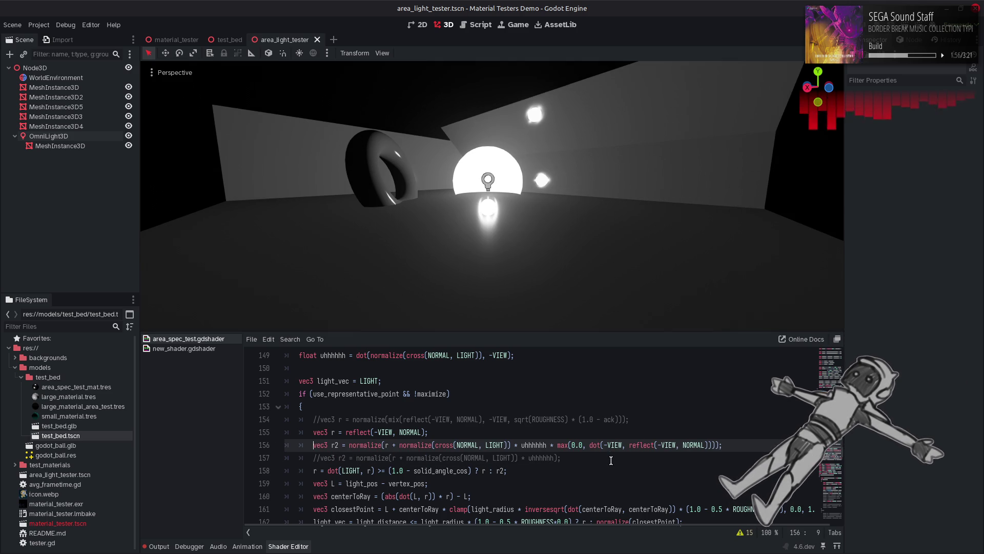
{"action": "key", "text": "ctrl+z"}
{"action": "key", "text": "ctrl+z"}
{"action": "key", "text": "ctrl+shift+z"}
{"action": "key", "text": "ctrl+shift+z"}
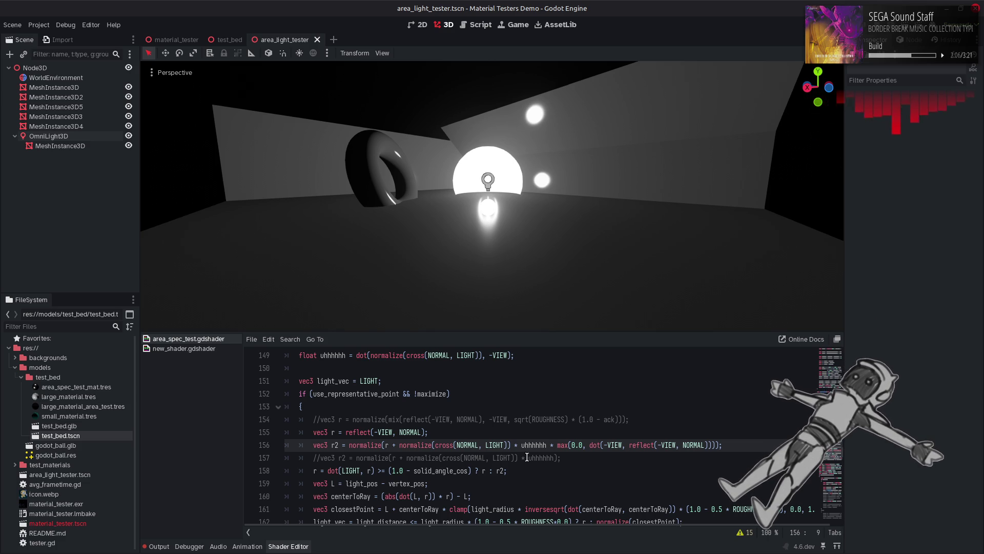
Comment out line 158's solid-angle choice between r and r2 and save.
{"action": "left_click", "coordinate": [313, 466]}
{"action": "key", "text": "ctrl+k"}
{"action": "key", "text": "ctrl+s"}
{"action": "left_click", "coordinate": [544, 469]}
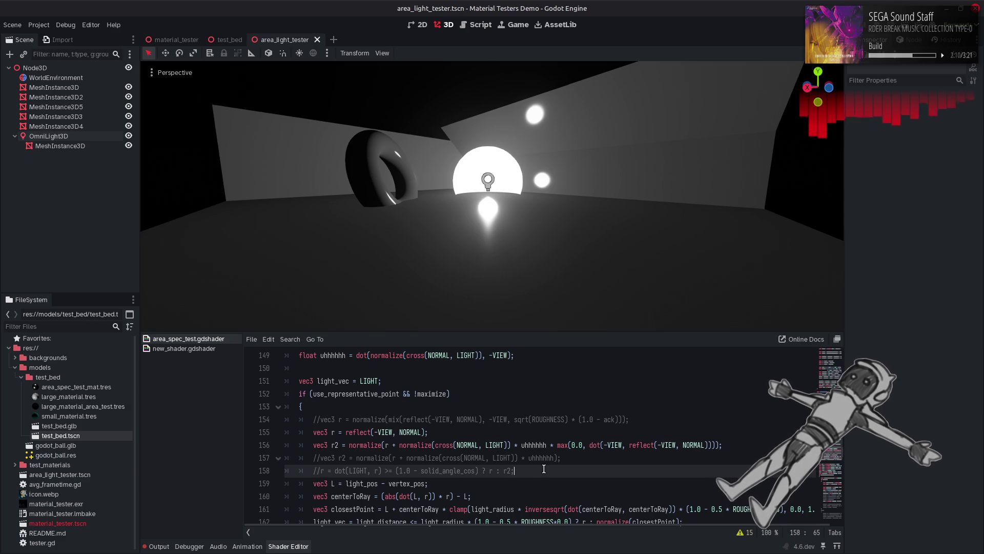
Add r = r2; below line 158 and test dropping the minus before VIEW in line 156's dot.
{"action": "key", "text": "Return"}
{"action": "type", "text": "r = r2;"}
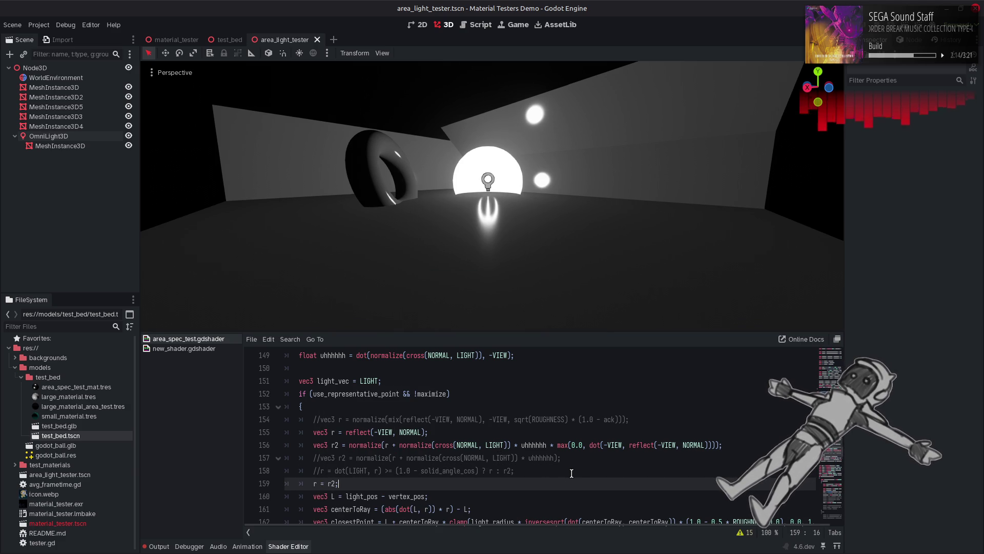
{"action": "left_click", "coordinate": [612, 445]}
{"action": "key", "text": "BackSpace"}
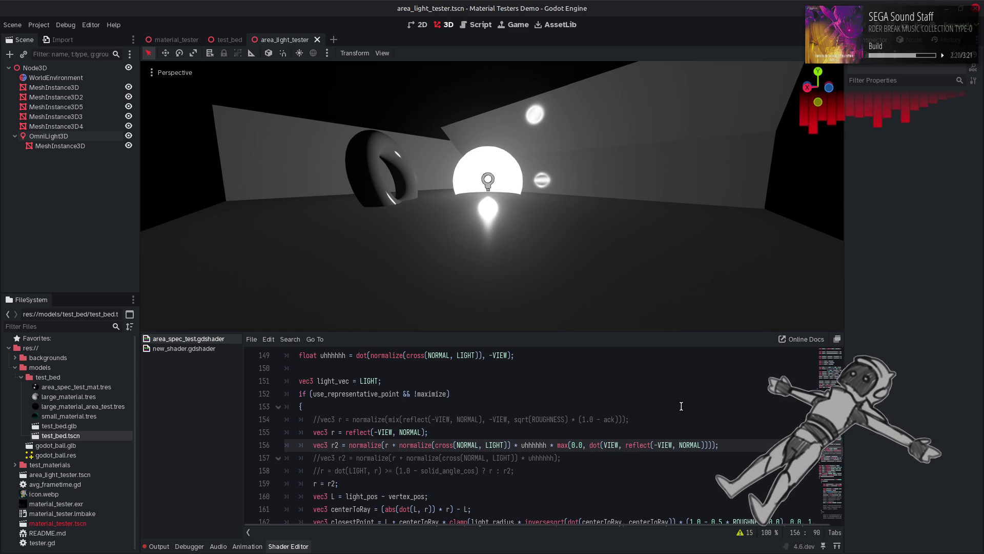
{"action": "type", "text": "-"}
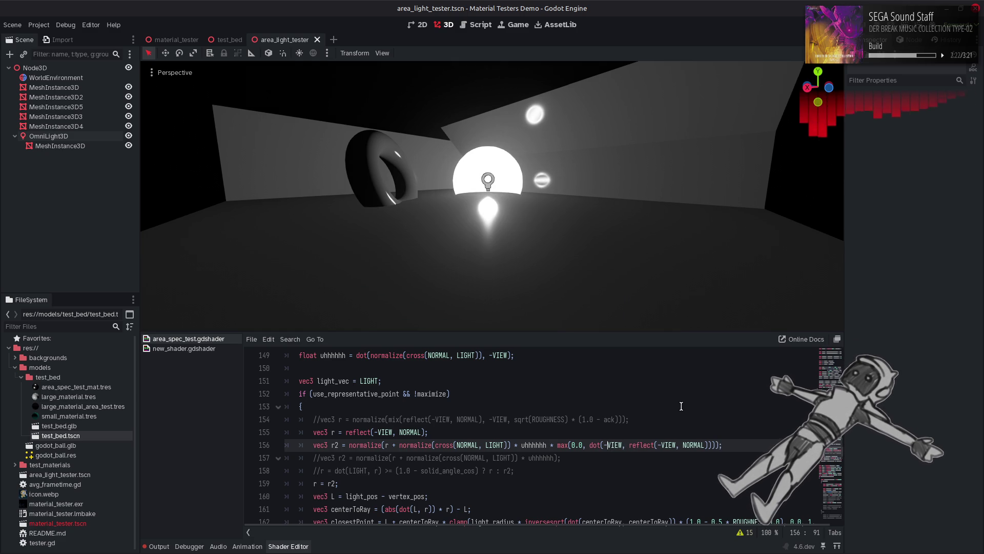
Try toggling minus signs on VIEW and NORMAL inside line 156's reflect, restoring them.
{"action": "left_click", "coordinate": [667, 444]}
{"action": "key", "text": "Left"}
{"action": "key", "text": "BackSpace"}
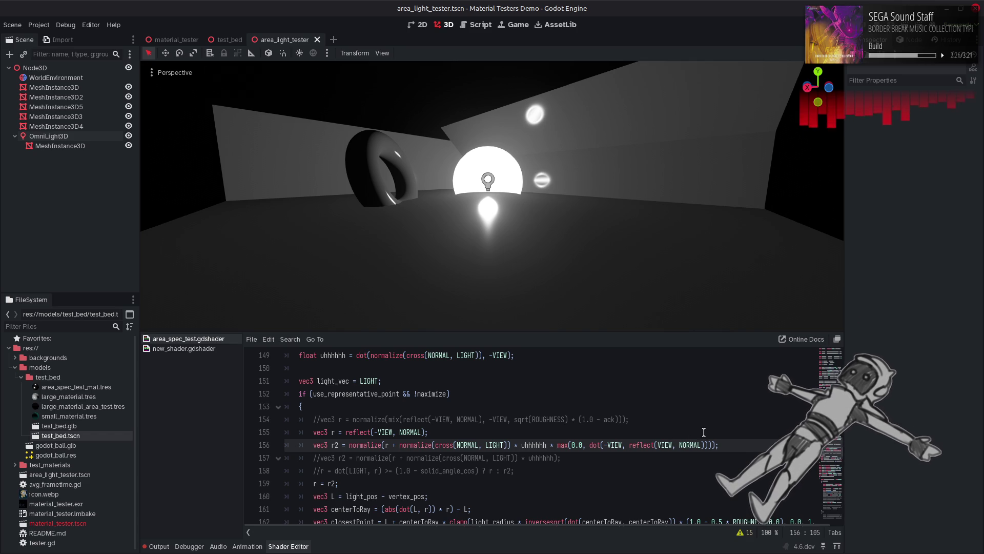
{"action": "type", "text": "-"}
{"action": "key", "text": "BackSpace"}
{"action": "type", "text": "-"}
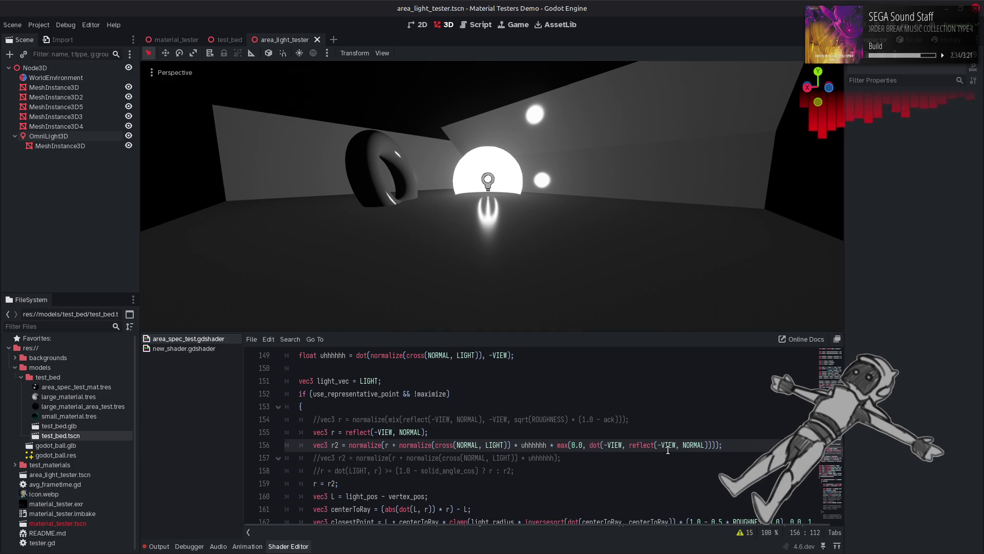
{"action": "type", "text": "-"}
{"action": "key", "text": "BackSpace"}
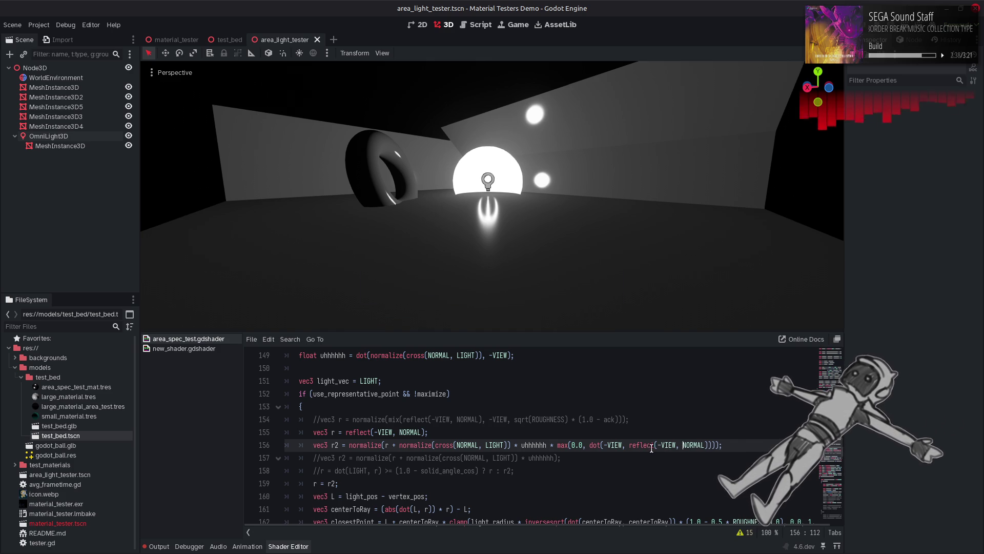
Preview a max(1.0, …) floor on line 156, then revert to max(0.0, …) and save.
{"action": "double_click", "coordinate": [573, 445]}
{"action": "type", "text": "1"}
{"action": "key", "text": "ctrl+s"}
{"action": "key", "text": "ctrl+s"}
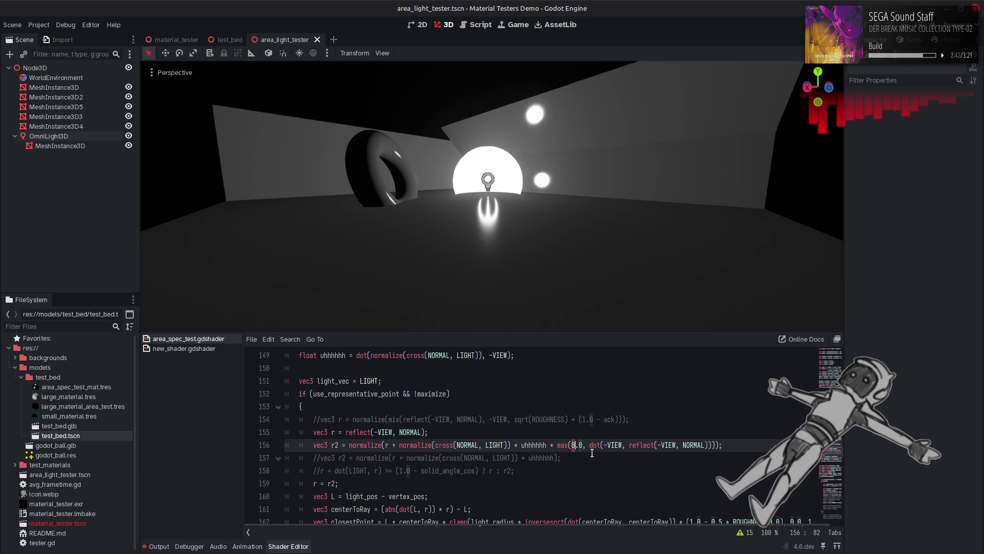
{"action": "key", "text": "ctrl+s"}
{"action": "key", "text": "ctrl+z"}
{"action": "key", "text": "ctrl+s"}
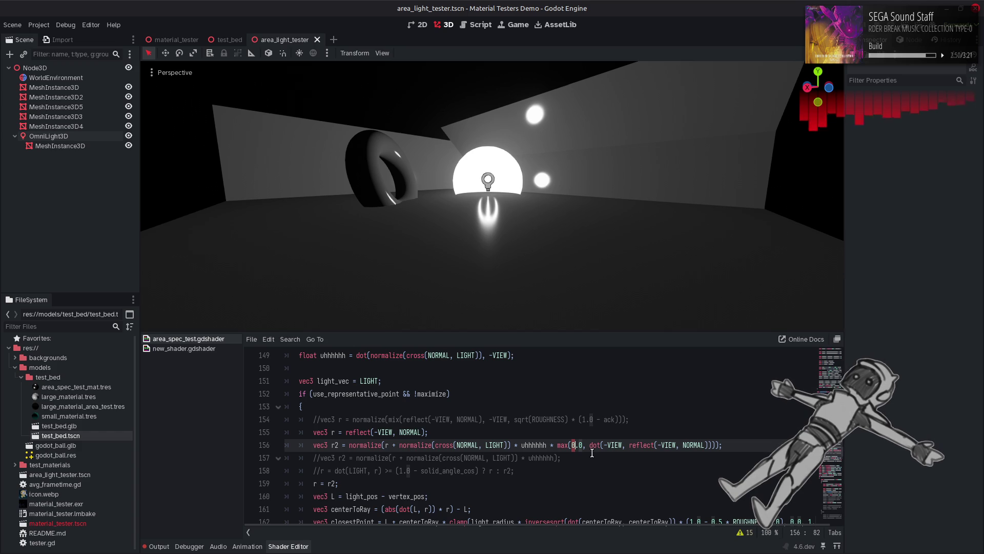
Review GetNdotH_Alt, then replace reflect(-VIEW, NORMAL) in line 156's dot with r.
{"action": "scroll", "coordinate": [581, 441], "scroll_direction": "up", "scroll_amount": 1}
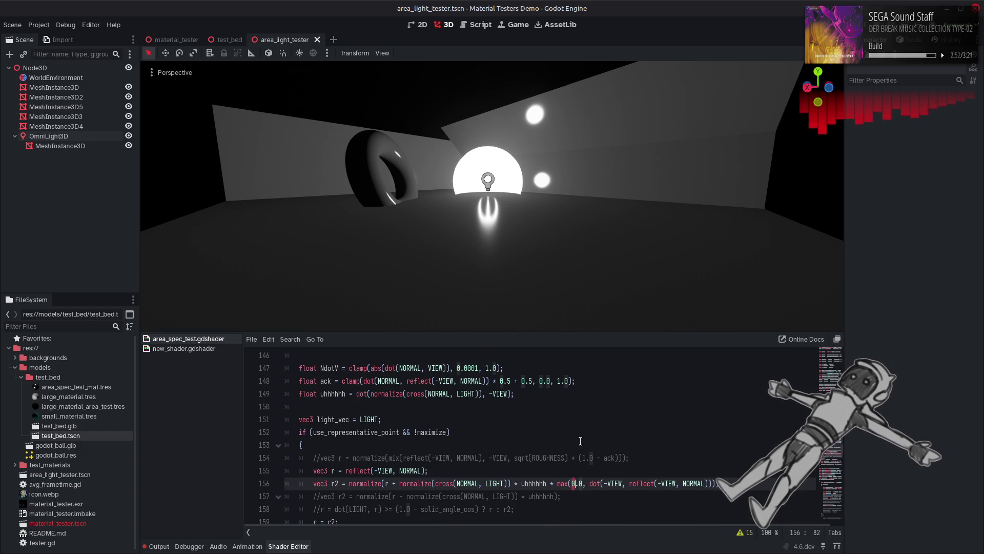
{"action": "scroll", "coordinate": [580, 441], "scroll_direction": "up", "scroll_amount": 10}
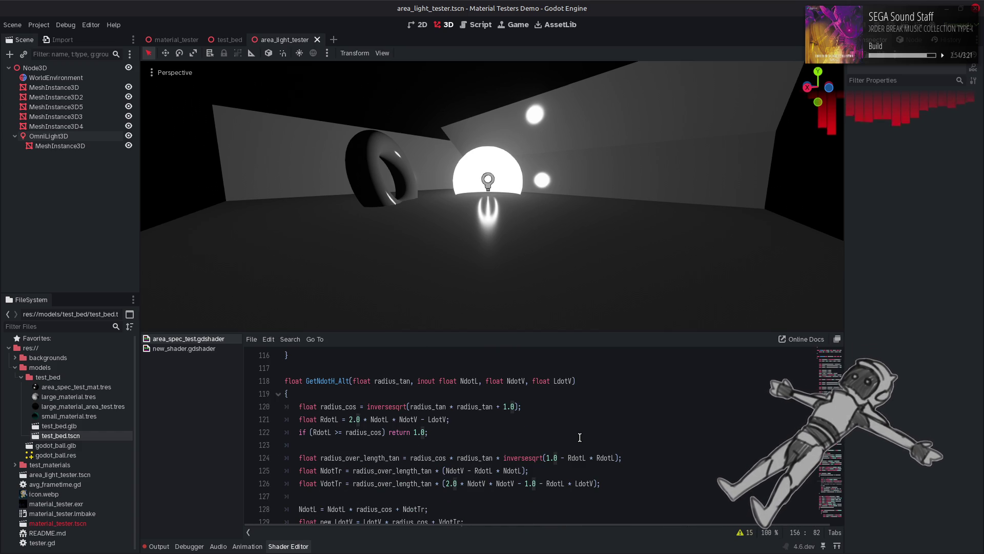
{"action": "scroll", "coordinate": [577, 438], "scroll_direction": "down", "scroll_amount": 10}
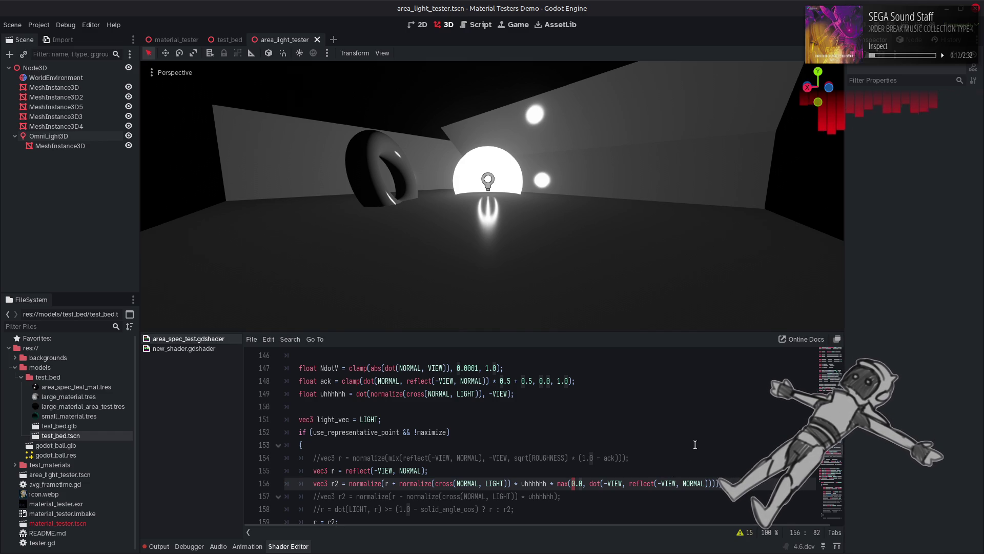
{"action": "scroll", "coordinate": [695, 449], "scroll_direction": "down", "scroll_amount": 1}
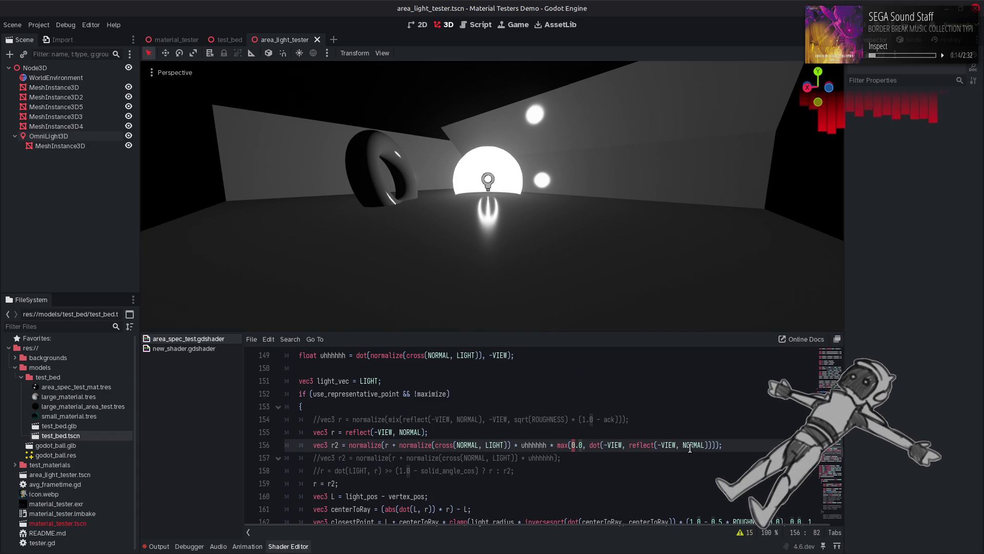
{"action": "left_click", "coordinate": [711, 446]}
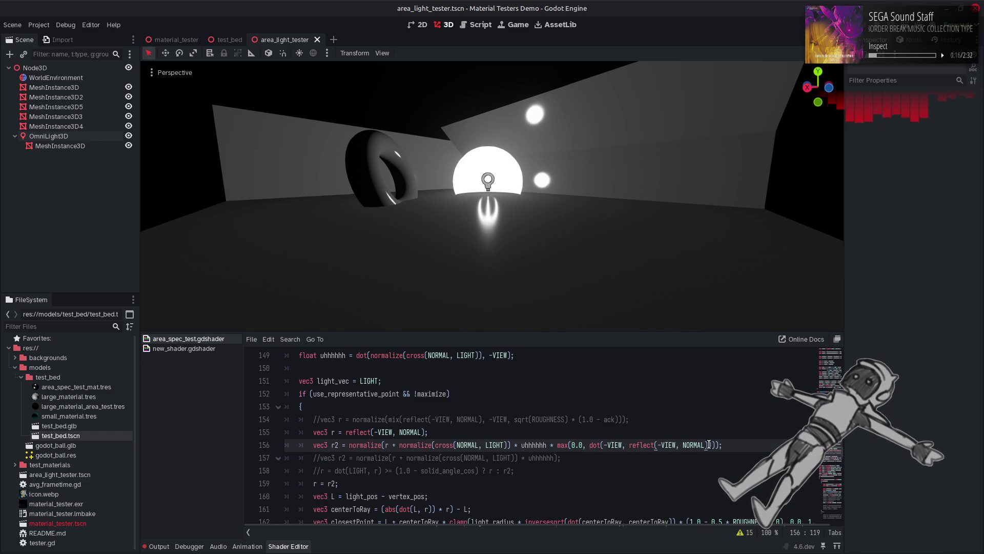
{"action": "left_click_drag", "start_coordinate": [710, 445], "coordinate": [630, 446]}
{"action": "type", "text": "r"}
{"action": "left_click", "coordinate": [682, 442]}
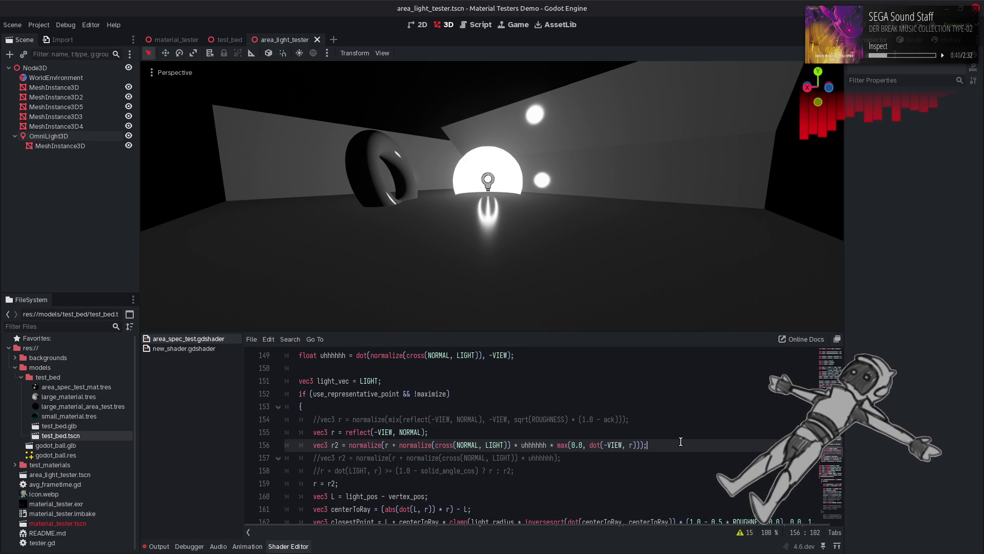
{"action": "mouse_move", "coordinate": [664, 444]}
{"action": "left_mouse_down"}
{"action": "mouse_move", "coordinate": [308, 453]}
{"action": "mouse_move", "coordinate": [359, 450]}
{"action": "mouse_move", "coordinate": [349, 449]}
{"action": "left_mouse_up"}
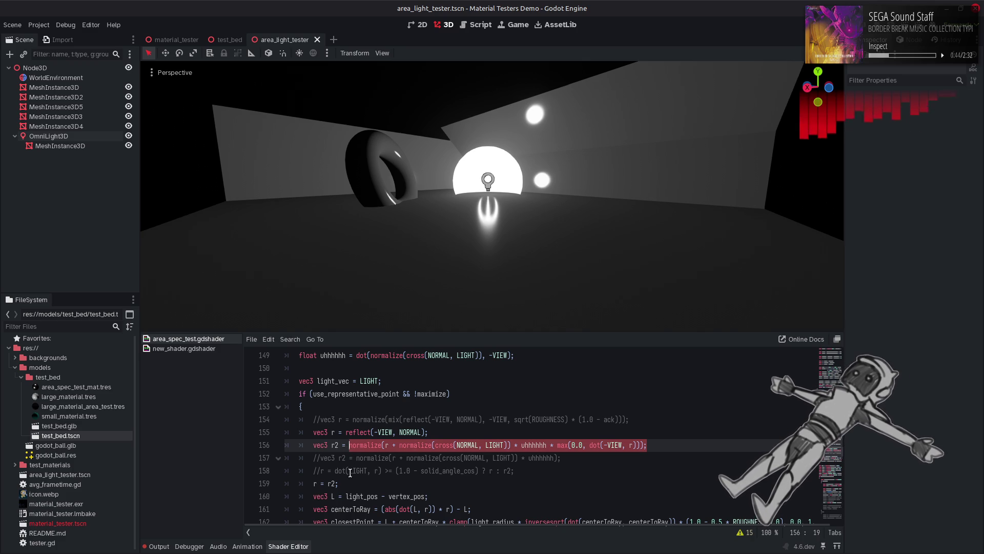
Paste line 156's normalize expression over r2 on line 159, using dot(-VIEW, r2), and save.
{"action": "key", "text": "ctrl+c"}
{"action": "double_click", "coordinate": [332, 483]}
{"action": "key", "text": "ctrl+v"}
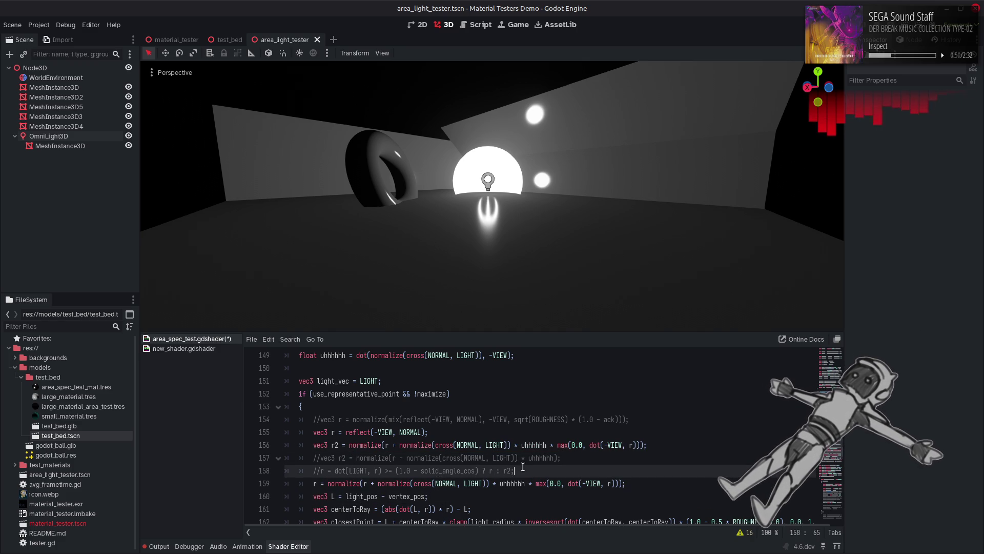
{"action": "left_click", "coordinate": [610, 484]}
{"action": "type", "text": "2"}
{"action": "key", "text": "ctrl+s"}
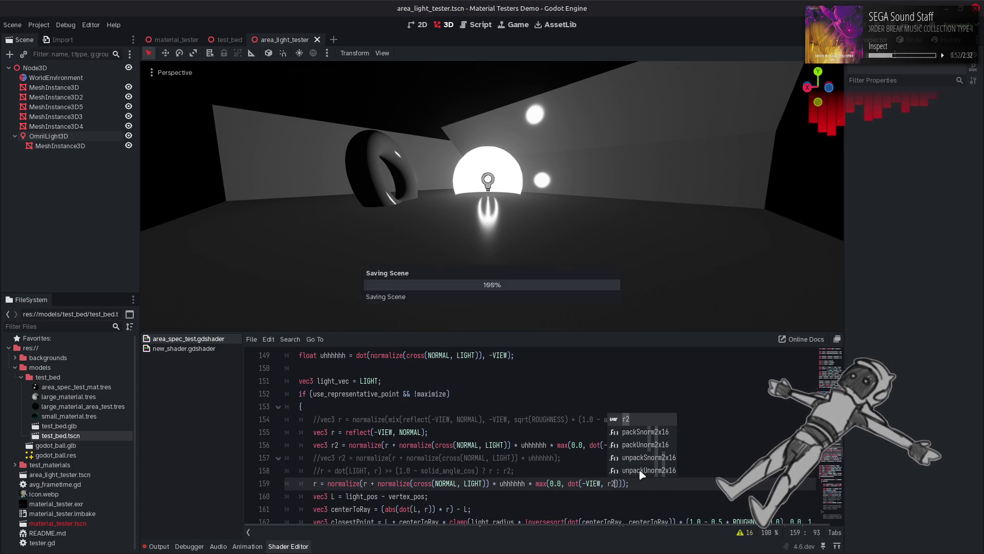
Test line 159 with dot(-VIEW, r) instead of r2, then restore r2.
{"action": "left_click", "coordinate": [585, 445]}
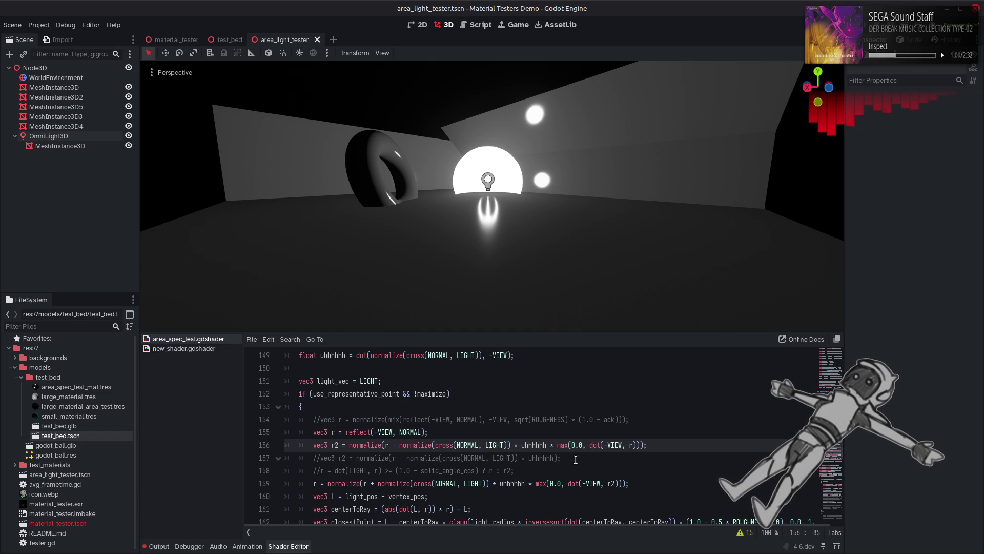
{"action": "key", "text": "Down"}
{"action": "key", "text": "Down"}
{"action": "key", "text": "Down"}
{"action": "key", "text": "ctrl+Right"}
{"action": "key", "text": "ctrl+Right"}
{"action": "key", "text": "BackSpace"}
{"action": "key", "text": "ctrl+s"}
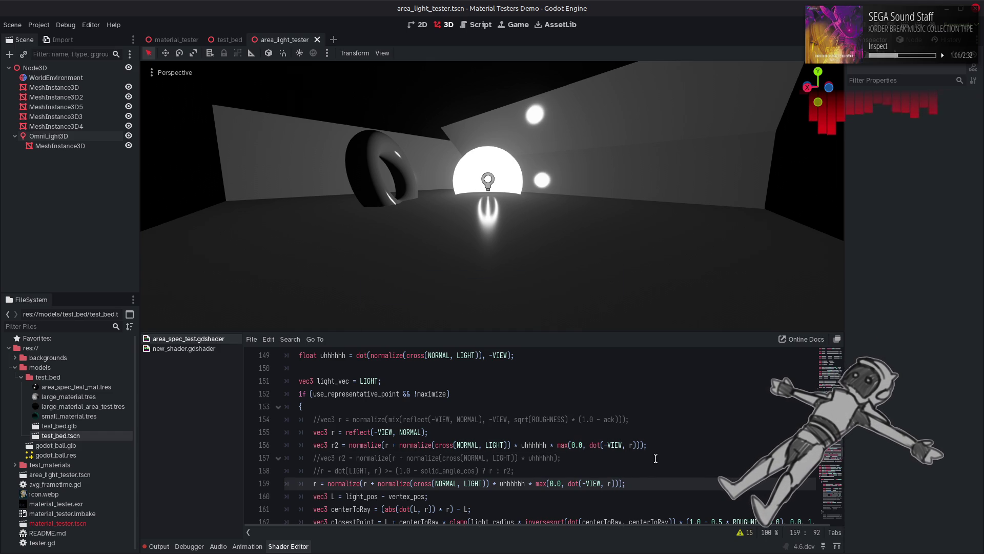
{"action": "type", "text": "2"}
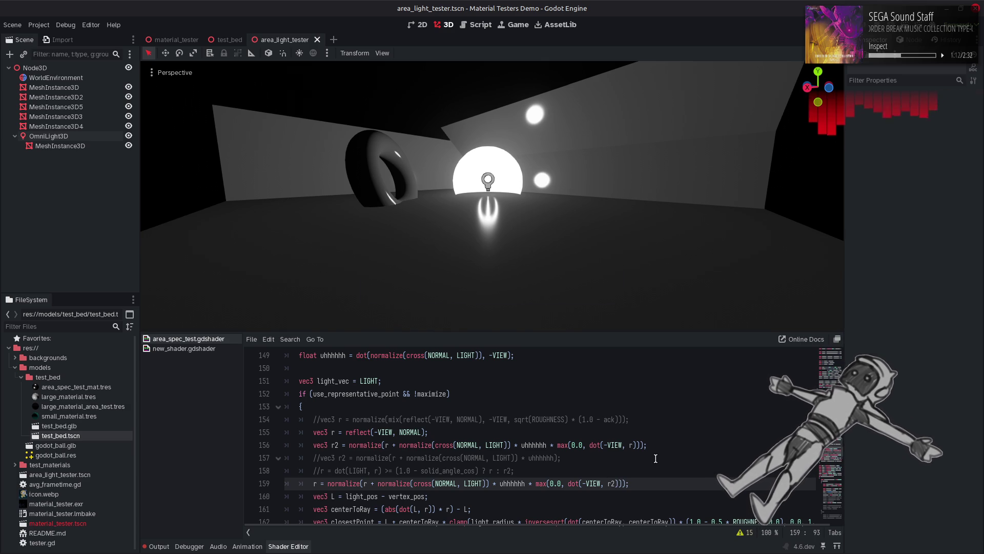
Try removing the uhhhhhh factor and a max(1.0, …) floor on line 159, reverting both.
{"action": "double_click", "coordinate": [515, 484]}
{"action": "key", "text": "BackSpace"}
{"action": "key", "text": "ctrl+z"}
{"action": "key", "text": "ctrl+s"}
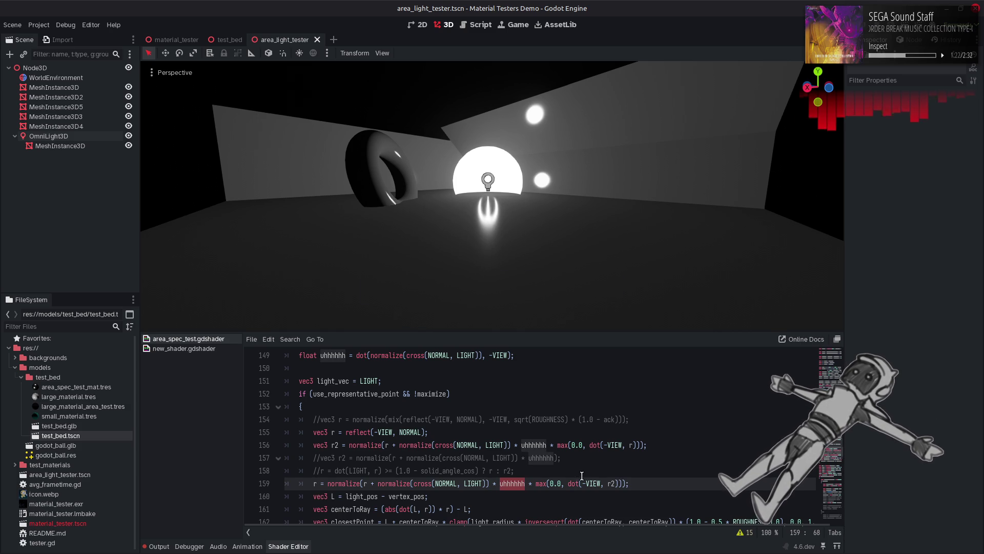
{"action": "double_click", "coordinate": [552, 484]}
{"action": "type", "text": "1"}
{"action": "key", "text": "ctrl+s"}
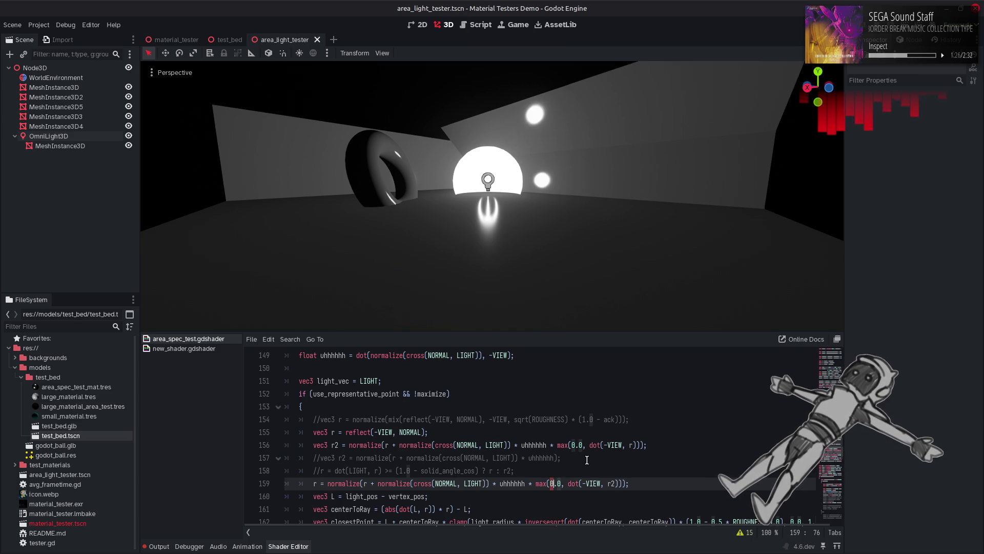
{"action": "key", "text": "ctrl+z"}
{"action": "key", "text": "ctrl+s"}
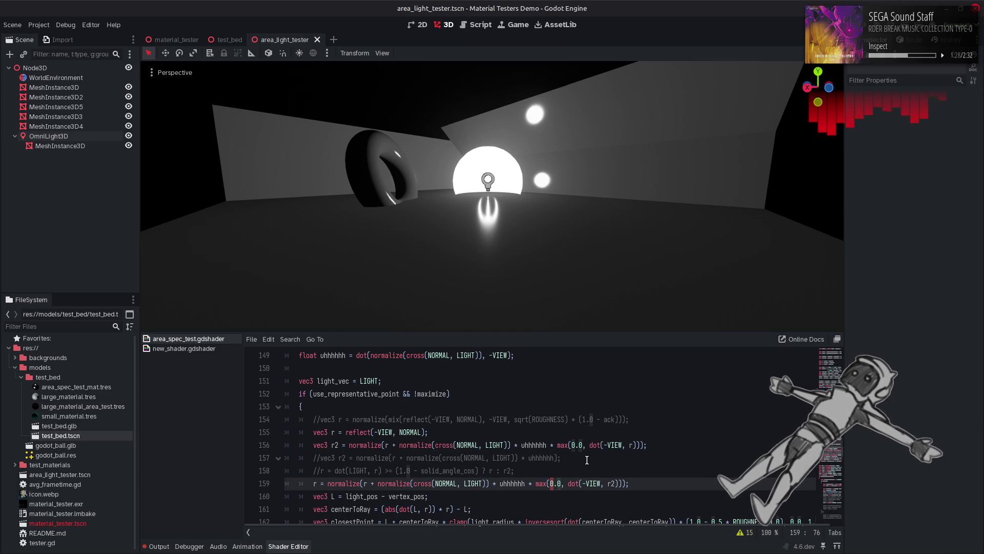
{"action": "left_click", "coordinate": [309, 486]}
Toggle line 159's second offset step on and off to compare, then revert it to r = r2;.
{"action": "key", "text": "ctrl+shift+z"}
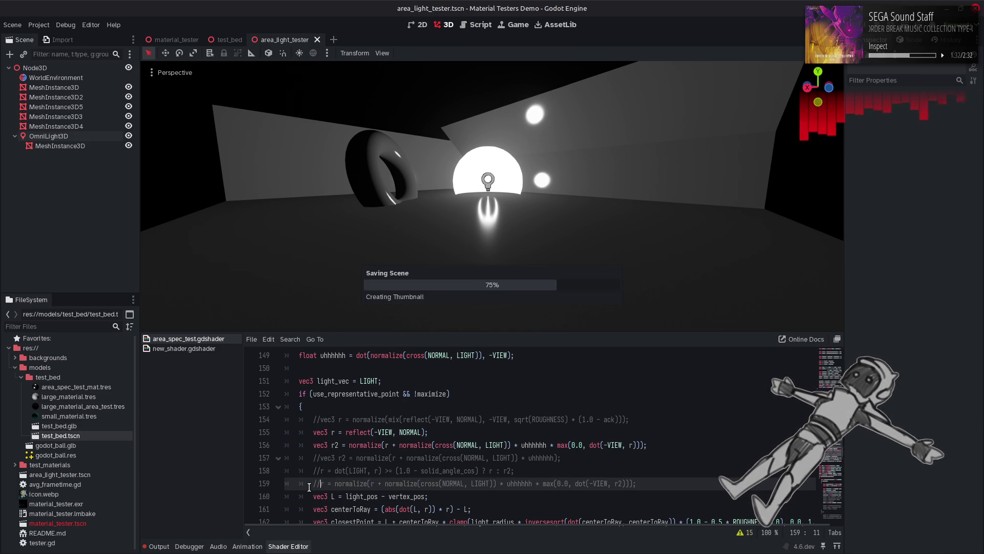
{"action": "key", "text": "ctrl+z"}
{"action": "key", "text": "ctrl+k"}
{"action": "key", "text": "ctrl+k"}
{"action": "key", "text": "ctrl+k"}
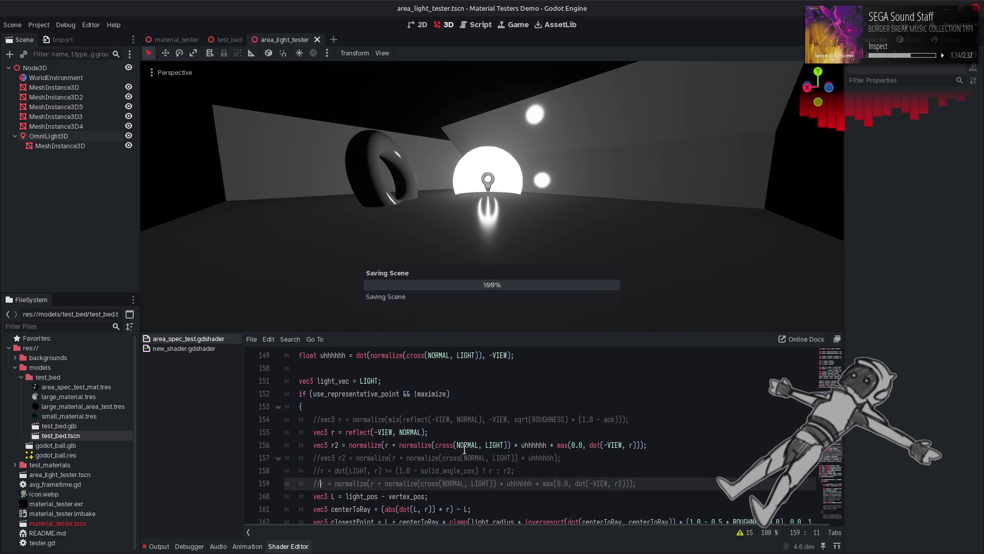
{"action": "key", "text": "ctrl+k"}
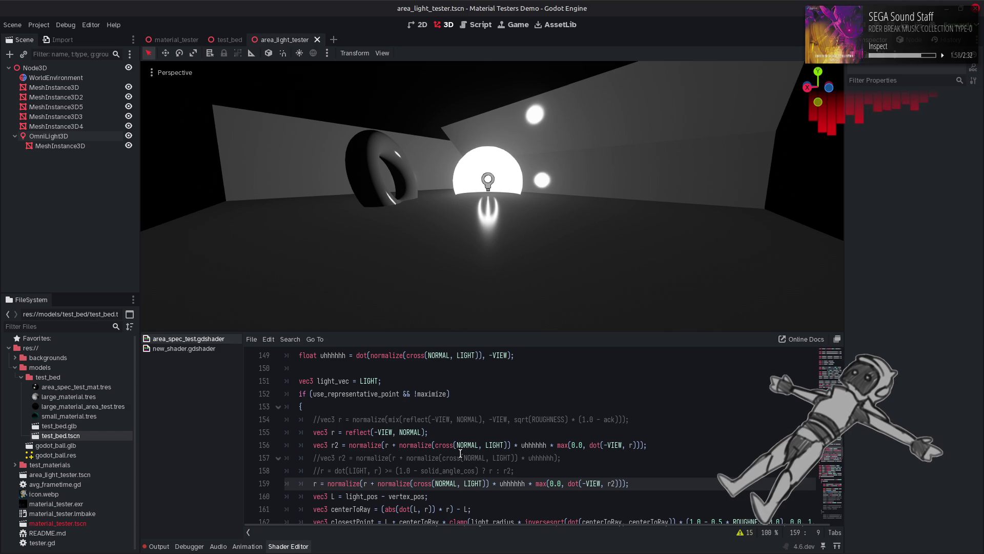
{"action": "scroll", "coordinate": [460, 453], "scroll_direction": "down", "scroll_amount": 1}
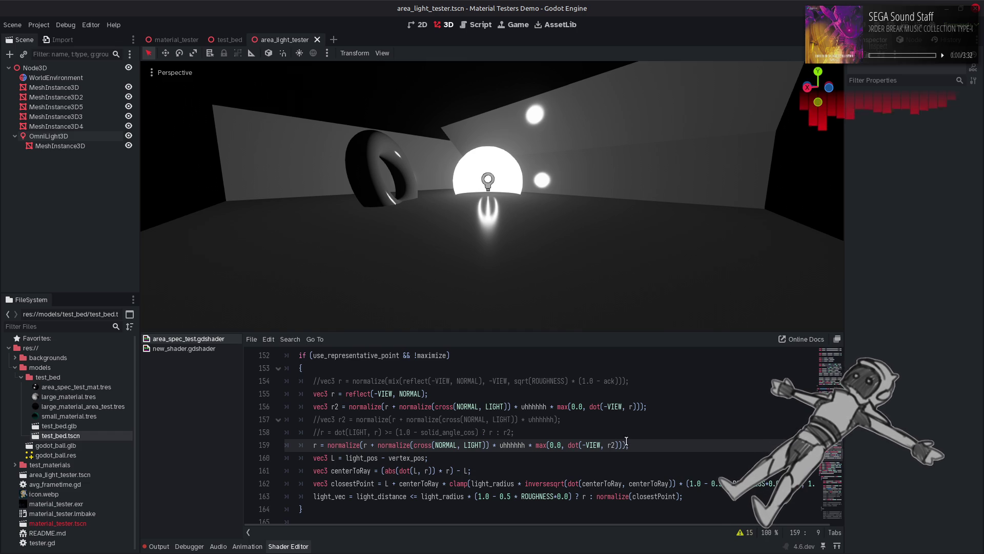
{"action": "key", "text": "ctrl+z"}
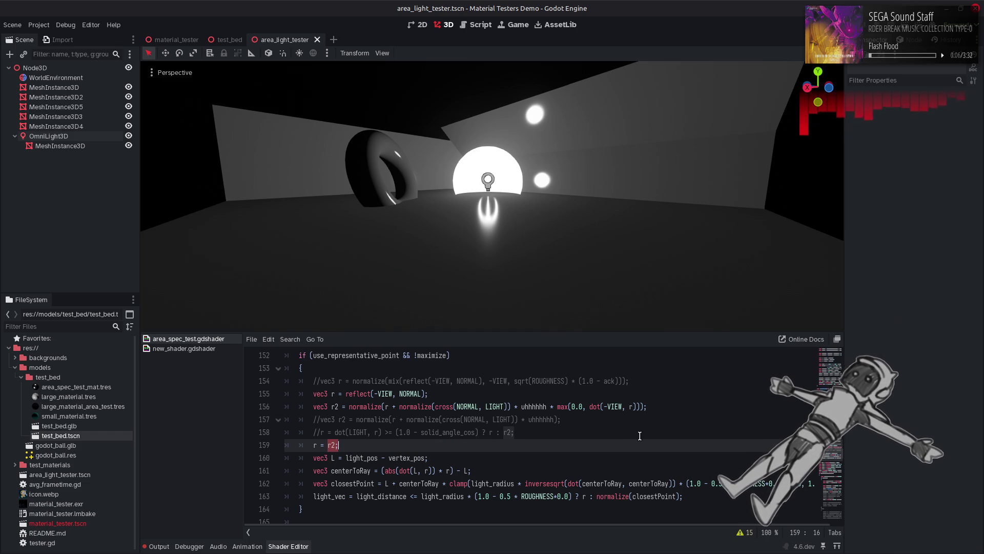
Replace the 0.0 in line 156's max with dot(-VIEW, r) and save the shader.
{"action": "left_click", "coordinate": [639, 409]}
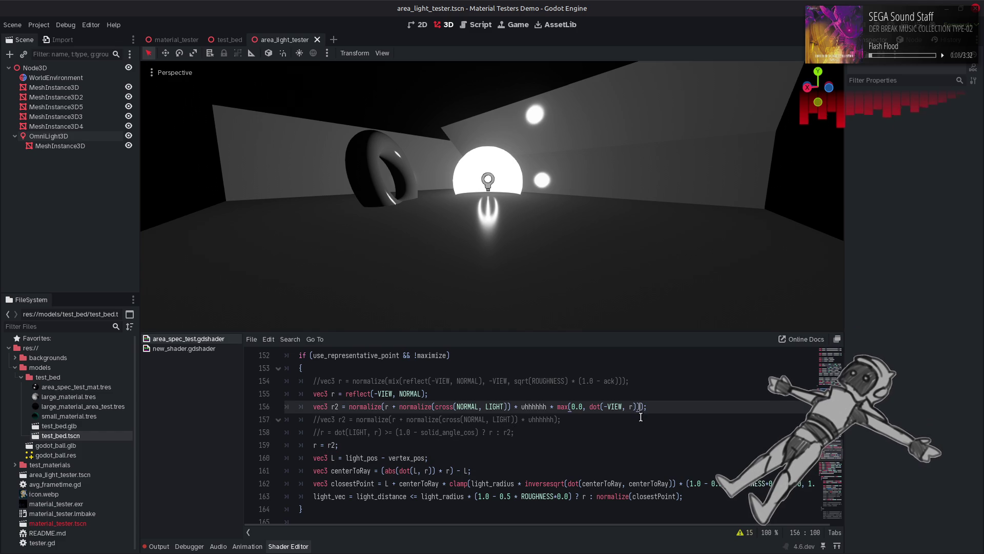
{"action": "key", "text": "Down"}
{"action": "left_click_drag", "start_coordinate": [641, 410], "coordinate": [590, 408]}
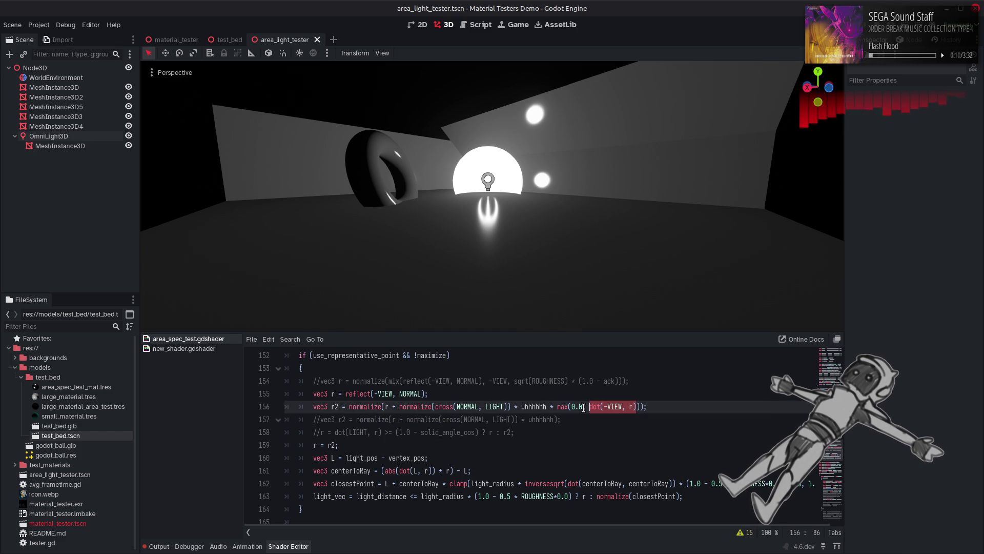
{"action": "left_click", "coordinate": [578, 407]}
{"action": "double_click", "coordinate": [579, 407]}
{"action": "key", "text": "ctrl+v"}
{"action": "key", "text": "ctrl+s"}
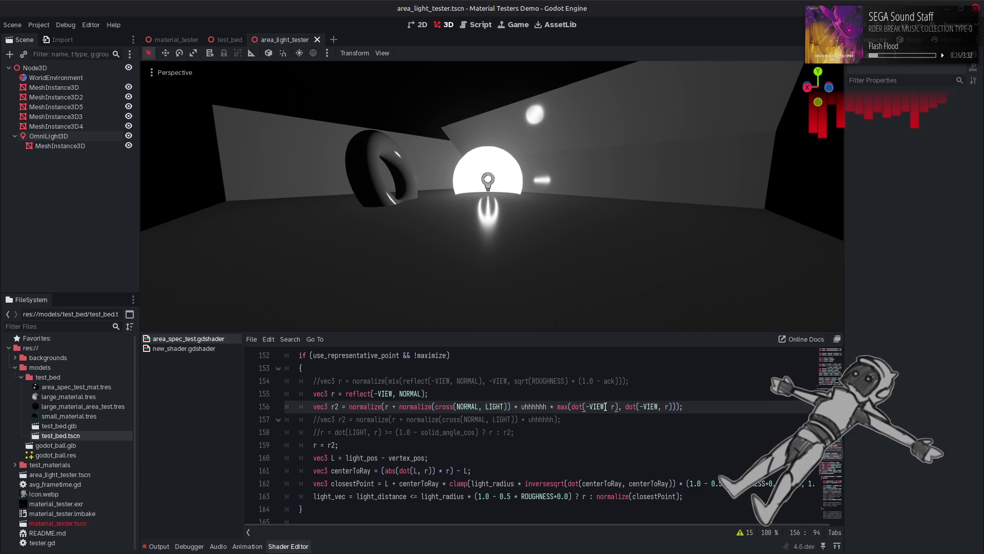
{"action": "key", "text": "Up"}
{"action": "key", "text": "Left"}
{"action": "key", "text": "Left"}
Change the first dot term on line 156 to dot(NORMAL, r), testing then reverting negated variants.
{"action": "left_click_drag", "start_coordinate": [604, 406], "coordinate": [583, 406]}
{"action": "key", "text": "ctrl+v"}
{"action": "key", "text": "ctrl+s"}
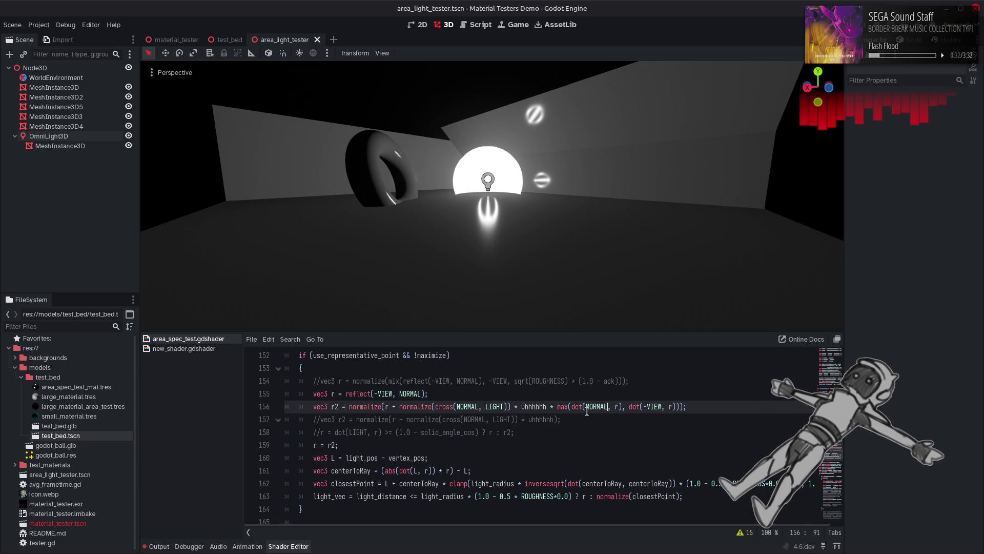
{"action": "key", "text": "Left"}
{"action": "key", "text": "Left"}
{"action": "key", "text": "Left"}
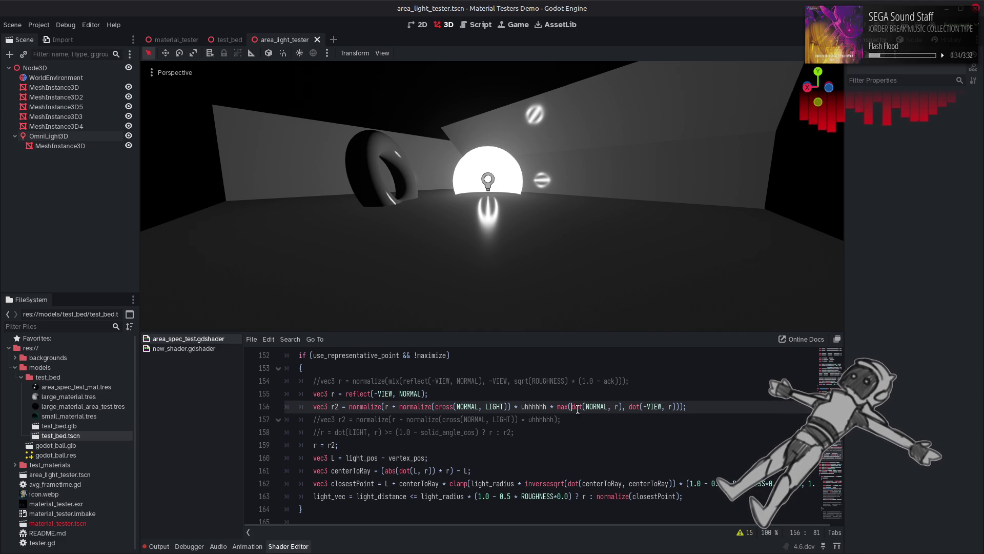
{"action": "type", "text": "-"}
{"action": "key", "text": "ctrl+s"}
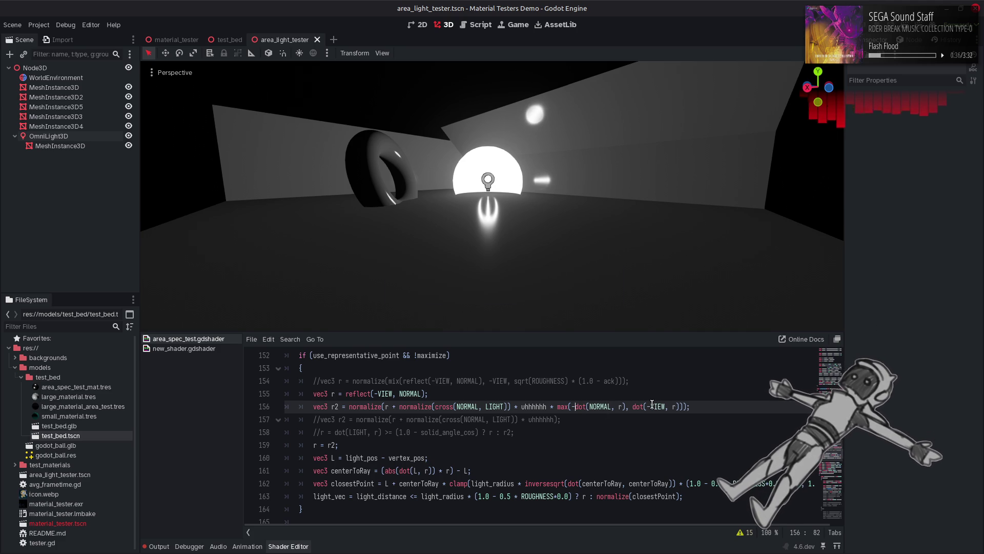
{"action": "key", "text": "BackSpace"}
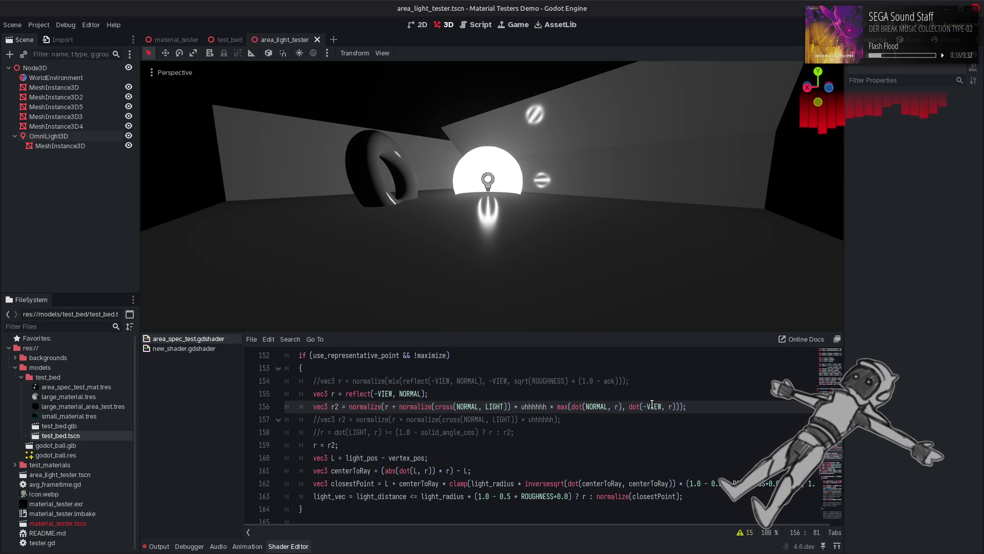
{"action": "left_click", "coordinate": [615, 406]}
{"action": "type", "text": "-"}
{"action": "key", "text": "ctrl+s"}
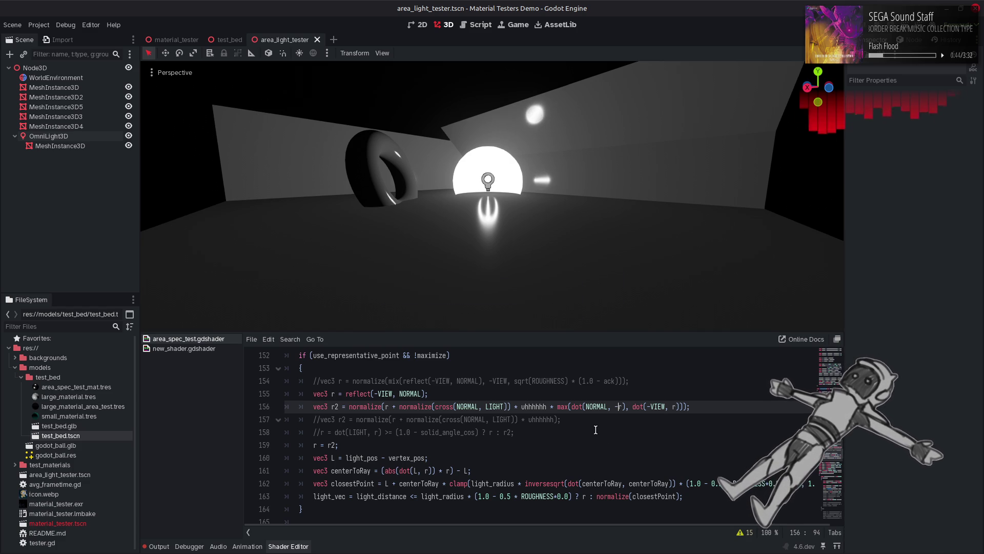
{"action": "key", "text": "ctrl+z"}
{"action": "key", "text": "ctrl+s"}
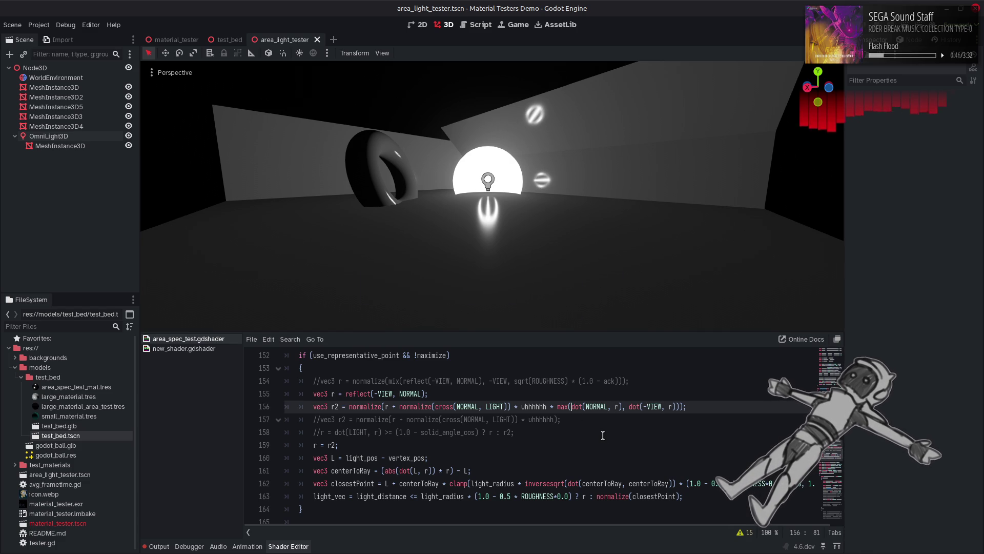
Wrap the dot(NORMAL, r) term in max(0.0, …) and recompile.
{"action": "type", "text": "max("}
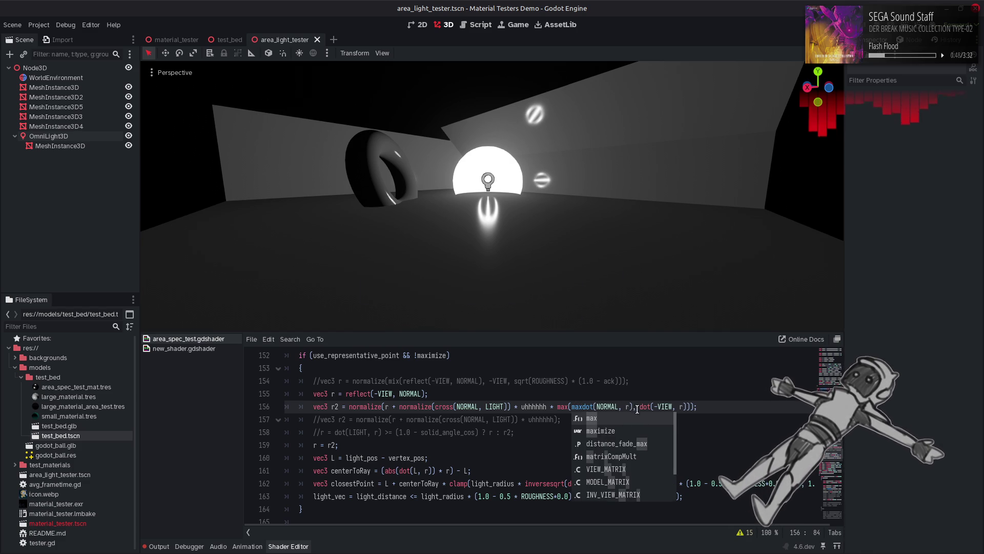
{"action": "left_click", "coordinate": [638, 406]}
{"action": "type", "text": ")"}
{"action": "left_click", "coordinate": [585, 408]}
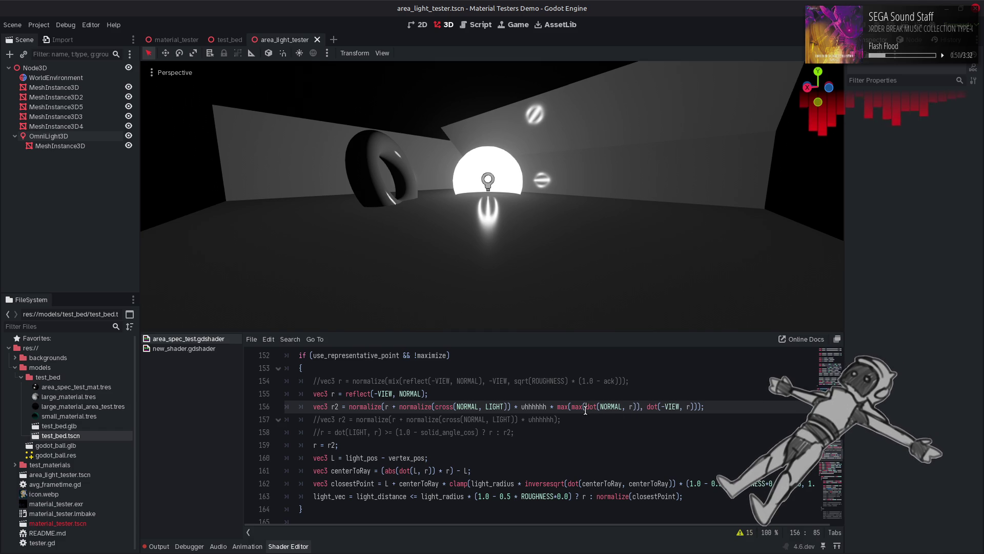
{"action": "type", "text": "0.0,"}
{"action": "key", "text": "ctrl+s"}
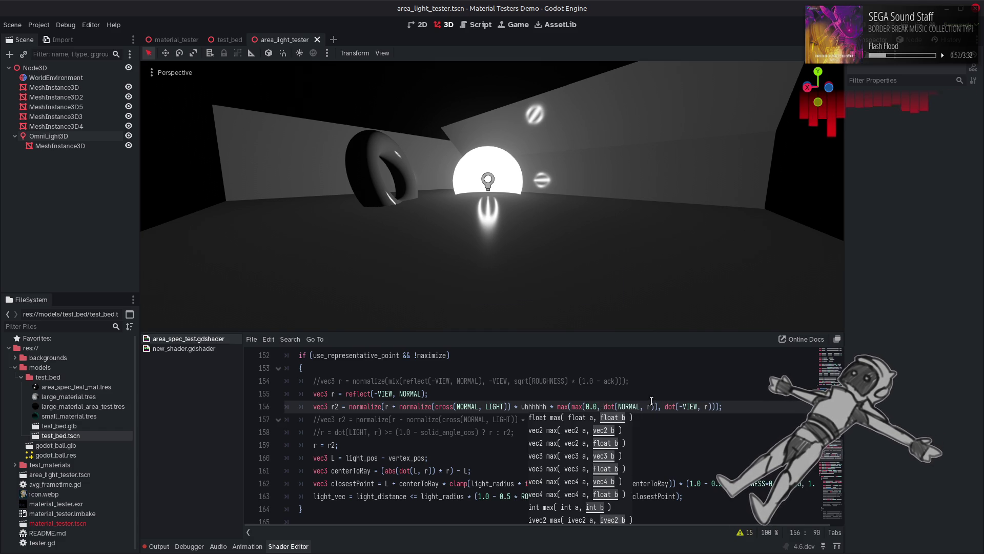
Wrap the dot(-VIEW, r) term in max(0.0, …) as well and save.
{"action": "left_click_drag", "start_coordinate": [572, 406], "coordinate": [604, 407]}
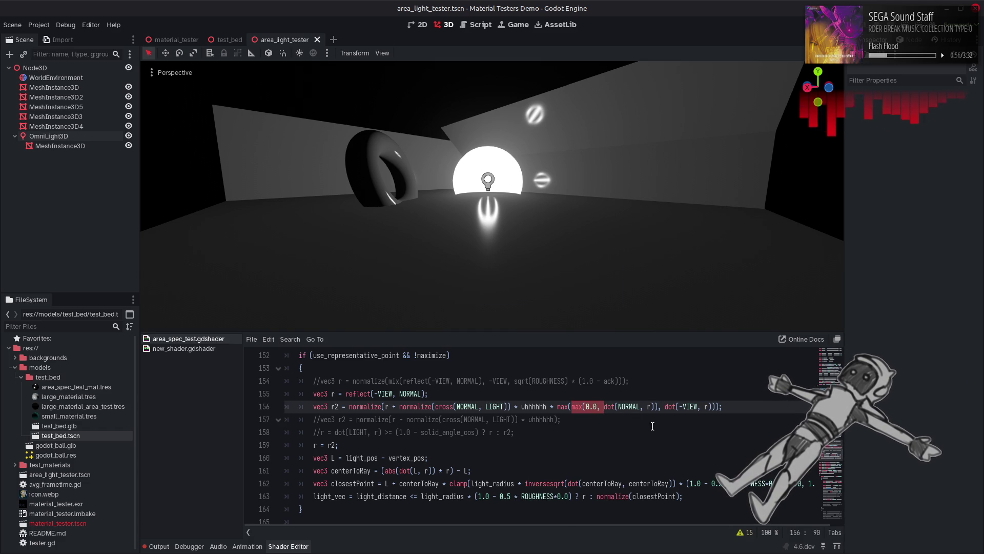
{"action": "key", "text": "ctrl+c"}
{"action": "left_click", "coordinate": [665, 408]}
{"action": "key", "text": "ctrl+v"}
{"action": "left_click", "coordinate": [744, 406]}
{"action": "type", "text": ")"}
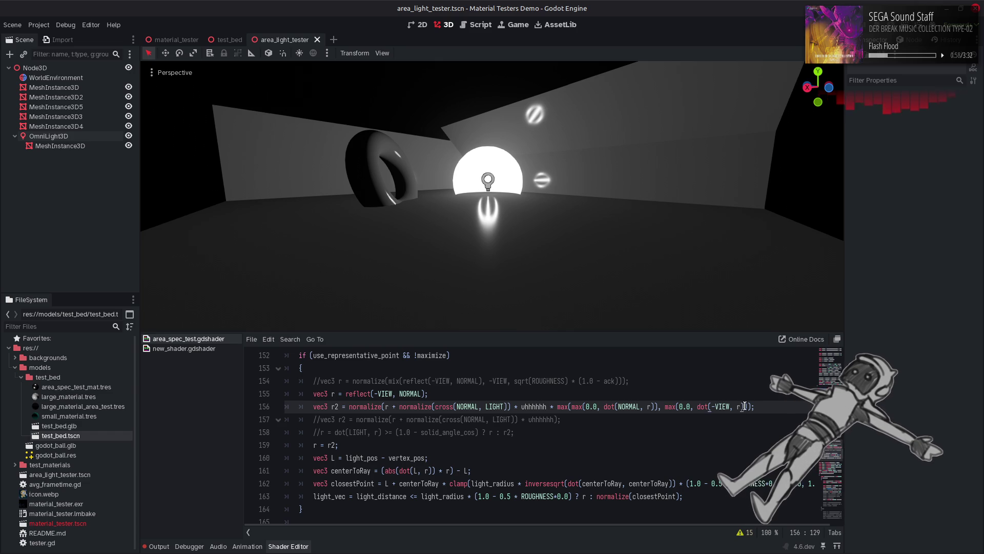
{"action": "key", "text": "ctrl+s"}
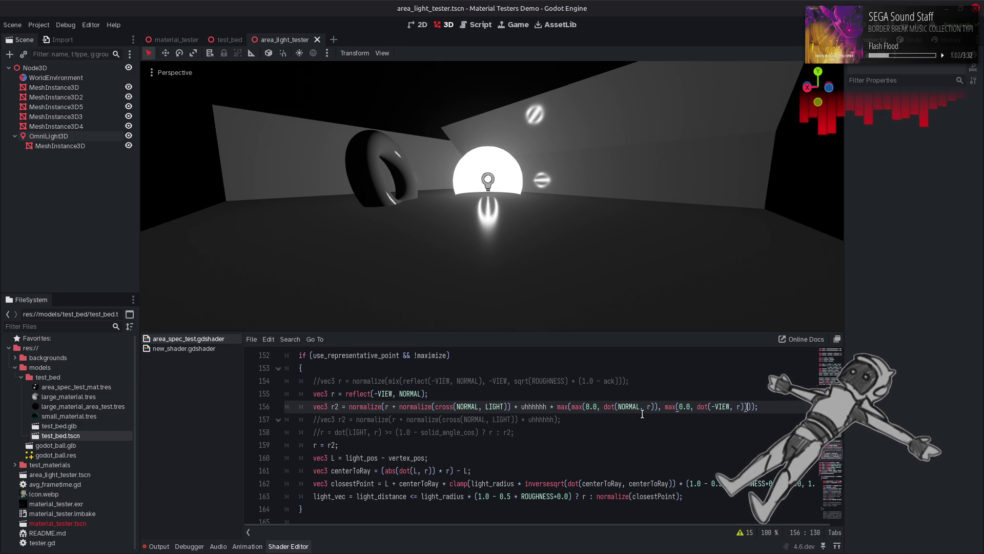
Replace the outer max on line 156 with min and recompile the shader.
{"action": "double_click", "coordinate": [562, 407]}
{"action": "type", "text": "min("}
{"action": "key", "text": "End"}
{"action": "type", "text": ")"}
{"action": "left_click", "coordinate": [635, 389]}
{"action": "key", "text": "ctrl+s"}
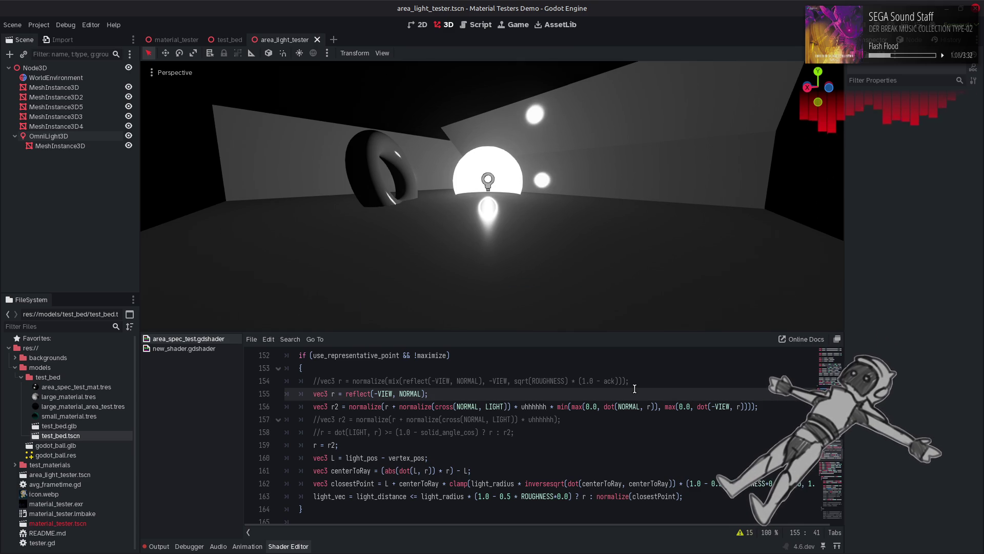
Toggle between min and max to compare sphere highlights, settling on max.
{"action": "key", "text": "ctrl+z"}
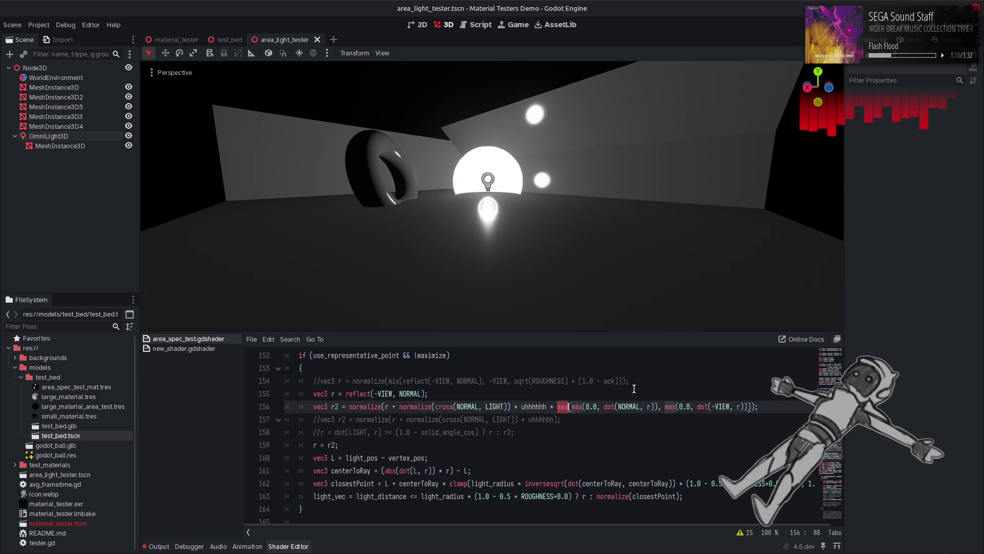
{"action": "key", "text": "ctrl+shift+z"}
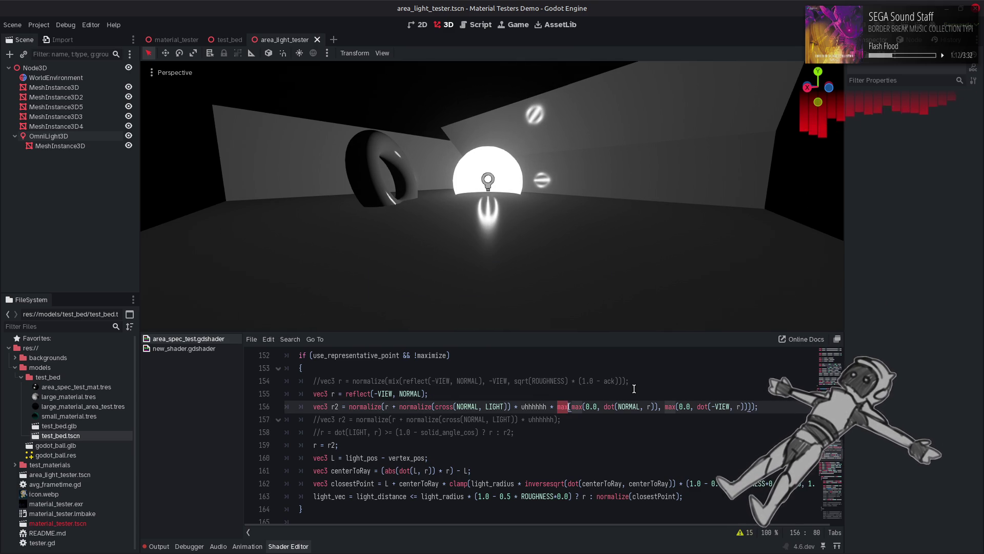
{"action": "type", "text": "in"}
{"action": "key", "text": "ctrl+s"}
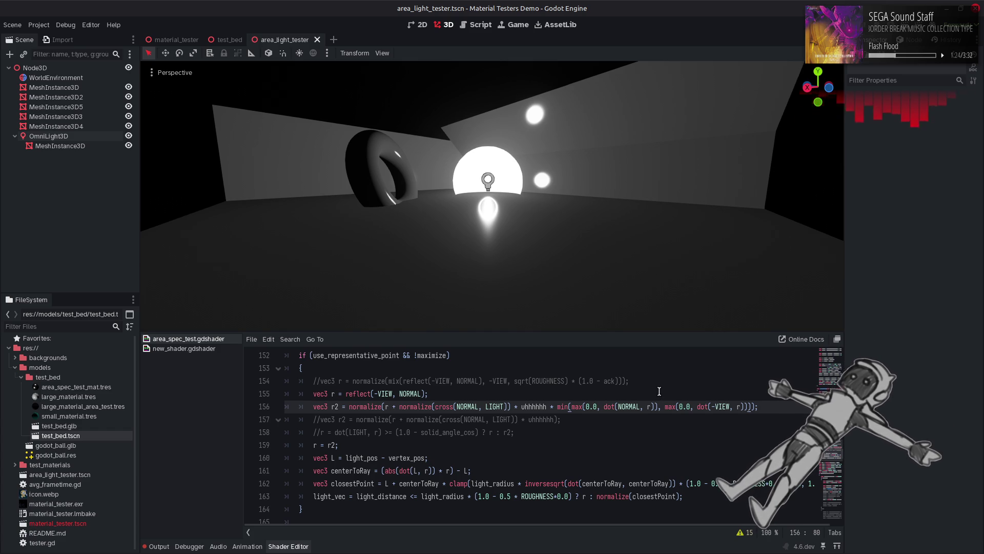
{"action": "left_click", "coordinate": [659, 391]}
{"action": "key", "text": "ctrl+z"}
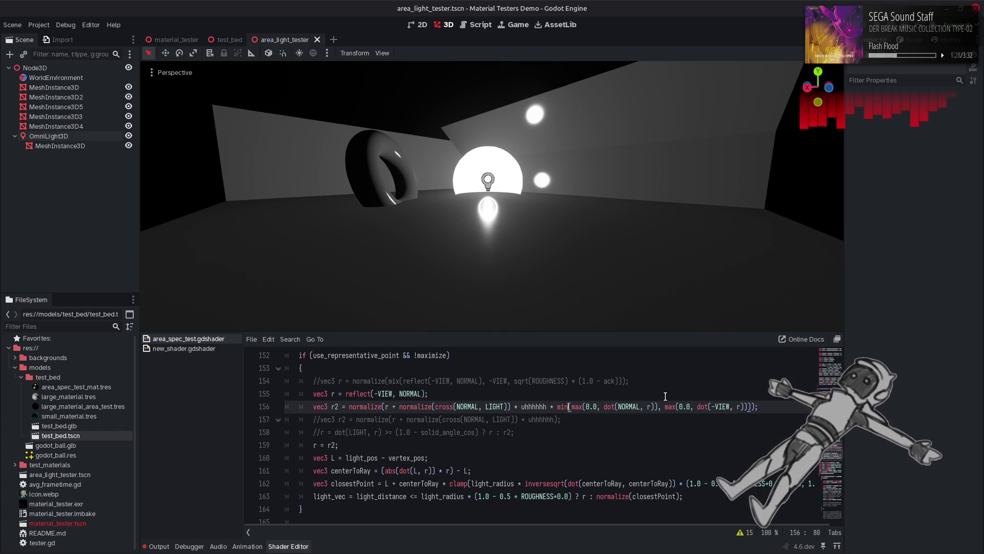
{"action": "key", "text": "ctrl+z"}
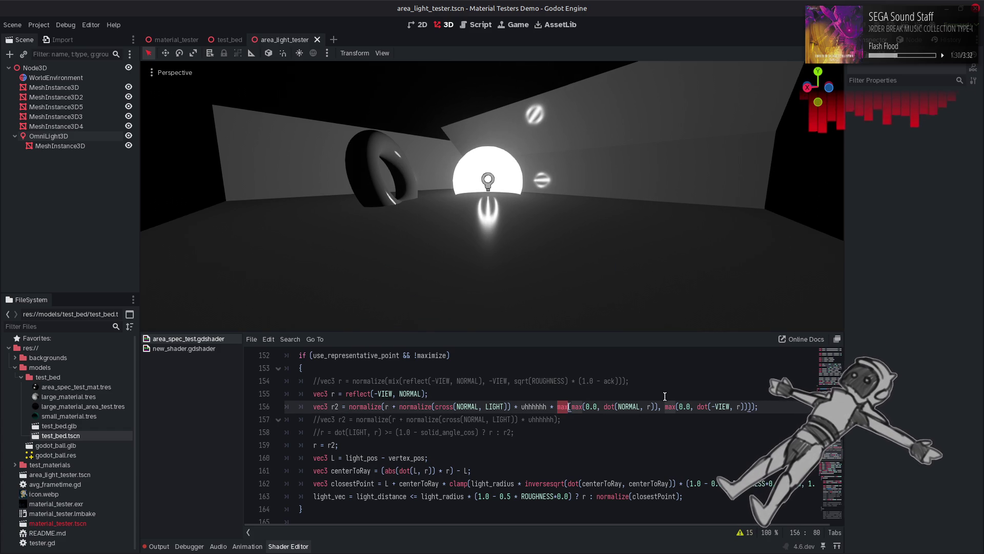
{"action": "key", "text": "ctrl+shift+z"}
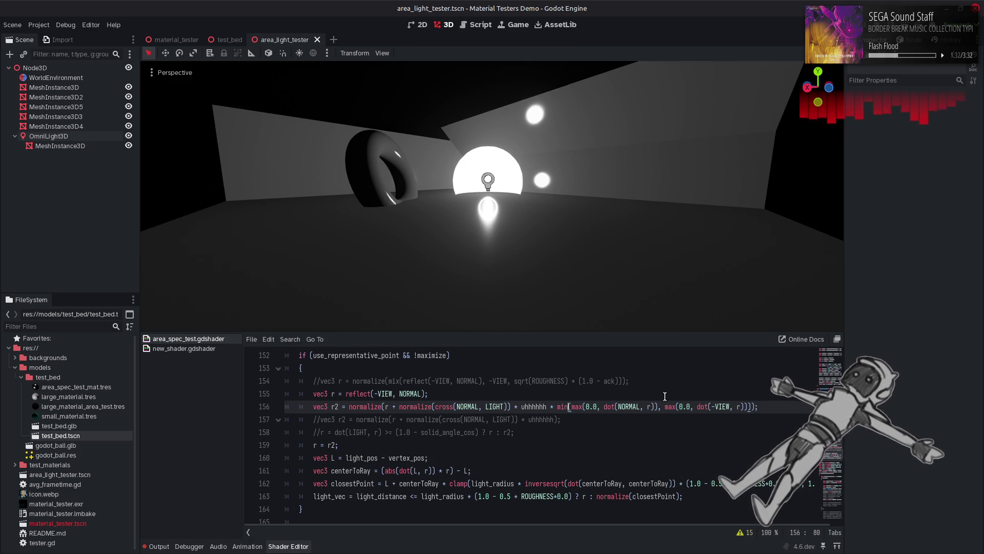
{"action": "key", "text": "ctrl+z"}
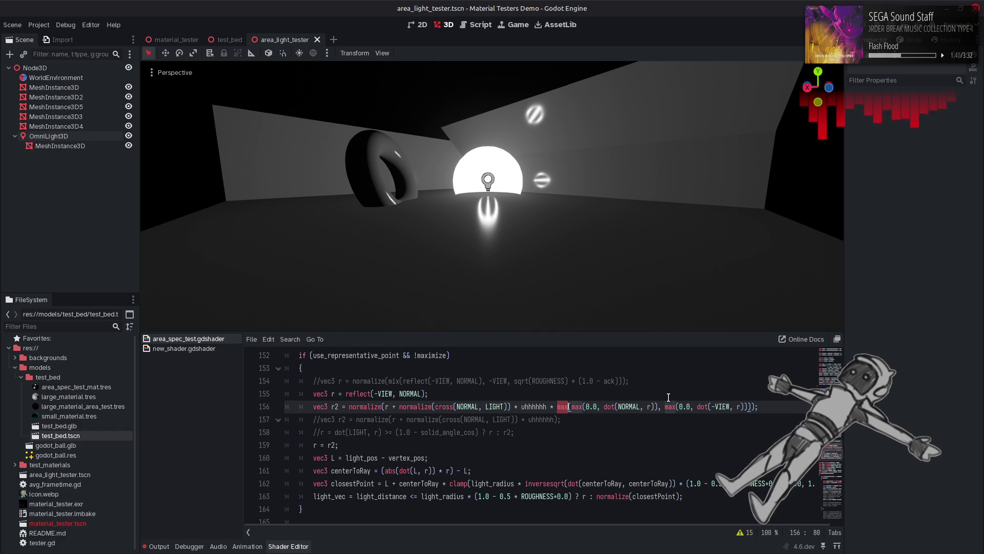
{"action": "key", "text": "ctrl+shift+z"}
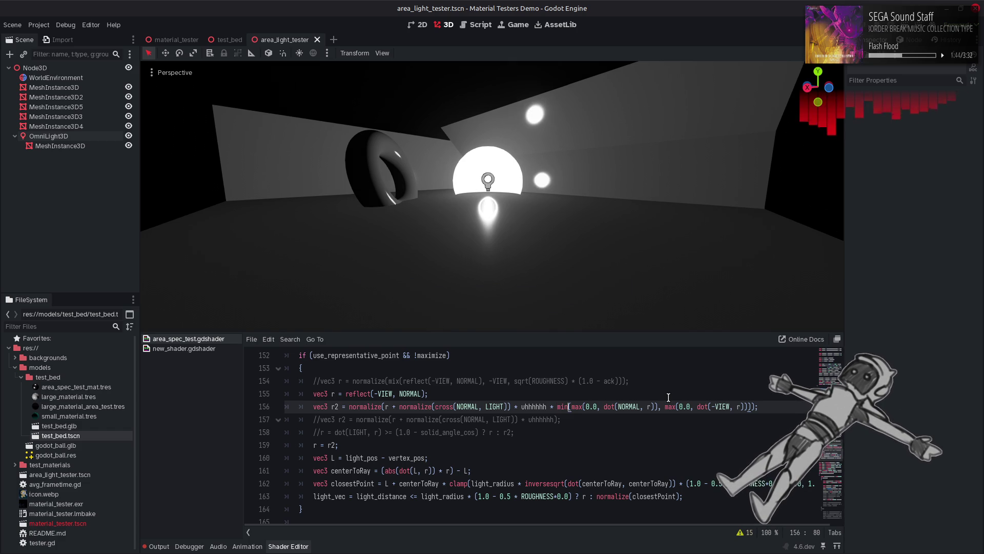
{"action": "key", "text": "ctrl+z"}
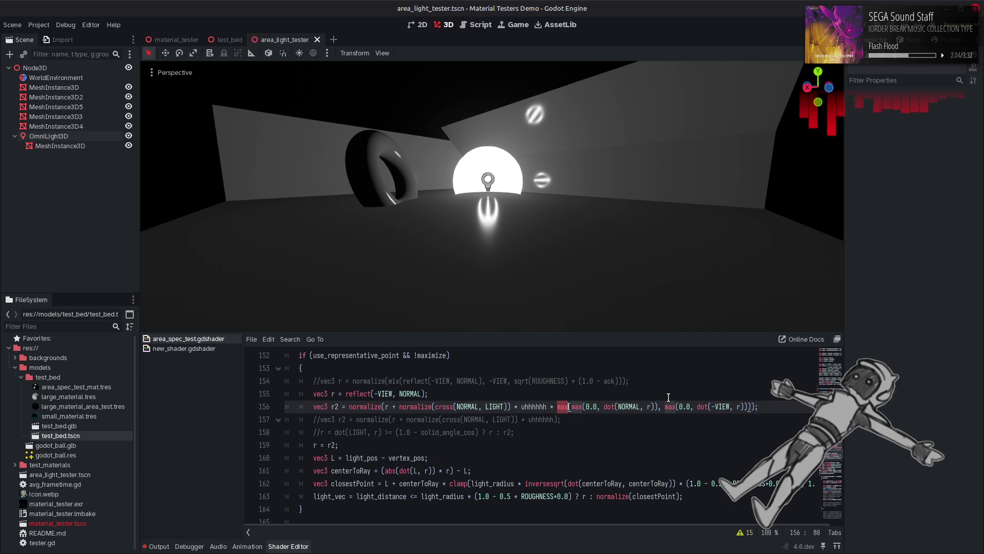
{"action": "left_click", "coordinate": [631, 408]}
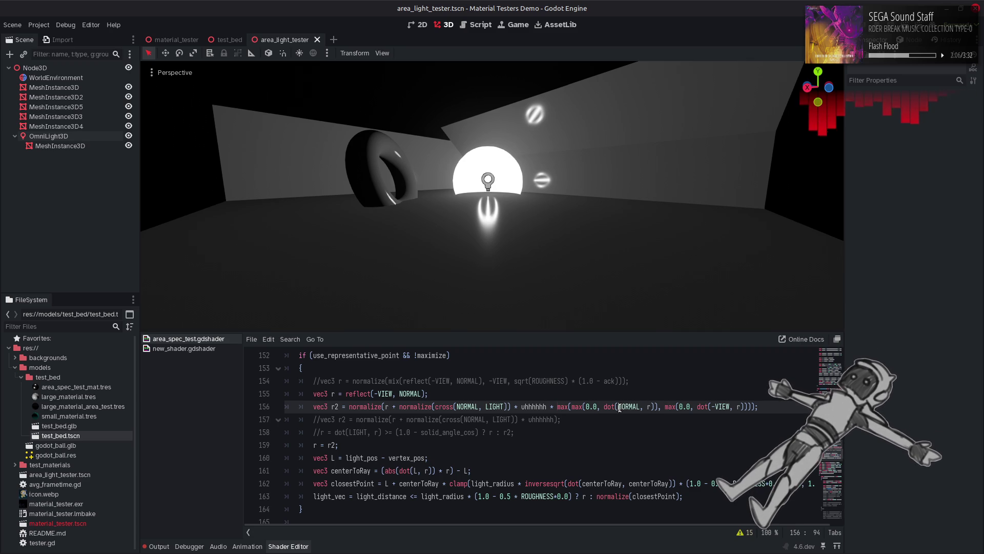
Try a negated NORMAL term and an outer min on line 156, then undo both.
{"action": "type", "text": "-"}
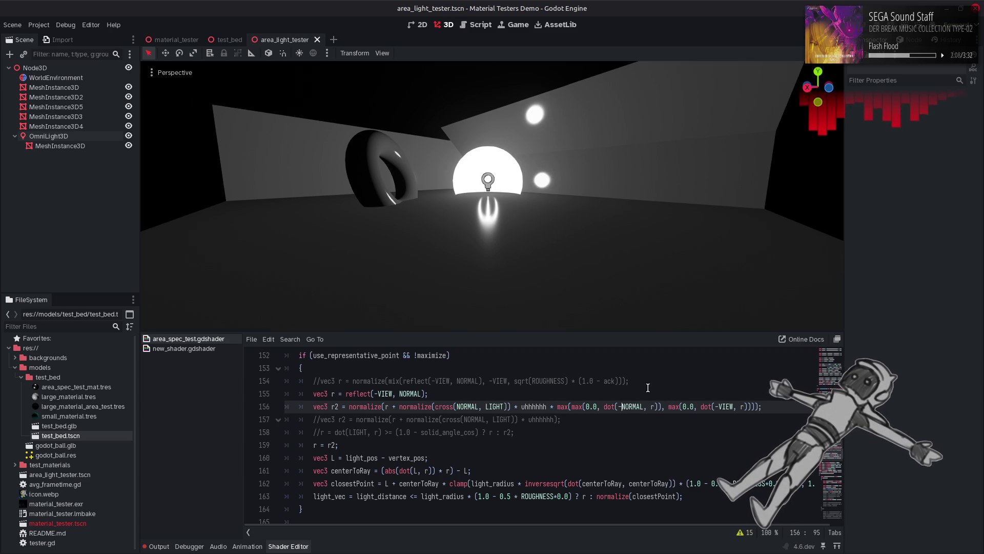
{"action": "left_click", "coordinate": [574, 409]}
{"action": "left_click", "coordinate": [564, 408]}
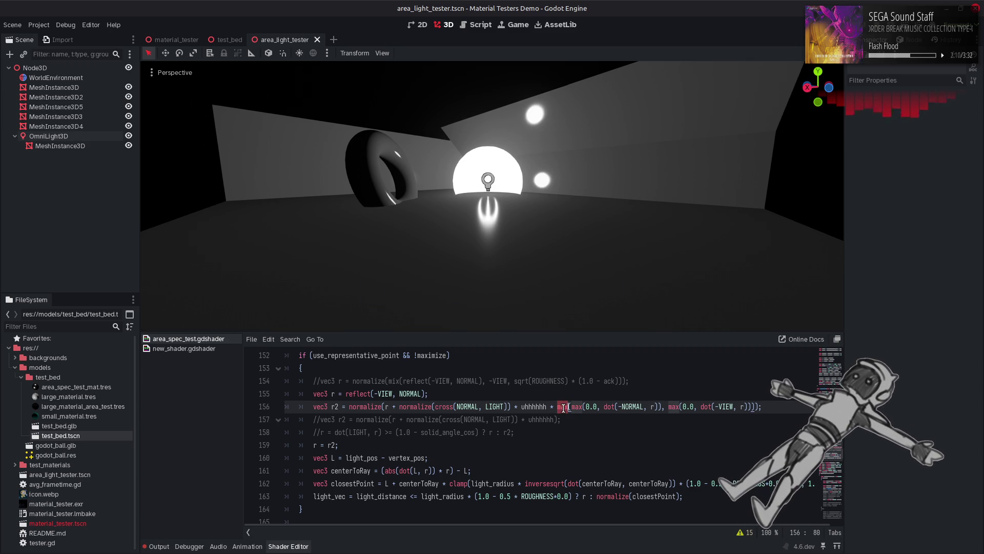
{"action": "key", "text": "BackSpace"}
{"action": "key", "text": "BackSpace"}
{"action": "type", "text": "in"}
{"action": "key", "text": "ctrl+s"}
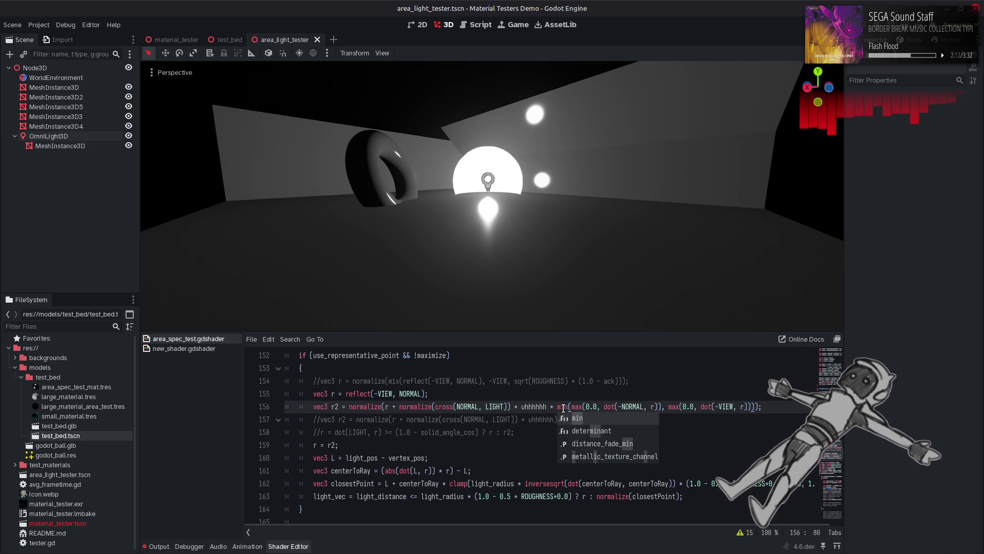
{"action": "left_click", "coordinate": [602, 389]}
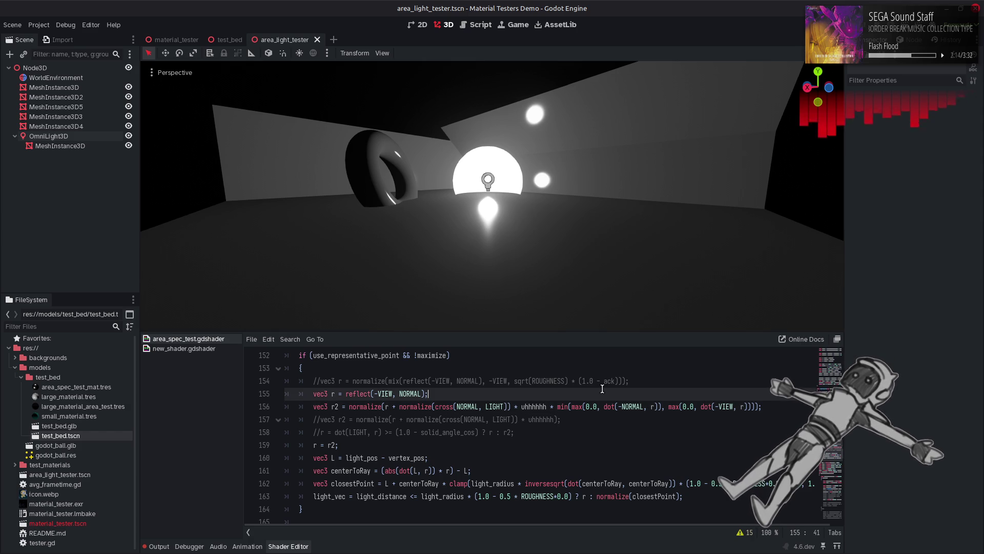
{"action": "key", "text": "ctrl+z"}
{"action": "key", "text": "ctrl+z"}
{"action": "key", "text": "ctrl+z"}
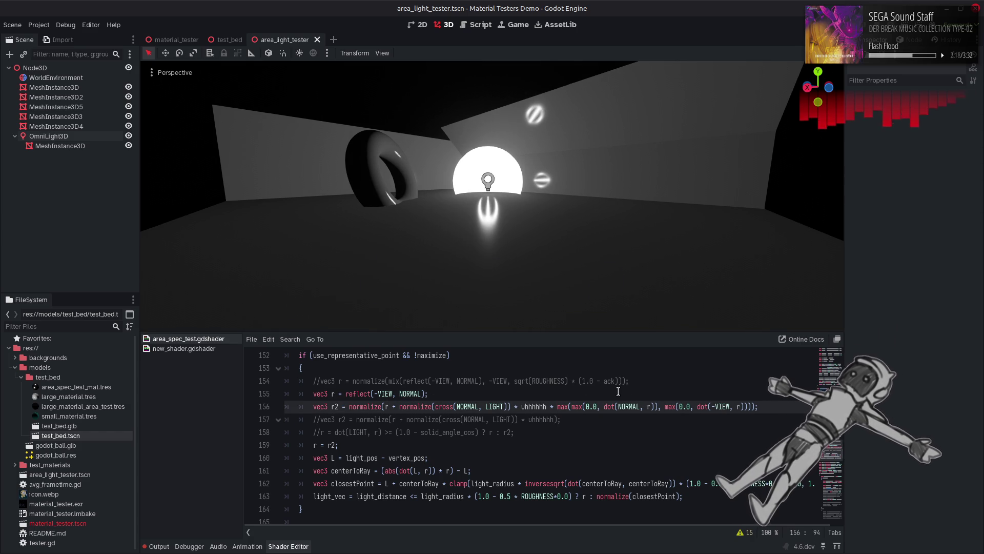
Prefix the clamped dot terms with 1.0 - and recompile to preview.
{"action": "left_click", "coordinate": [572, 406]}
{"action": "type", "text": "1.0 "}
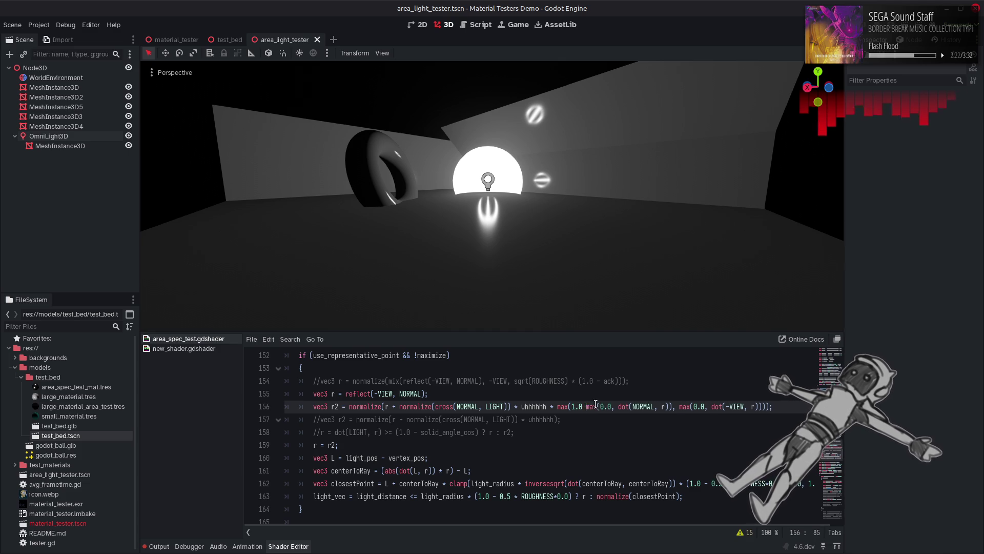
{"action": "type", "text": "-"}
{"action": "key", "text": "ctrl+s"}
{"action": "left_click", "coordinate": [689, 408]}
{"action": "type", "text": "1.0 -"}
{"action": "key", "text": "ctrl+s"}
Switch the outer function to min and remove both 1.0 - prefixes.
{"action": "left_click", "coordinate": [564, 407]}
{"action": "double_click", "coordinate": [564, 407]}
{"action": "type", "text": "min"}
{"action": "key", "text": "ctrl+s"}
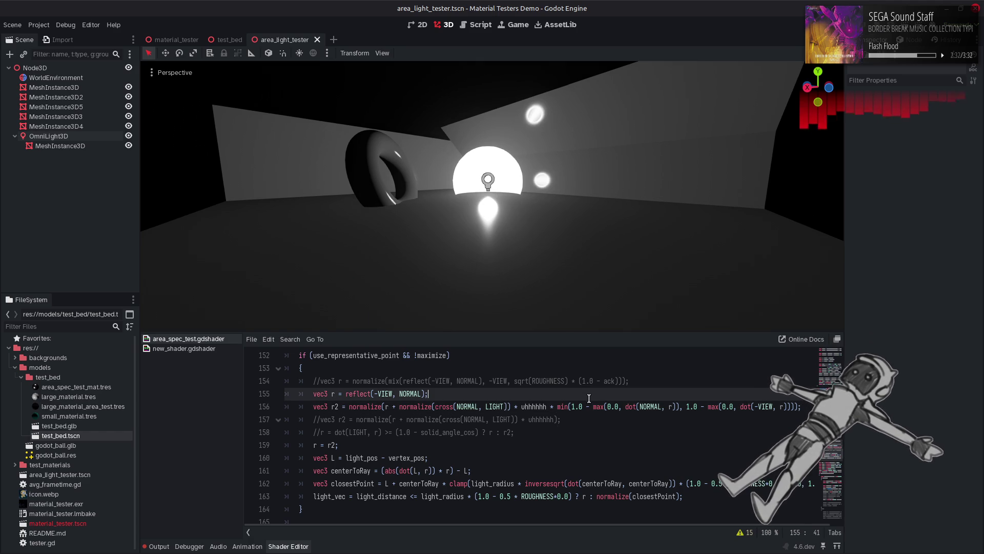
{"action": "left_click_drag", "start_coordinate": [593, 407], "coordinate": [571, 407]}
{"action": "key", "text": "BackSpace"}
{"action": "key", "text": "ctrl+s"}
{"action": "left_click_drag", "start_coordinate": [687, 407], "coordinate": [665, 407]}
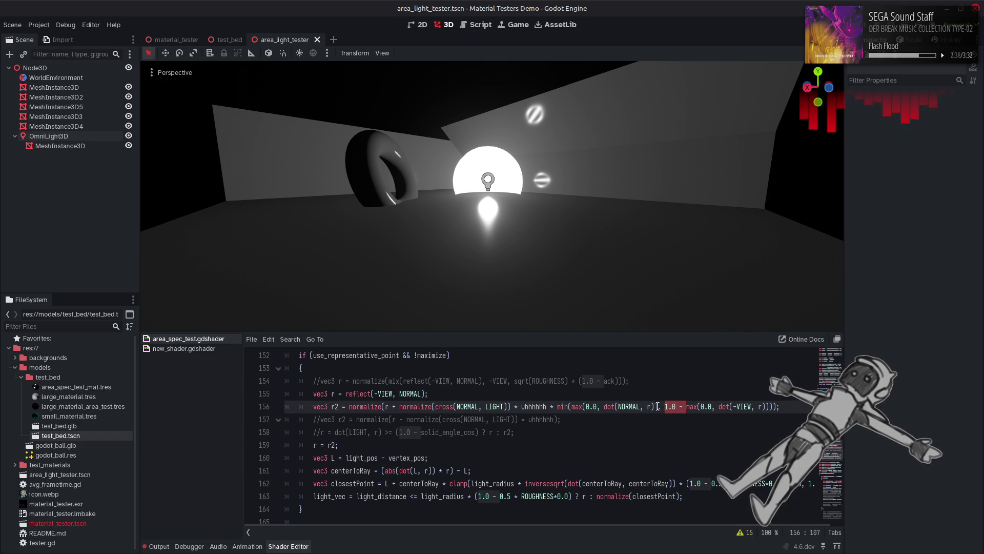
{"action": "key", "text": "BackSpace"}
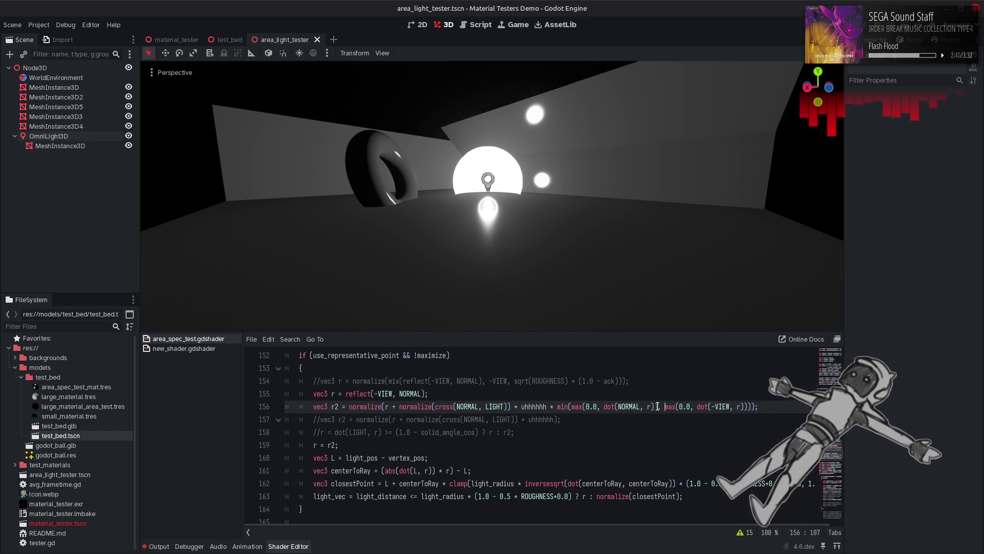
Toggle the r = r2 line on and off to compare shading with and without r2.
{"action": "left_click", "coordinate": [309, 446]}
{"action": "key", "text": "ctrl+k"}
{"action": "key", "text": "ctrl+s"}
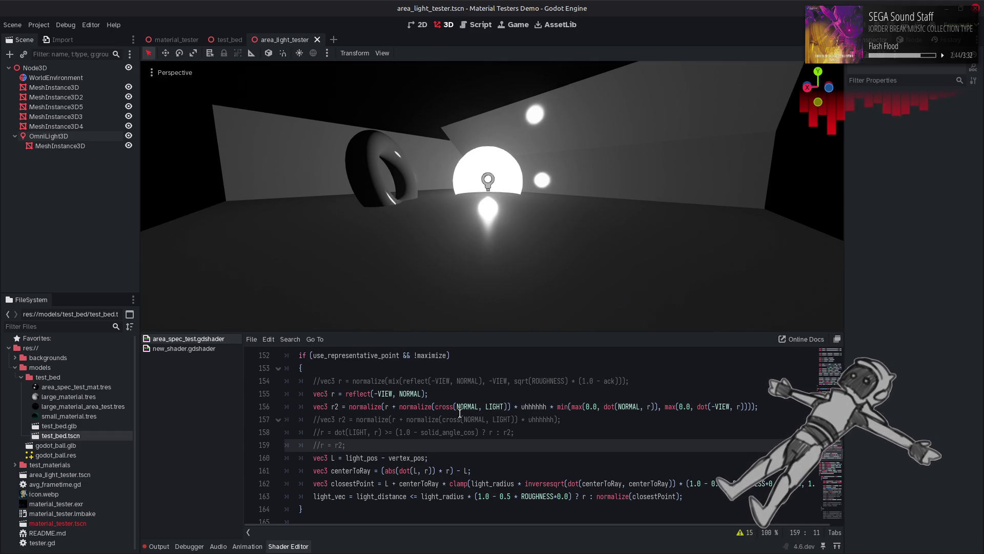
{"action": "key", "text": "ctrl+k"}
{"action": "key", "text": "ctrl+k"}
{"action": "key", "text": "ctrl+k"}
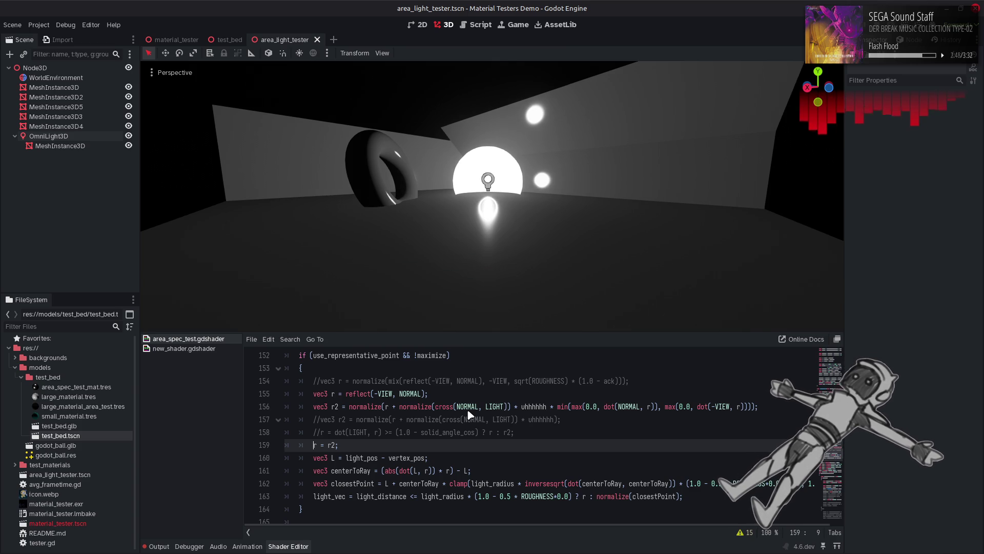
{"action": "key", "text": "ctrl+k"}
{"action": "key", "text": "ctrl+s"}
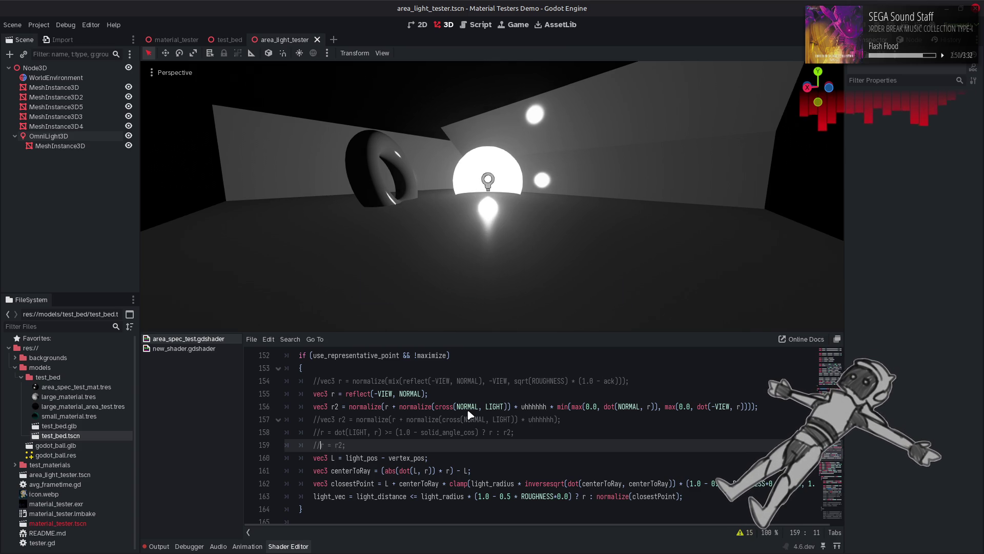
{"action": "key", "text": "ctrl+k"}
{"action": "key", "text": "ctrl+s"}
{"action": "key", "text": "ctrl+k"}
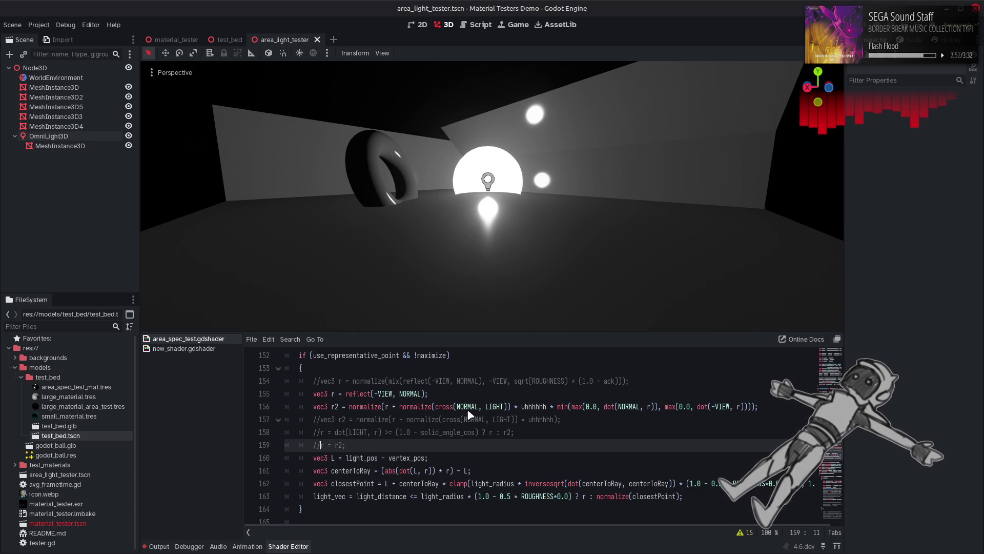
{"action": "key", "text": "ctrl+k"}
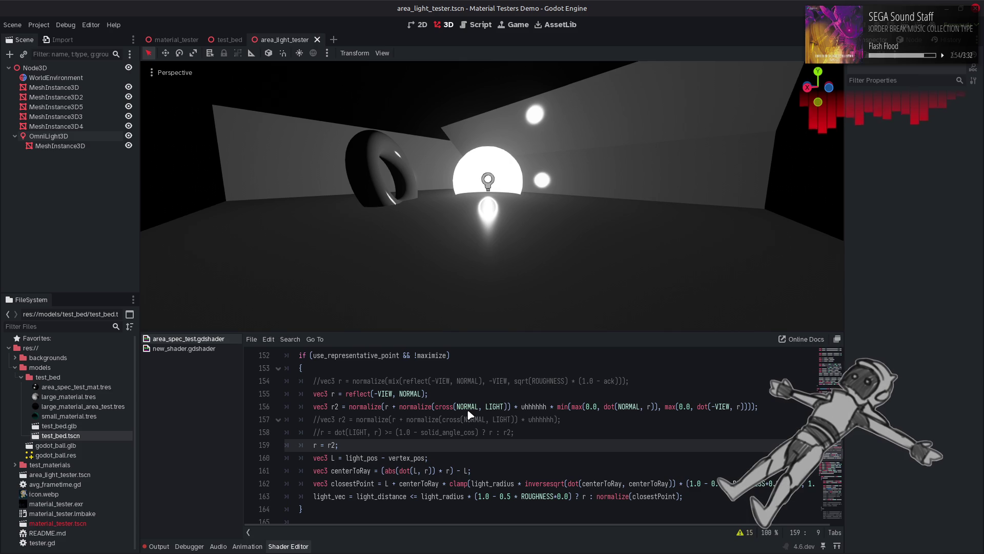
Replace the comma between the two max terms with a division sign.
{"action": "left_click", "coordinate": [664, 408]}
{"action": "left_click", "coordinate": [687, 406]}
{"action": "key", "text": "BackSpace"}
{"action": "key", "text": "BackSpace"}
{"action": "type", "text": "/"}
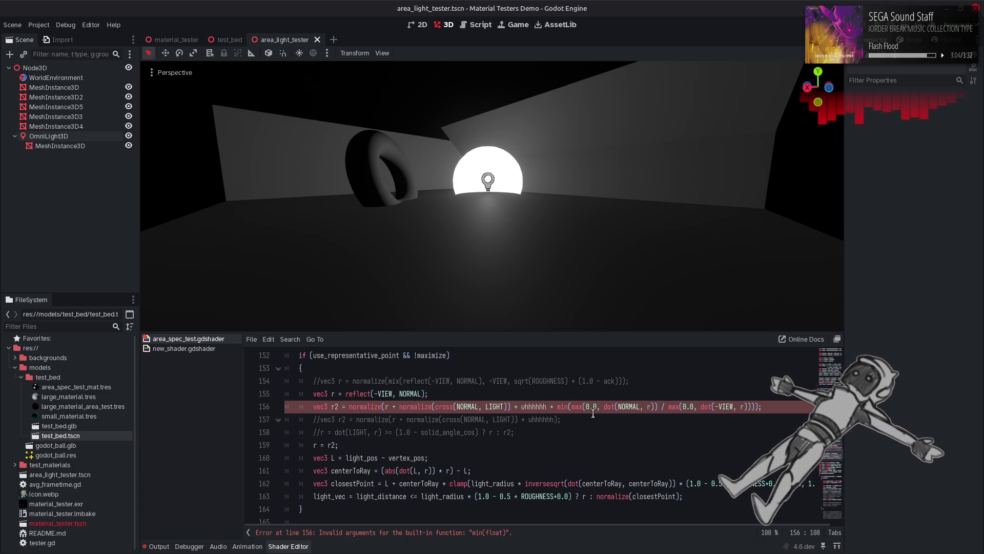
Remove the min wrapper and raise both max floors from 0.0 to 0.0001.
{"action": "left_click", "coordinate": [559, 406]}
{"action": "key", "text": "Delete"}
{"action": "key", "text": "Delete"}
{"action": "key", "text": "Delete"}
{"action": "key", "text": "ctrl+s"}
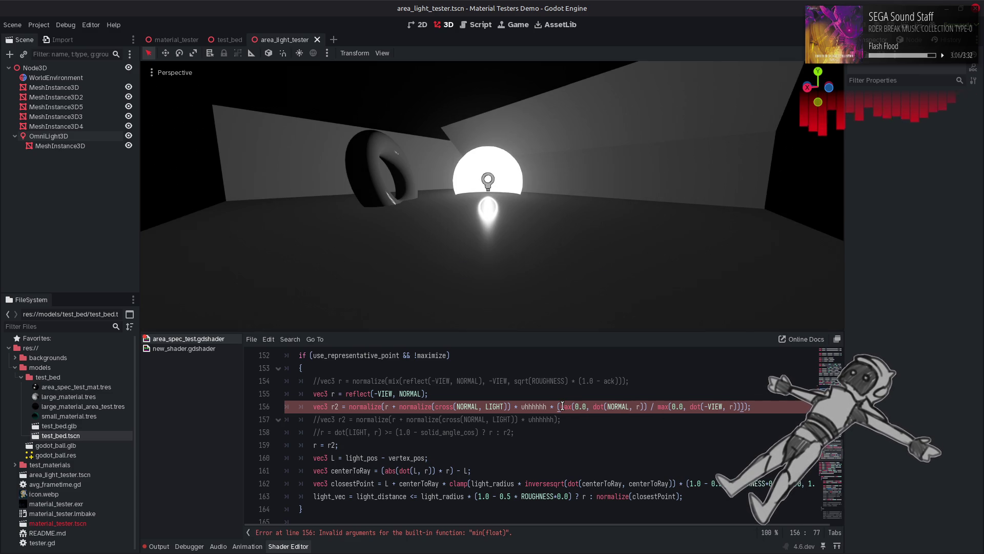
{"action": "left_click", "coordinate": [684, 409]}
{"action": "type", "text": "001"}
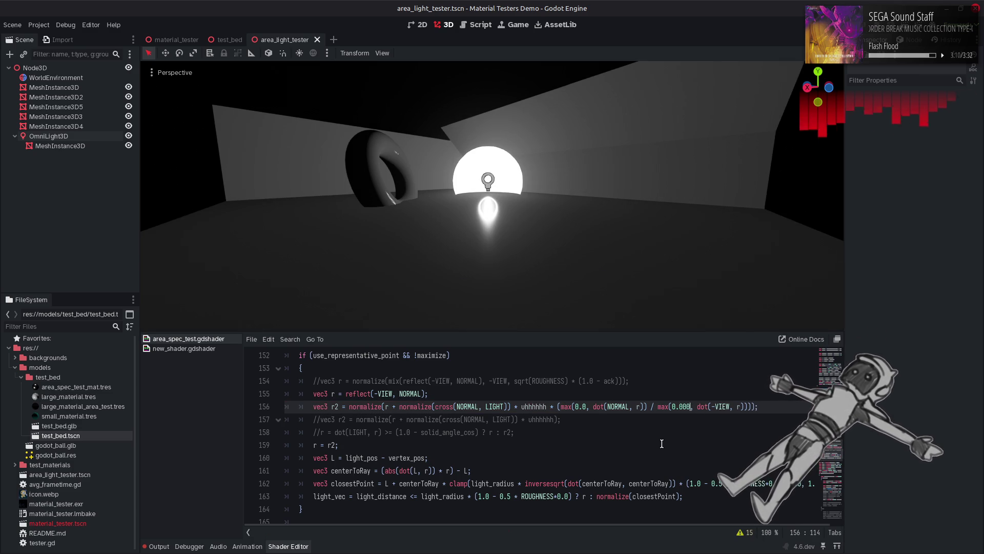
{"action": "left_click", "coordinate": [587, 407]}
{"action": "type", "text": "001"}
{"action": "key", "text": "ctrl+s"}
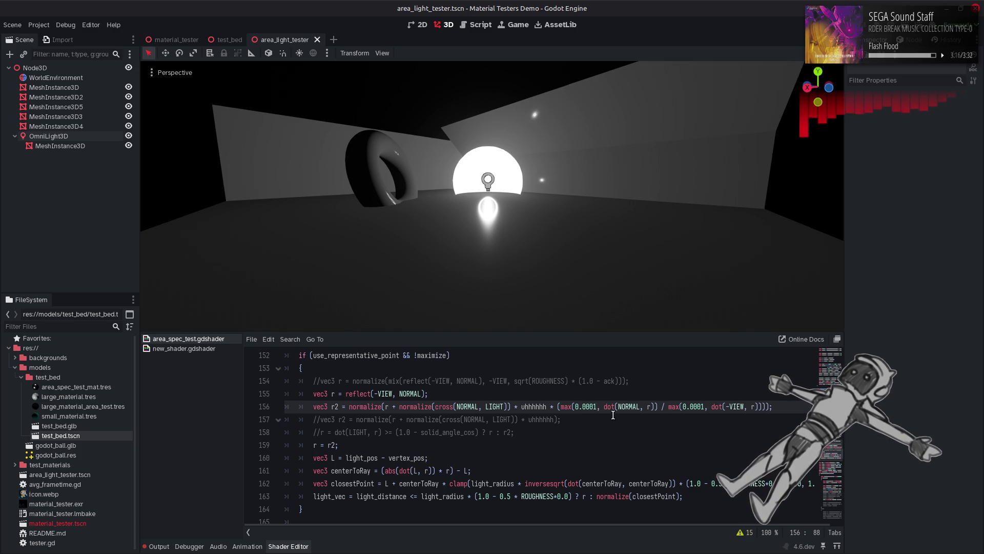
Test negated NORMAL and VIEW dot terms, then remove both minus signs again.
{"action": "left_click", "coordinate": [605, 407]}
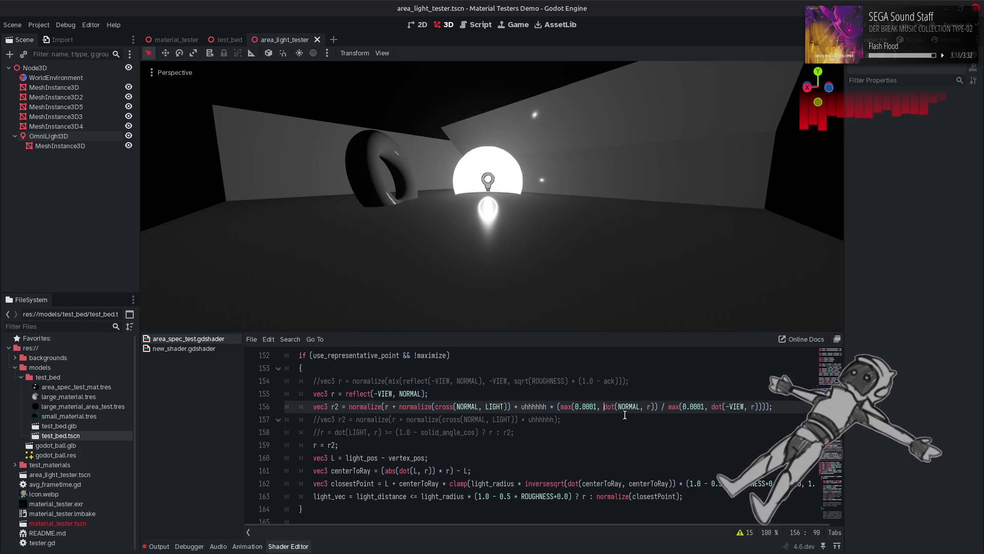
{"action": "type", "text": "-"}
{"action": "key", "text": "ctrl+s"}
{"action": "key", "text": "BackSpace"}
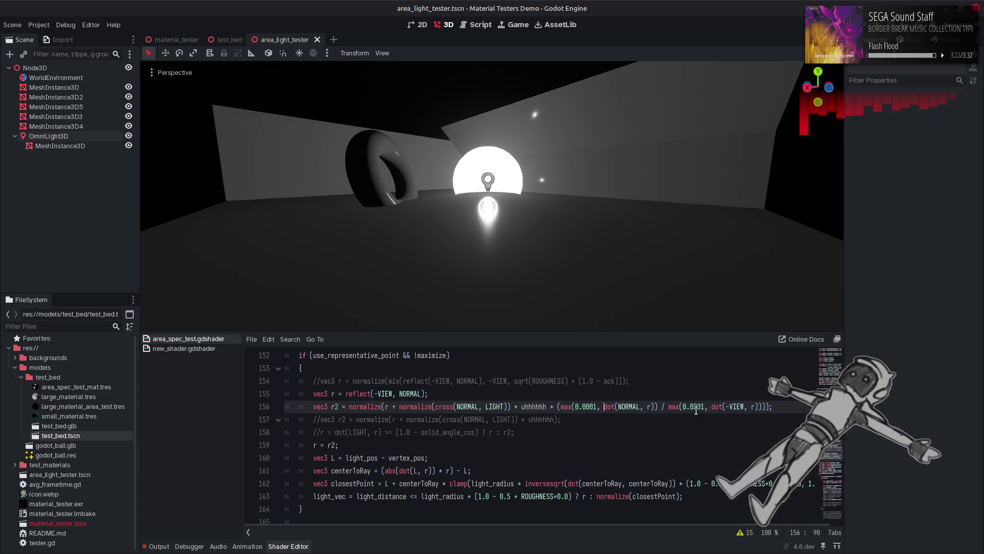
{"action": "left_click", "coordinate": [720, 406]}
{"action": "type", "text": "-"}
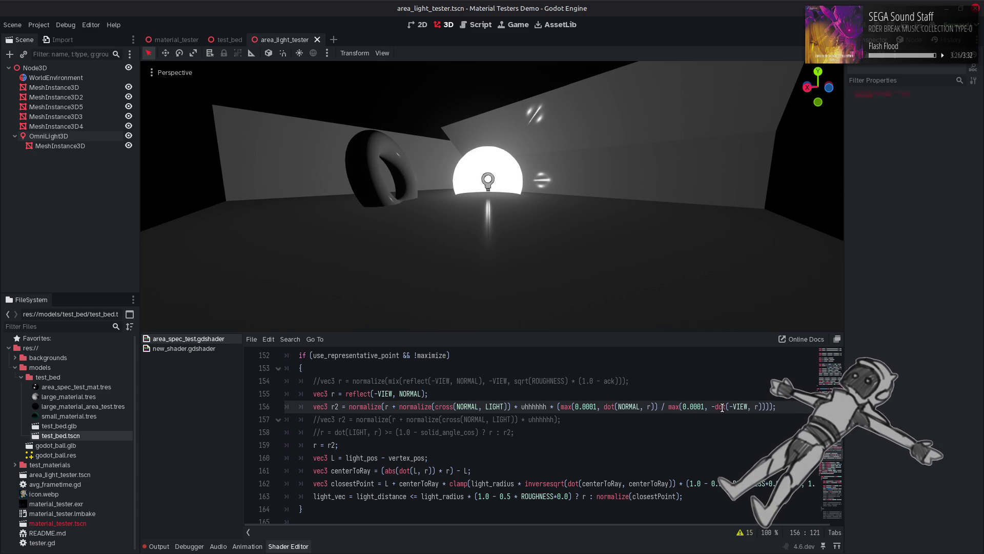
{"action": "key", "text": "BackSpace"}
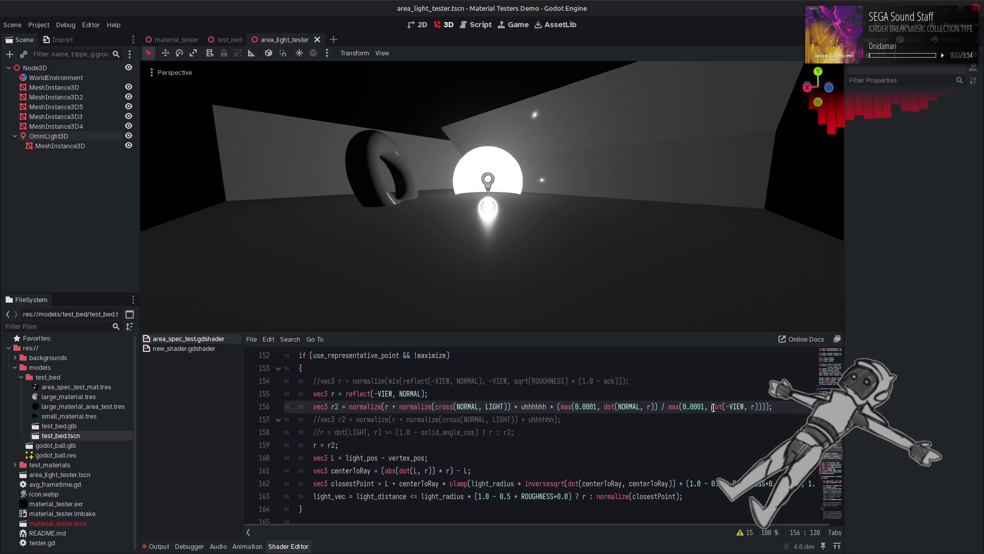
{"action": "left_click", "coordinate": [558, 406]}
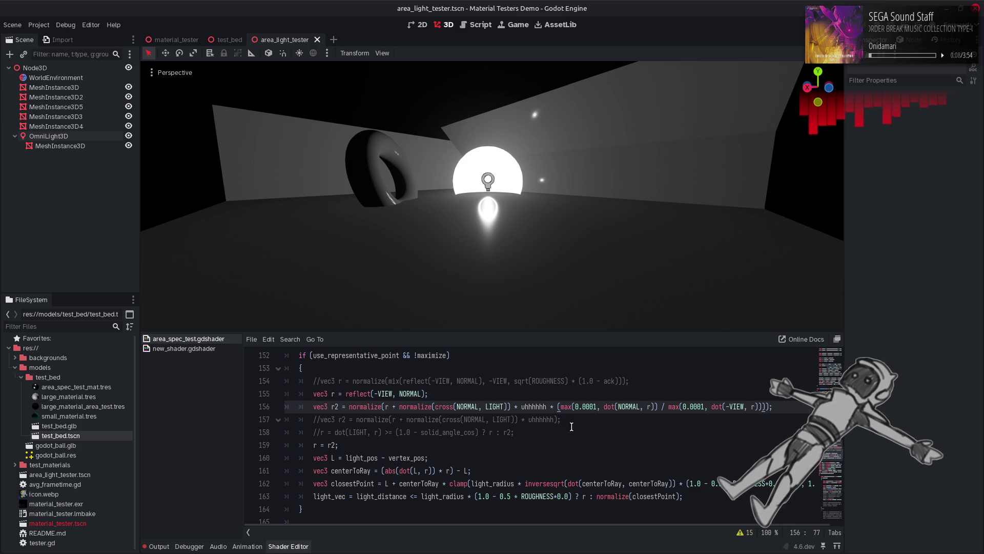
Comment out the ratio r2 line, restore the original r2 line, and delete the r = r2 lines.
{"action": "left_click_drag", "start_coordinate": [571, 419], "coordinate": [286, 419]}
{"action": "left_click", "coordinate": [311, 419]}
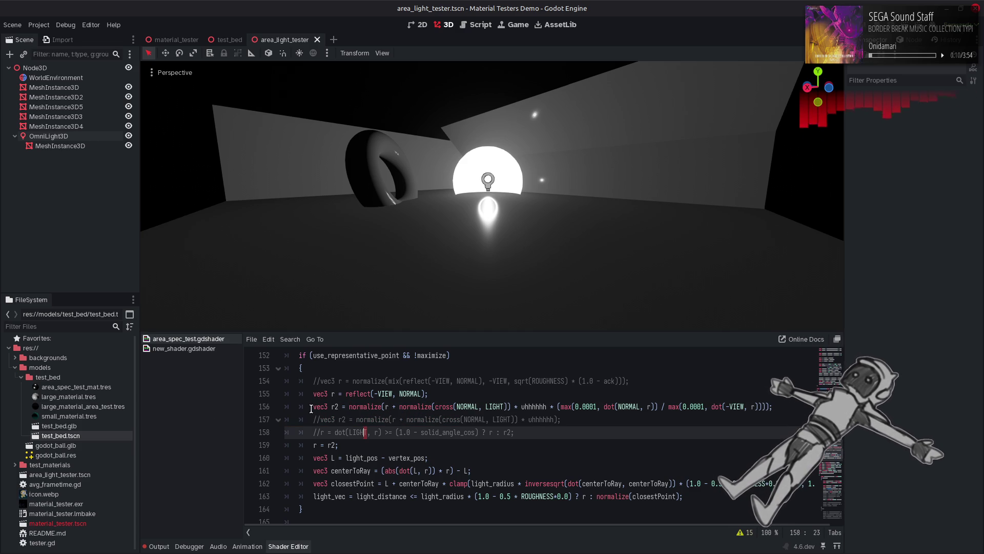
{"action": "left_click", "coordinate": [312, 406]}
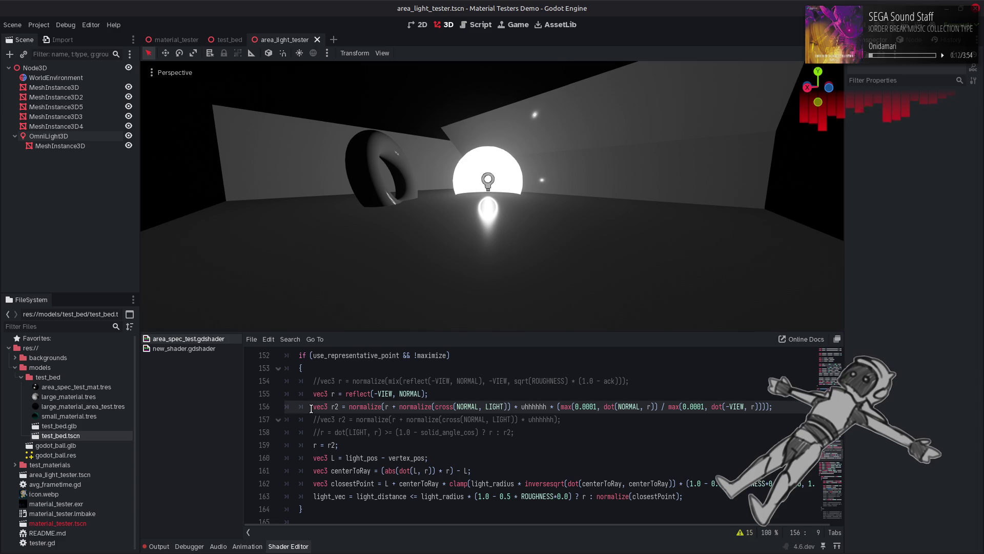
{"action": "key", "text": "ctrl+k"}
{"action": "key", "text": "Down"}
{"action": "key", "text": "ctrl+k"}
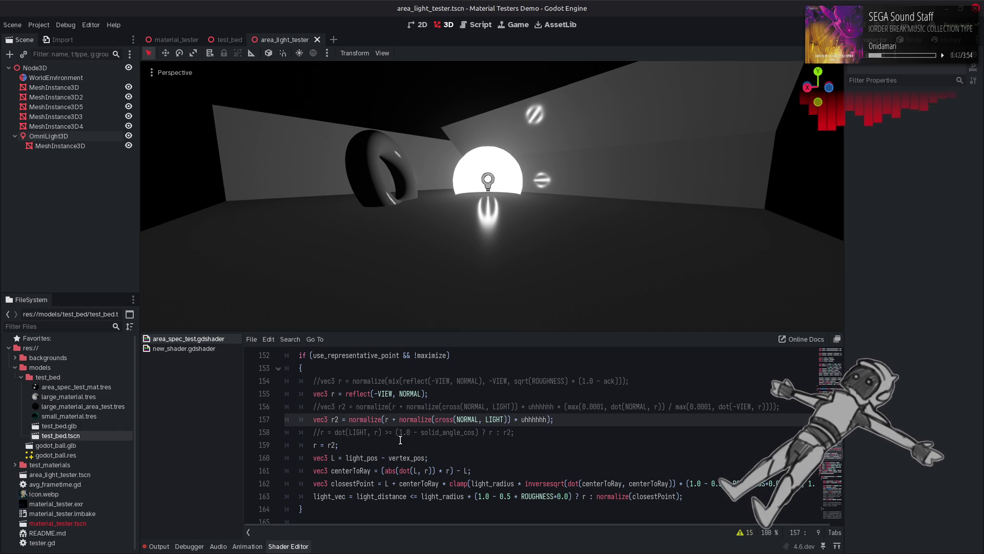
{"action": "mouse_move", "coordinate": [364, 444]}
{"action": "left_mouse_down"}
{"action": "mouse_move", "coordinate": [213, 454]}
{"action": "mouse_move", "coordinate": [195, 435]}
{"action": "mouse_move", "coordinate": [370, 449]}
{"action": "mouse_move", "coordinate": [218, 436]}
{"action": "left_mouse_up"}
{"action": "key", "text": "Delete"}
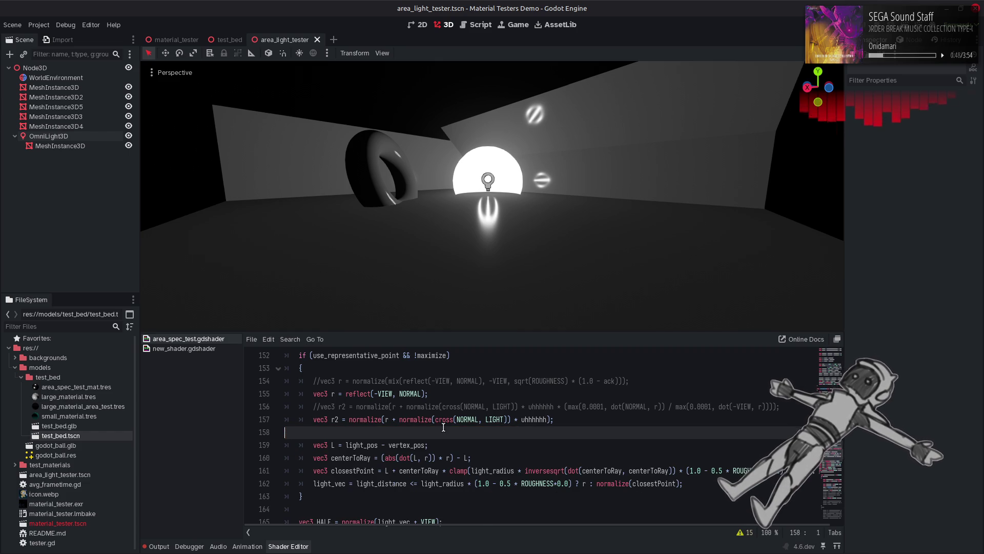
Delete the commented ratio r2 line and the leftover blank lines.
{"action": "key", "text": "BackSpace"}
{"action": "left_click_drag", "start_coordinate": [780, 406], "coordinate": [243, 407]}
{"action": "key", "text": "Delete"}
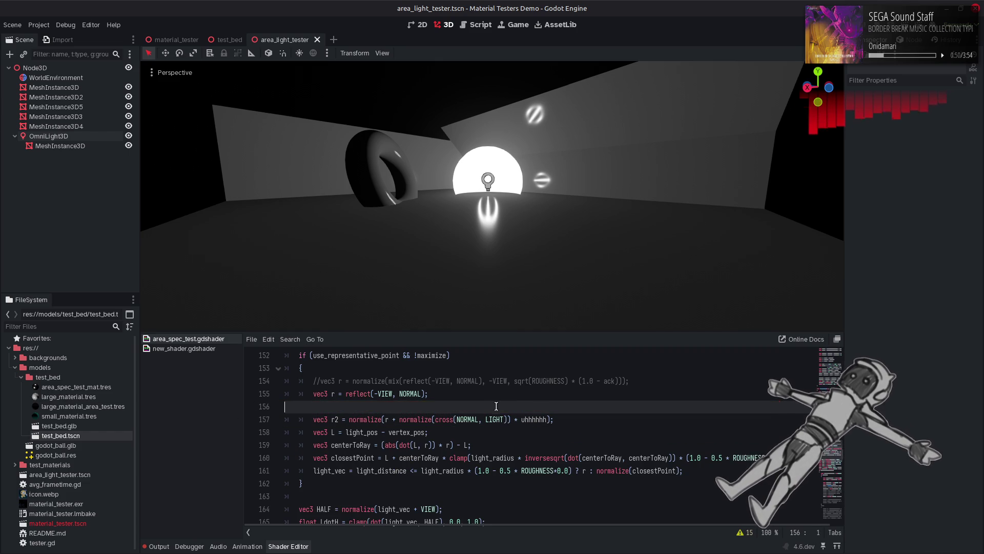
{"action": "key", "text": "BackSpace"}
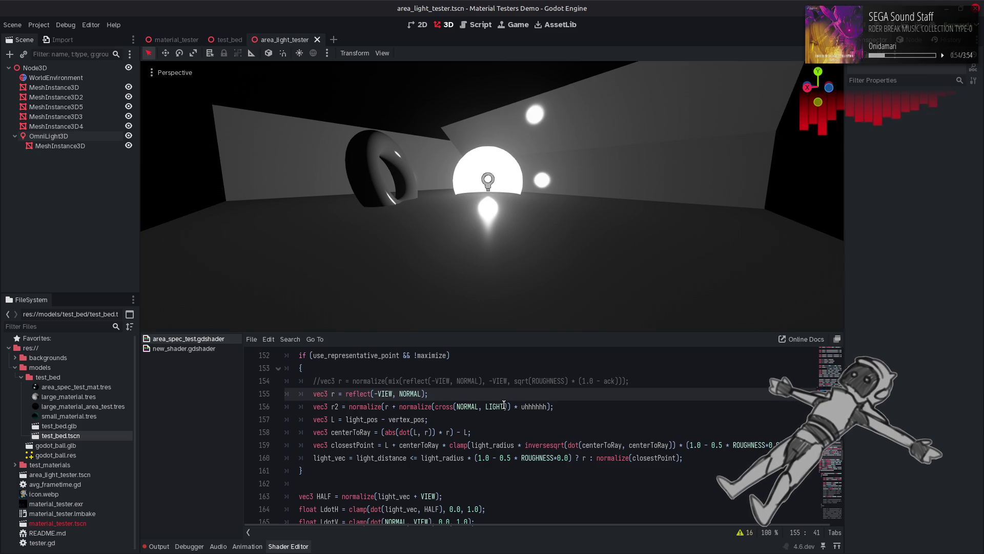
Comment out the roughness-mixed r line and activate reflect(-VIEW, NORMAL) and r2 lines.
{"action": "key", "text": "shift+Down"}
{"action": "key", "text": "ctrl+k"}
{"action": "key", "text": "Up"}
{"action": "key", "text": "Up"}
{"action": "key", "text": "ctrl+k"}
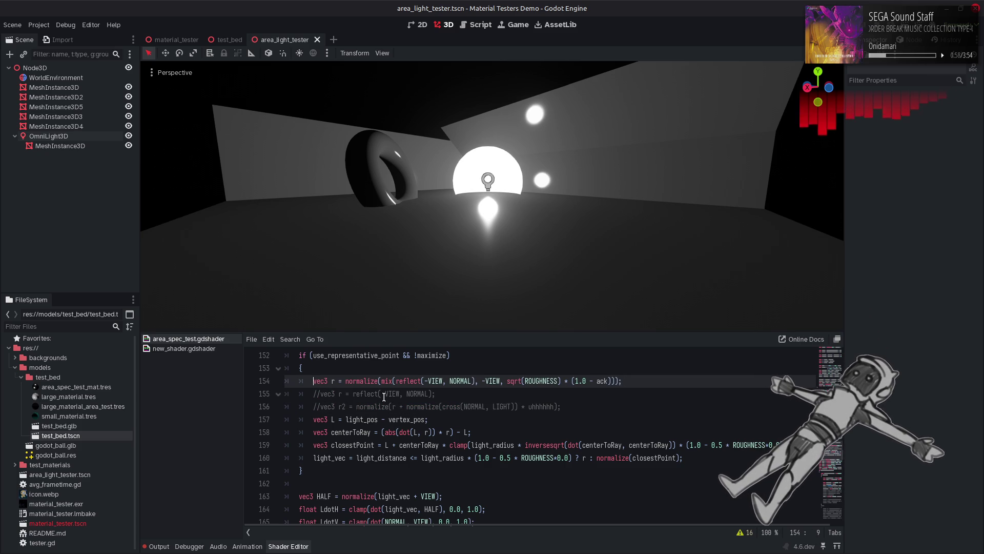
{"action": "key", "text": "BackSpace"}
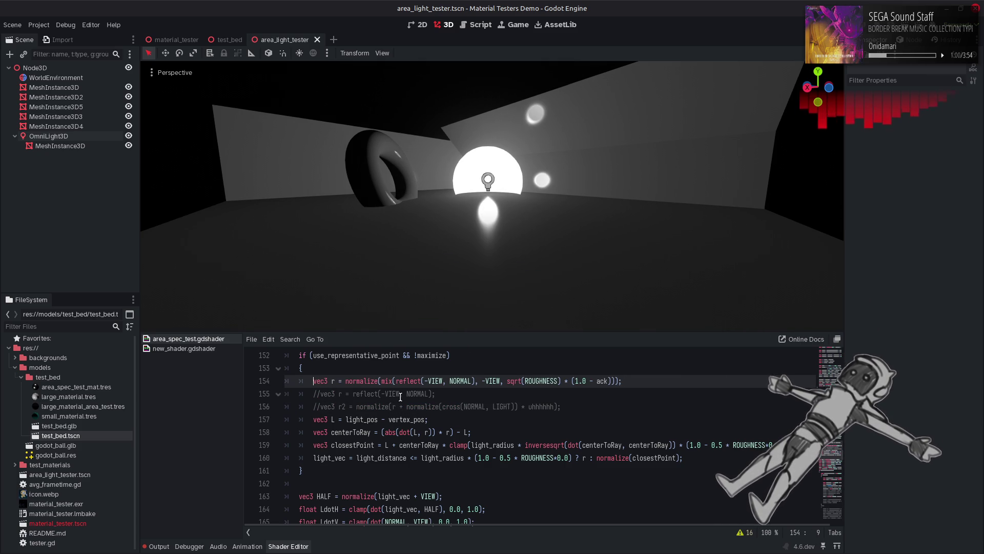
{"action": "key", "text": "ctrl+k"}
{"action": "key", "text": "Down"}
{"action": "key", "text": "shift+Down"}
{"action": "key", "text": "ctrl+k"}
Delete the commented mix line and check light_distance and light_radius in the light_vec line.
{"action": "left_click", "coordinate": [641, 380]}
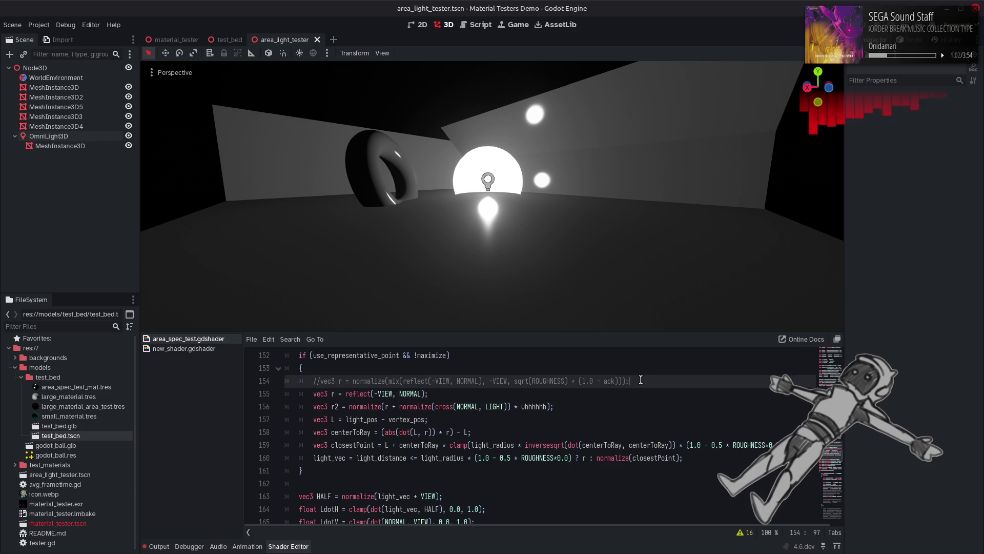
{"action": "left_click_drag", "start_coordinate": [641, 380], "coordinate": [197, 378]}
{"action": "key", "text": "BackSpace"}
{"action": "key", "text": "BackSpace"}
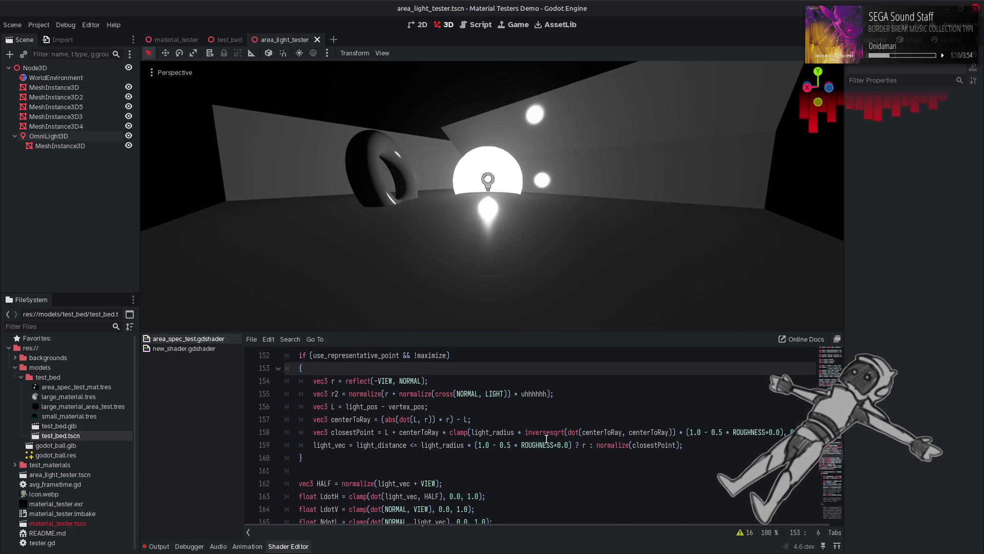
{"action": "double_click", "coordinate": [399, 445]}
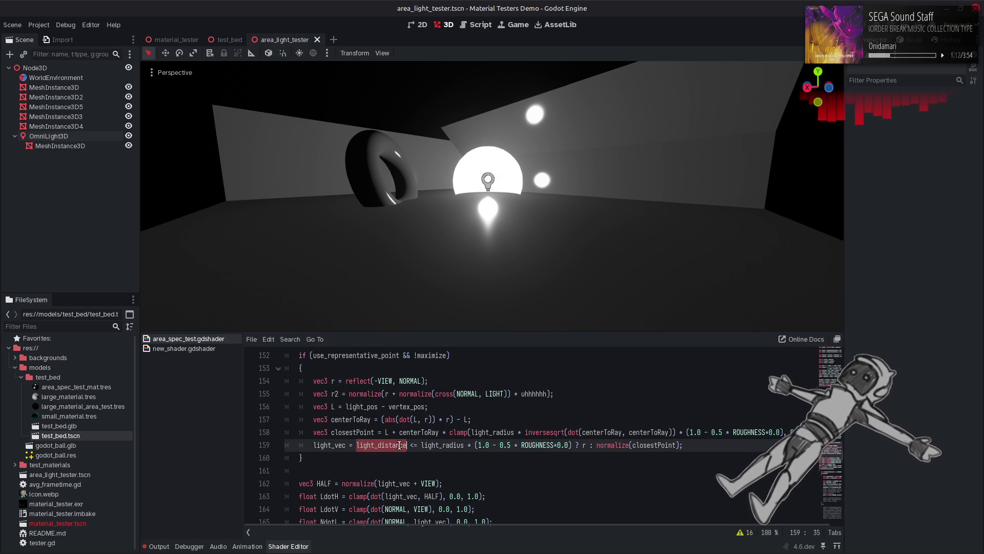
{"action": "left_click", "coordinate": [441, 445]}
{"action": "double_click", "coordinate": [441, 445]}
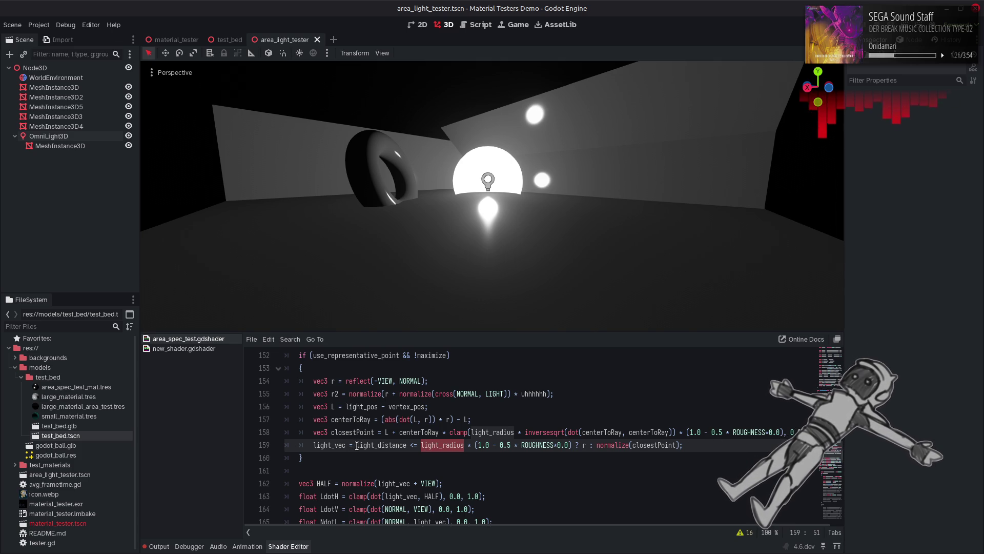
{"action": "left_click_drag", "start_coordinate": [358, 445], "coordinate": [467, 445]}
{"action": "left_click", "coordinate": [350, 368]}
{"action": "key", "text": "Return"}
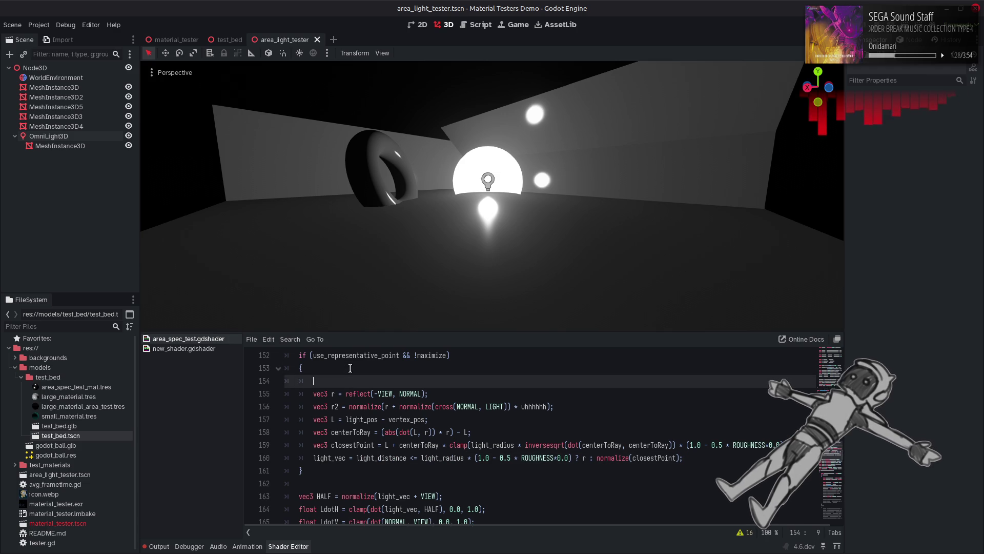
{"action": "type", "text": "if light_distance <= light_radius"}
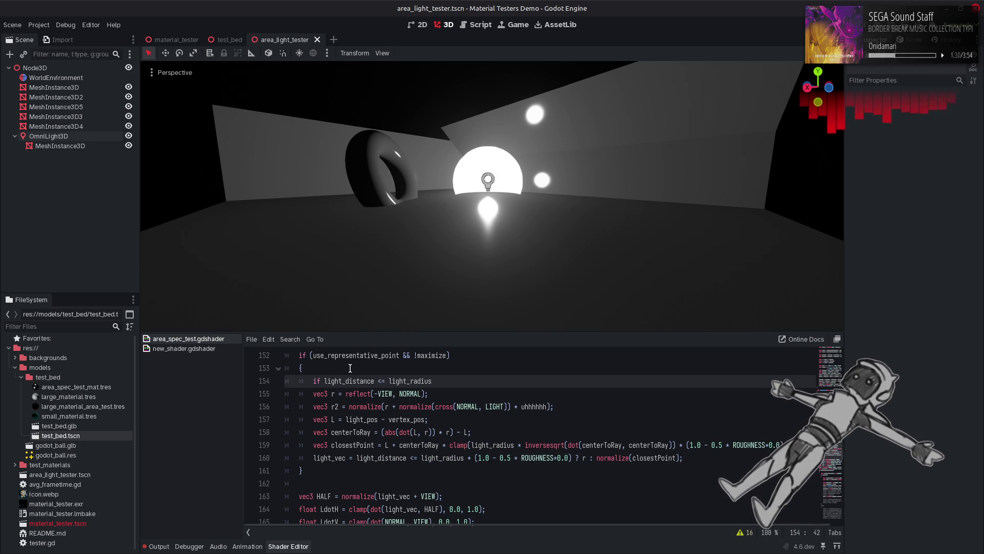
{"action": "type", "text": ")"}
{"action": "left_click", "coordinate": [324, 381]}
{"action": "type", "text": "("}
{"action": "key", "text": "End"}
{"action": "key", "text": "Return"}
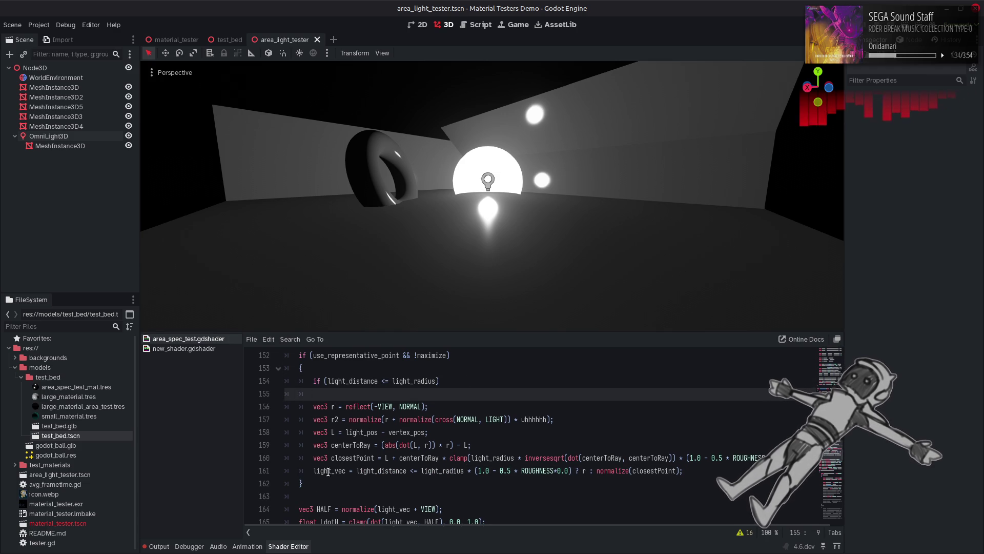
{"action": "double_click", "coordinate": [328, 471]}
{"action": "key", "text": "ctrl+c"}
{"action": "key", "text": "Up"}
{"action": "key", "text": "Up"}
{"action": "key", "text": "Up"}
{"action": "key", "text": "Tab"}
{"action": "key", "text": "ctrl+v"}
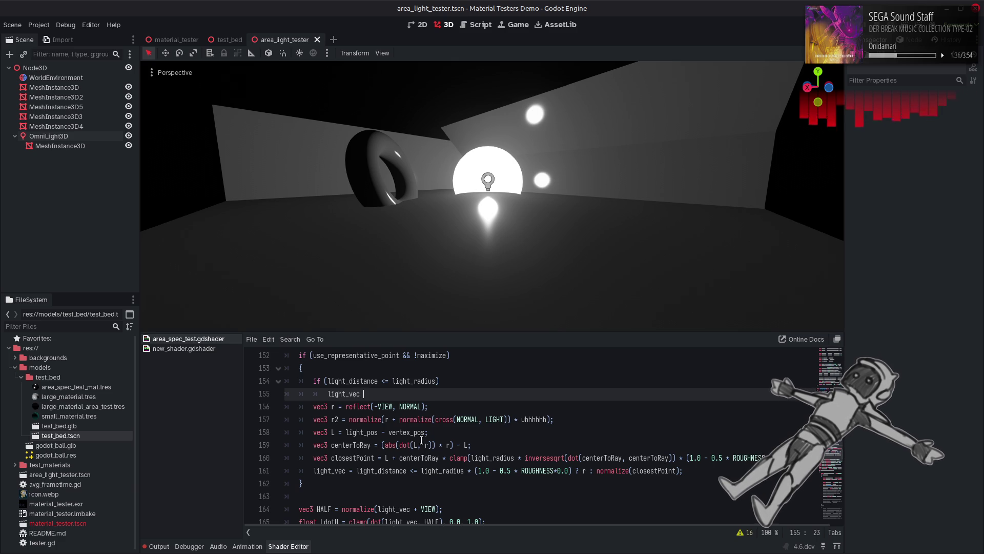
{"action": "type", "text": "="}
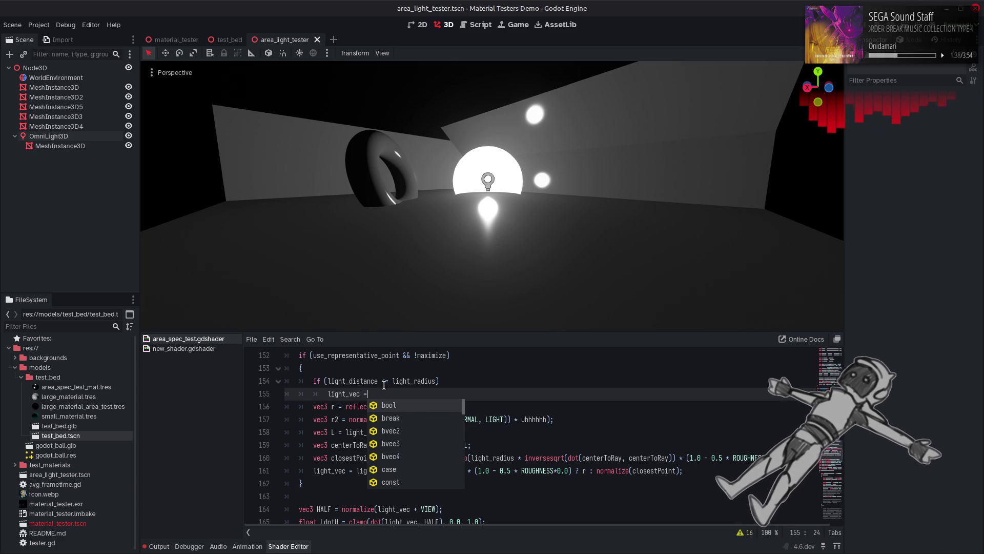
{"action": "key", "text": "Escape"}
{"action": "left_click_drag", "start_coordinate": [429, 406], "coordinate": [315, 408]}
{"action": "key", "text": "ctrl+z"}
{"action": "key", "text": "ctrl+z"}
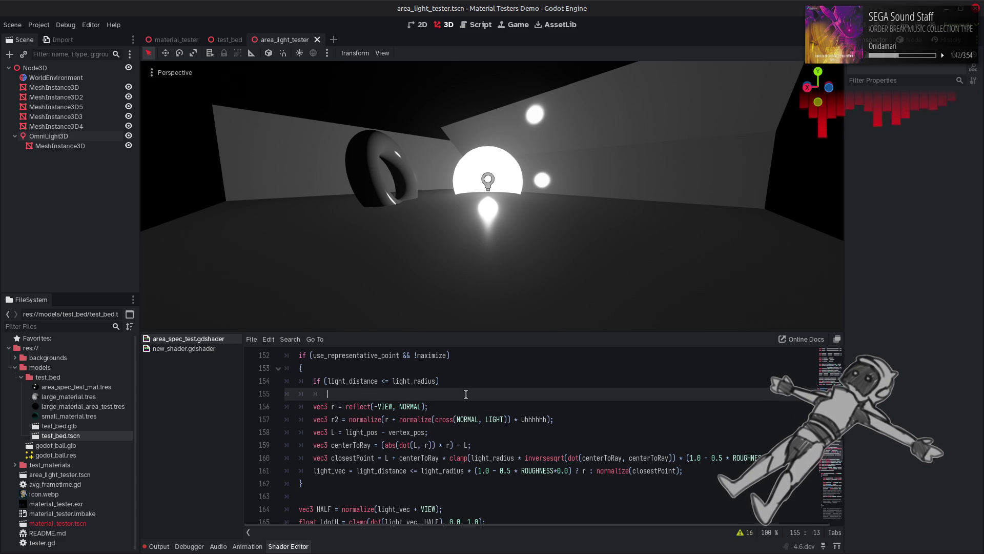
{"action": "key", "text": "BackSpace"}
{"action": "key", "text": "BackSpace"}
{"action": "key", "text": "BackSpace"}
{"action": "key", "text": "shift+Home"}
{"action": "key", "text": "BackSpace"}
{"action": "key", "text": "BackSpace"}
{"action": "key", "text": "BackSpace"}
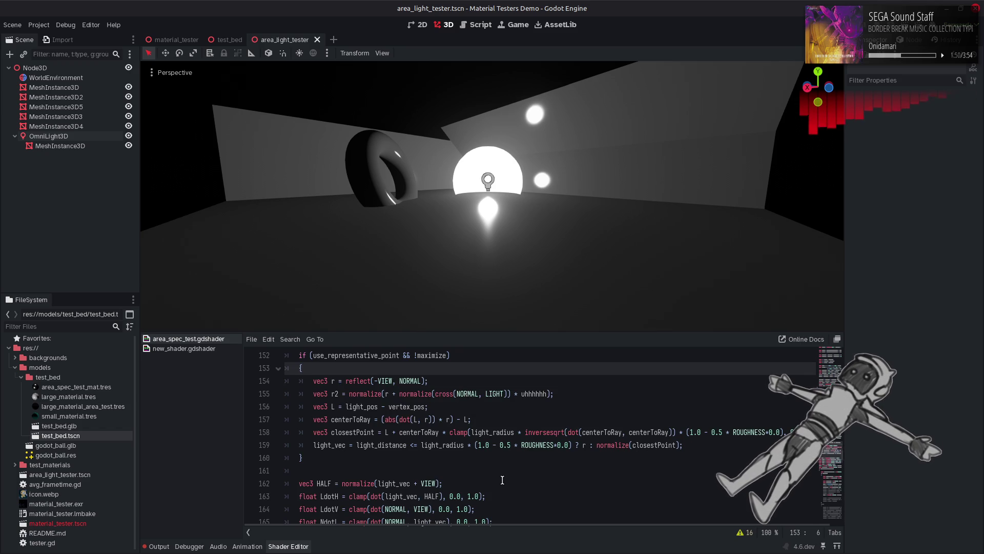
{"action": "scroll", "coordinate": [565, 453], "scroll_direction": "down", "scroll_amount": 1}
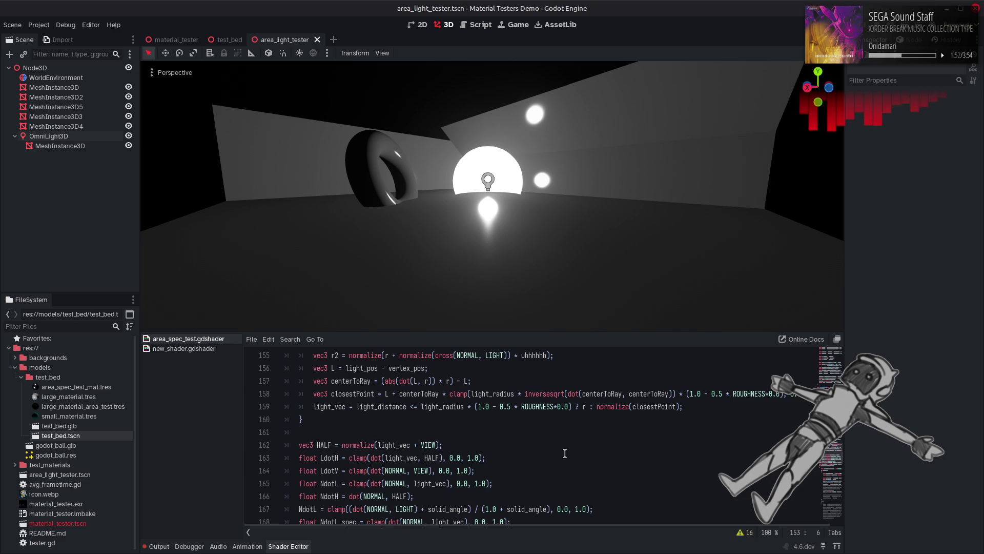
{"action": "scroll", "coordinate": [565, 453], "scroll_direction": "down", "scroll_amount": 1}
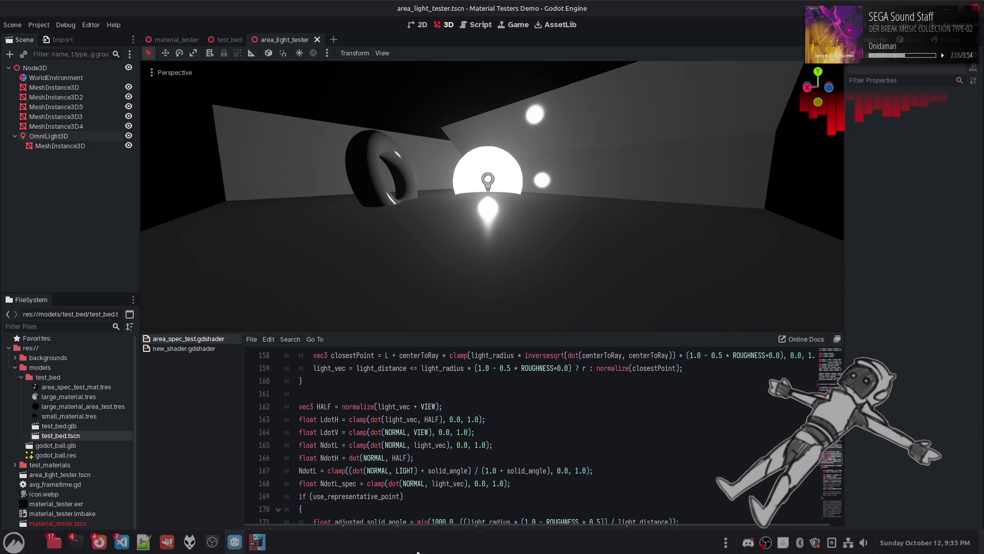
Open FLVER_PS.hlsl from Notepad++'s Project Panel for reference, then return to Godot.
{"action": "left_click", "coordinate": [144, 540]}
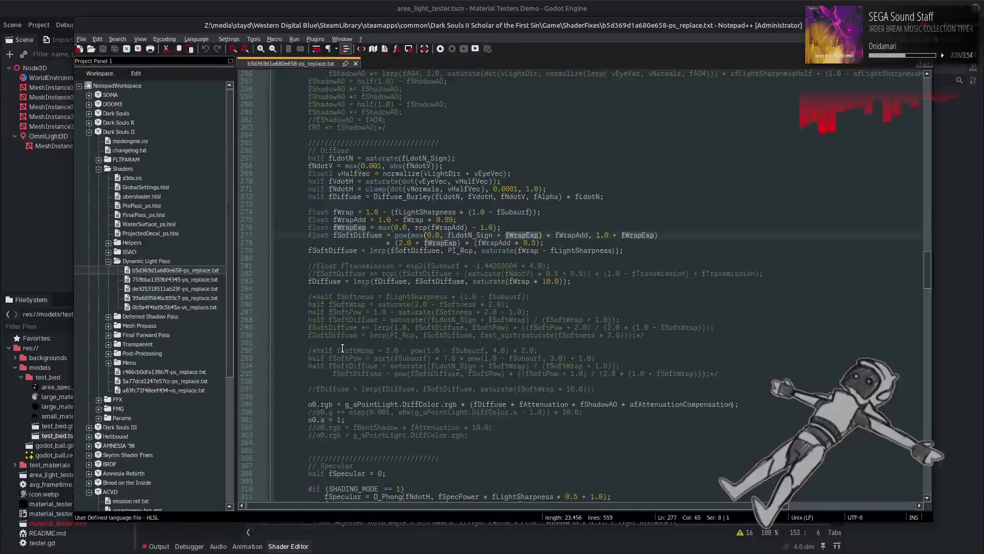
{"action": "scroll", "coordinate": [189, 234], "scroll_direction": "down", "scroll_amount": 6}
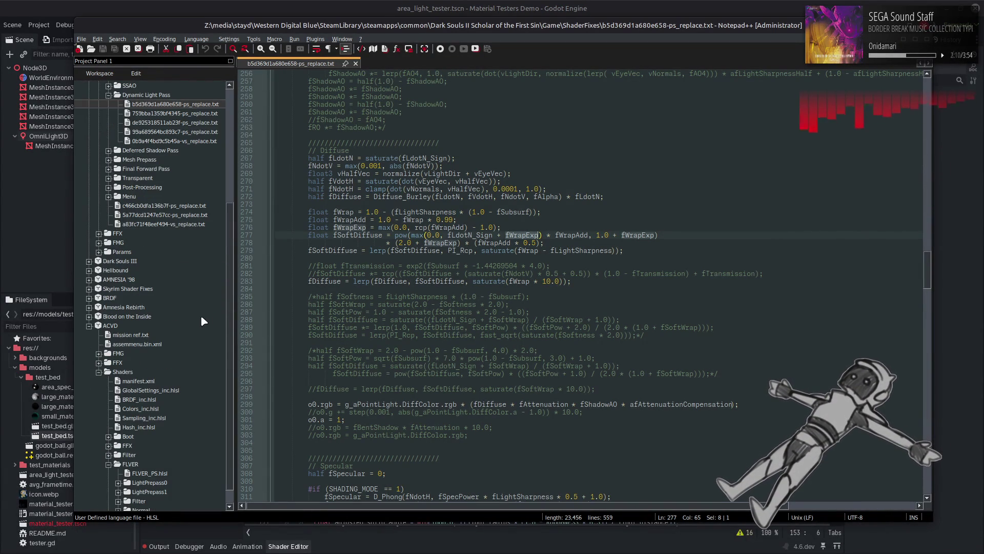
{"action": "scroll", "coordinate": [164, 367], "scroll_direction": "down", "scroll_amount": 1}
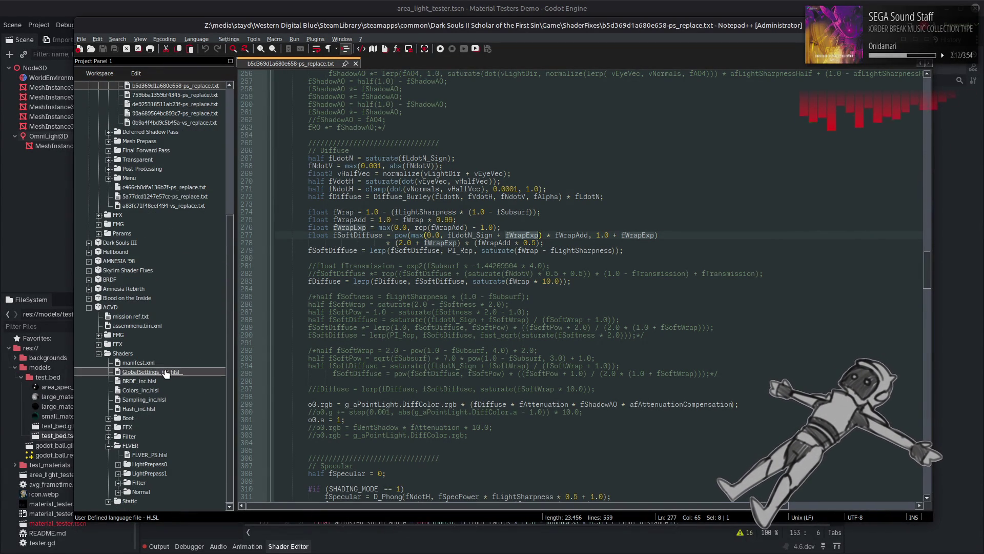
{"action": "double_click", "coordinate": [150, 455]}
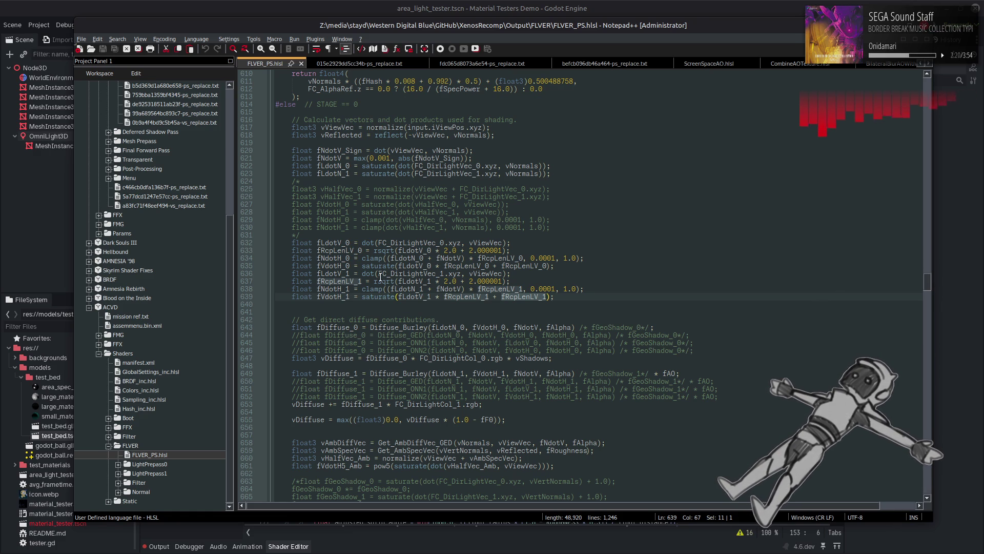
{"action": "key", "text": "alt+Tab"}
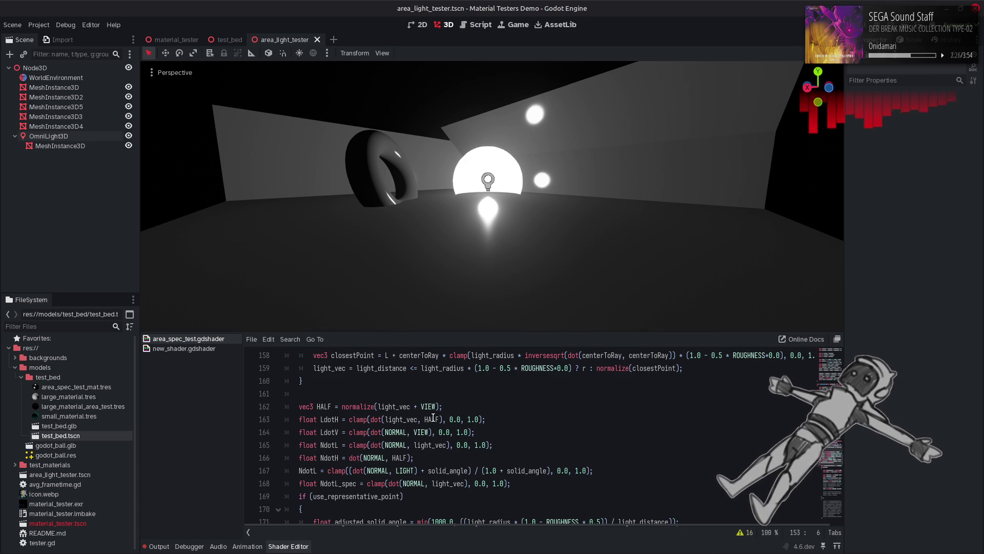
Insert float RdotL1 = dot(light_vec, r); below the light_vec assignment and save.
{"action": "scroll", "coordinate": [433, 419], "scroll_direction": "up", "scroll_amount": 2}
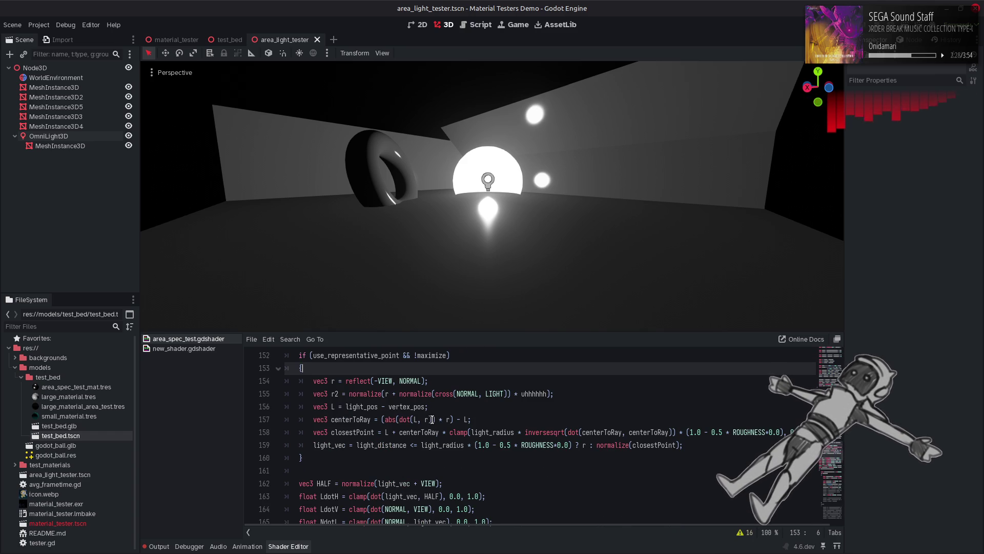
{"action": "left_click", "coordinate": [687, 444]}
{"action": "key", "text": "Return"}
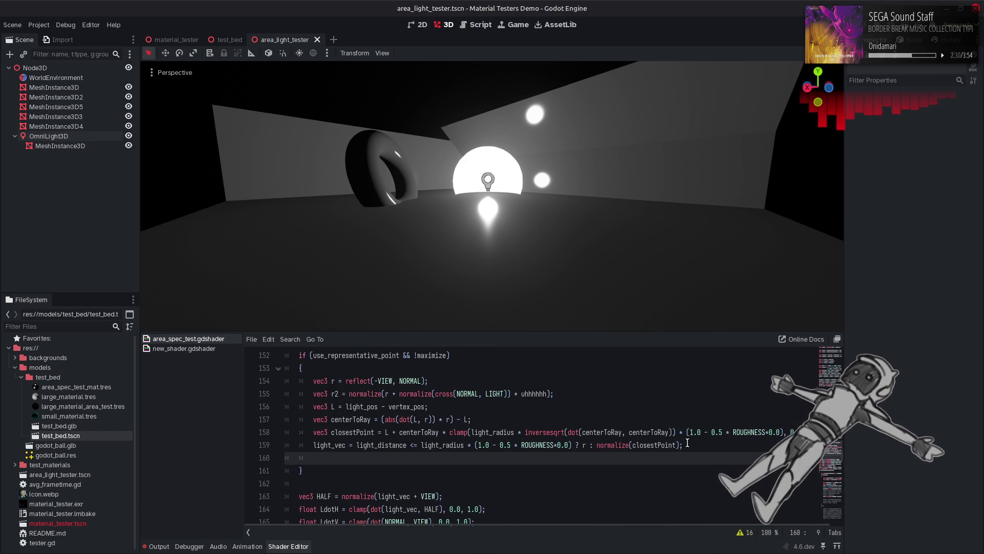
{"action": "type", "text": "float RdotL1 "}
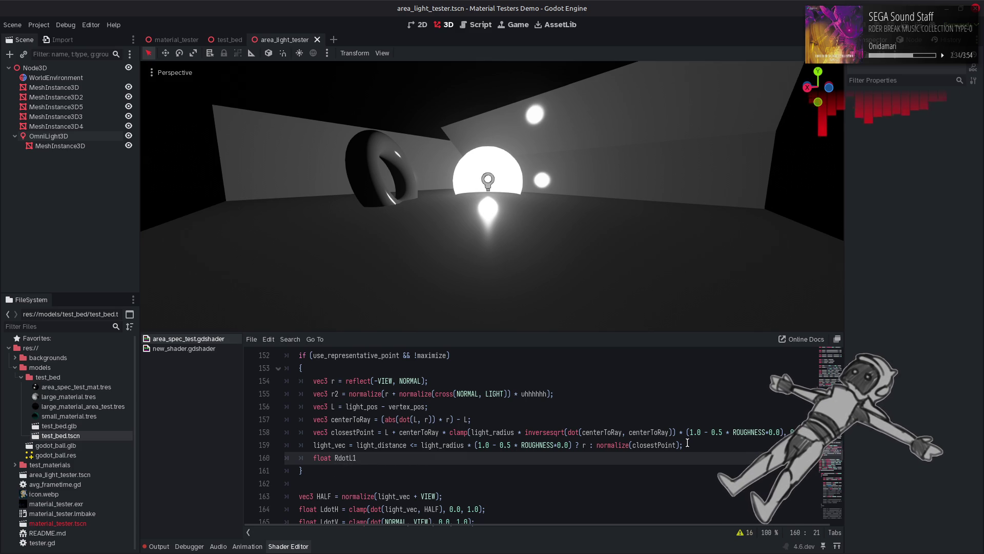
{"action": "type", "text": "="}
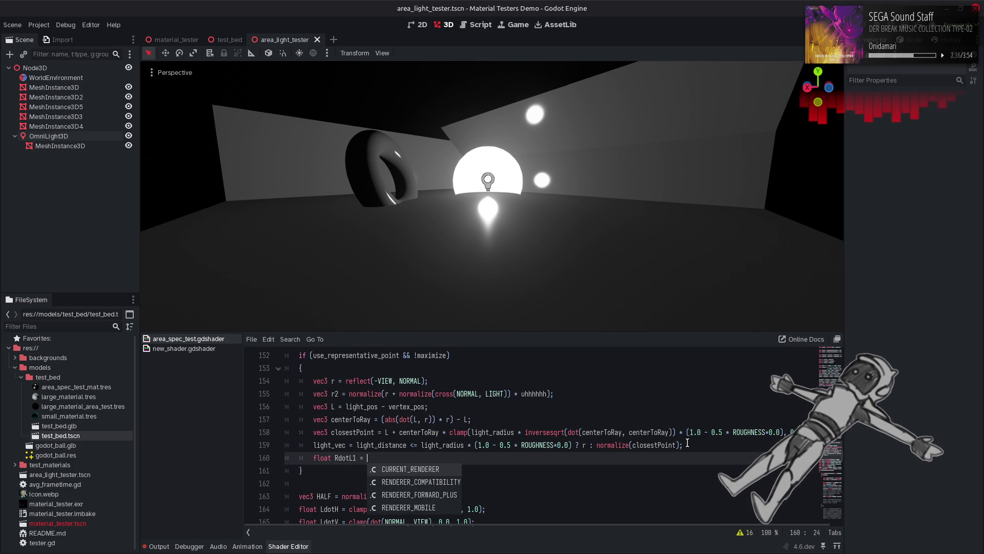
{"action": "type", "text": " do"}
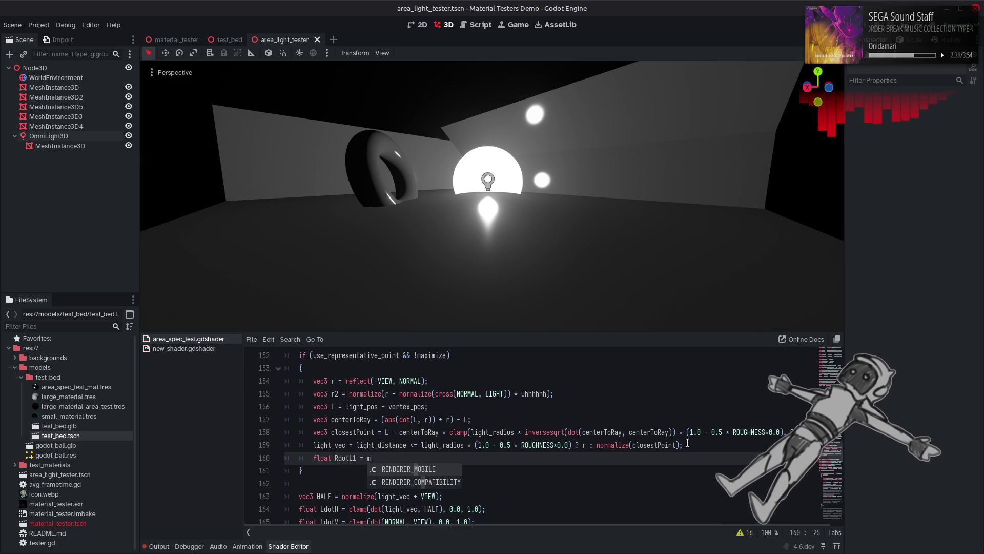
{"action": "key", "text": "Return"}
{"action": "type", "text": ");"}
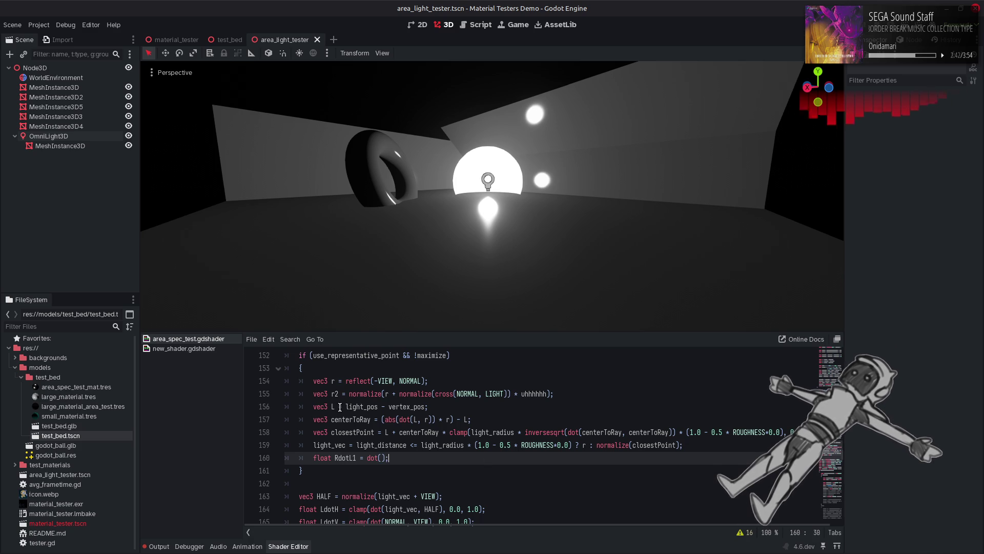
{"action": "left_click", "coordinate": [380, 459]}
{"action": "type", "text": "r"}
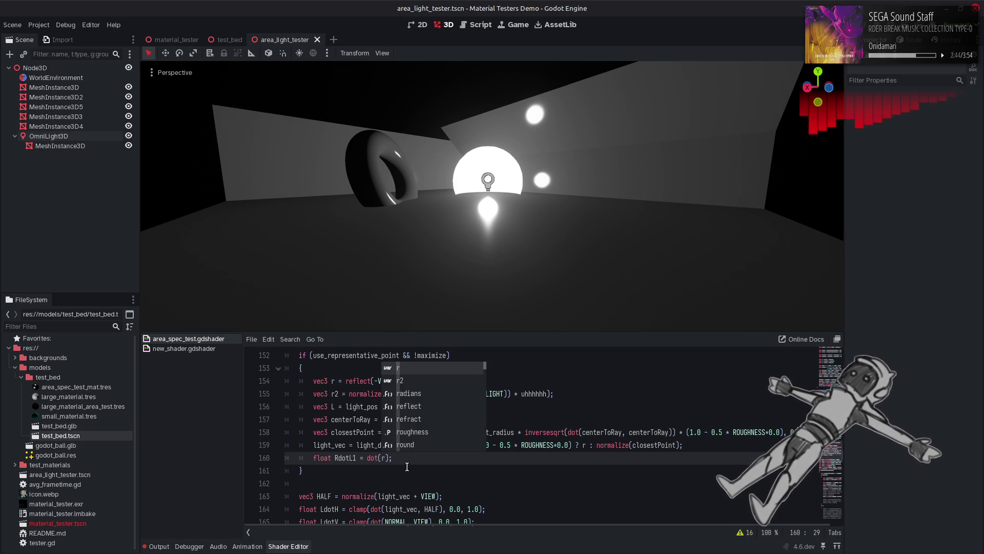
{"action": "key", "text": "BackSpace"}
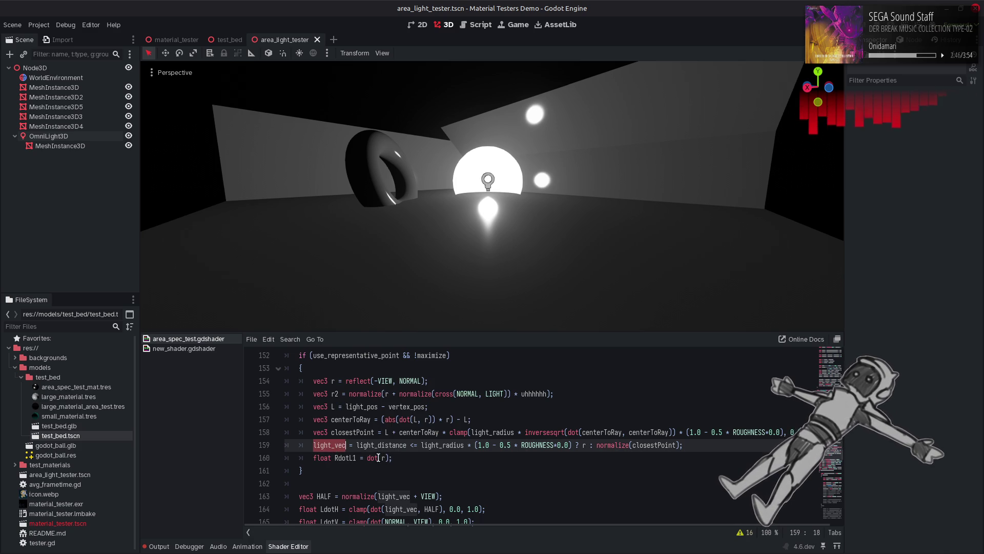
{"action": "type", "text": "light_vec, r"}
{"action": "left_click", "coordinate": [462, 462]}
{"action": "key", "text": "ctrl+s"}
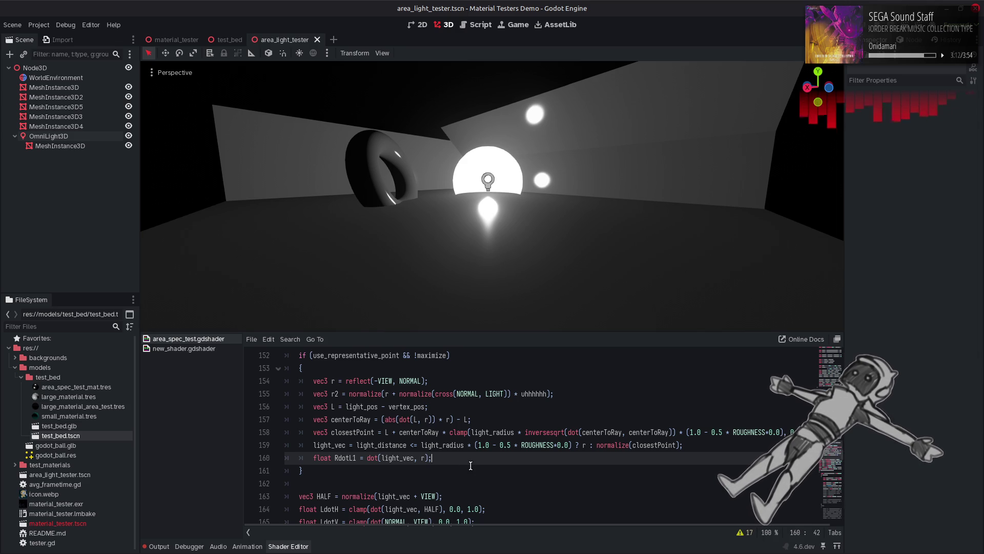
{"action": "left_click", "coordinate": [707, 446]}
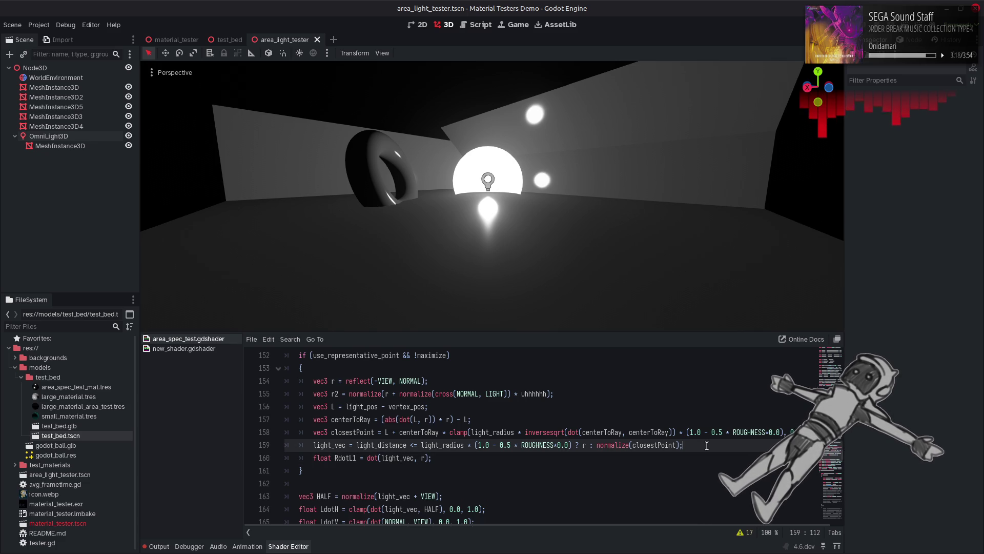
Duplicate the three representative-point lines below the RdotL1 line.
{"action": "mouse_move", "coordinate": [707, 446]}
{"action": "left_mouse_down"}
{"action": "mouse_move", "coordinate": [307, 433]}
{"action": "mouse_move", "coordinate": [304, 410]}
{"action": "left_mouse_up"}
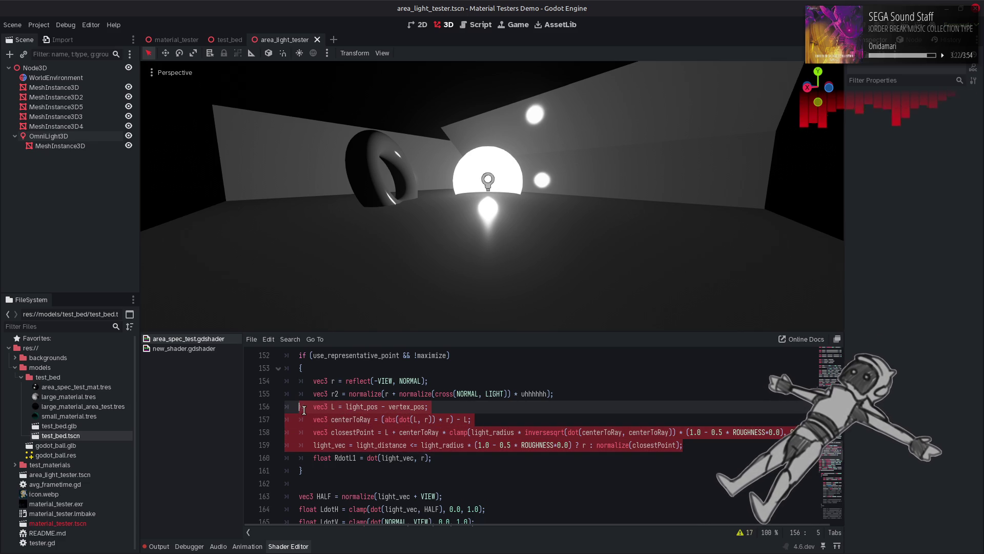
{"action": "left_click_drag", "start_coordinate": [305, 410], "coordinate": [314, 419]}
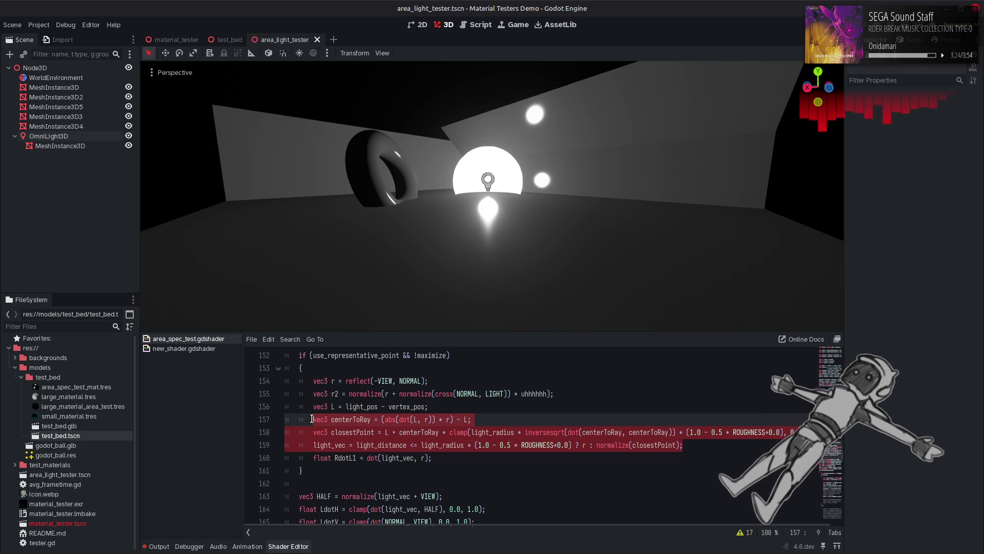
{"action": "key", "text": "ctrl+c"}
{"action": "left_click", "coordinate": [442, 457]}
{"action": "key", "text": "Return"}
{"action": "key", "text": "Return"}
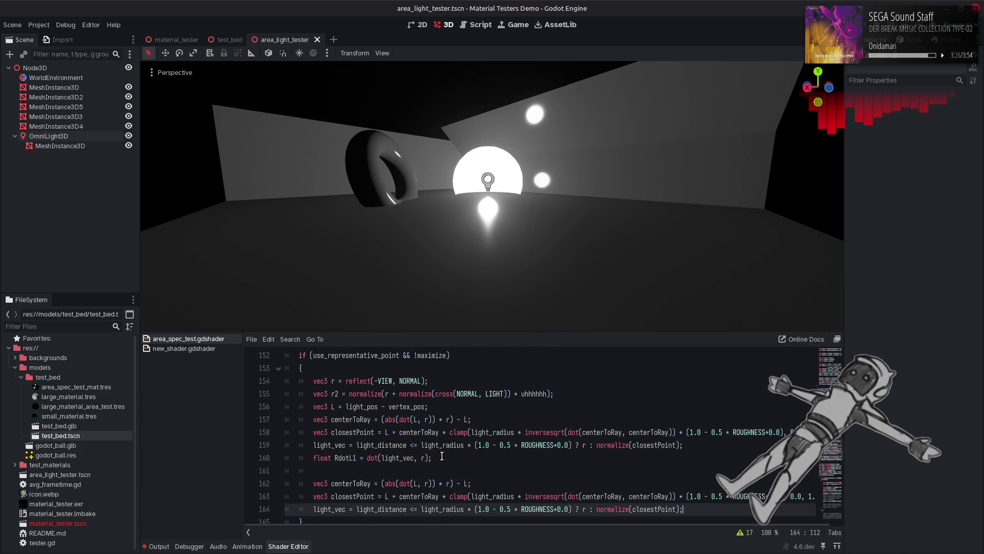
{"action": "key", "text": "ctrl+v"}
{"action": "scroll", "coordinate": [359, 451], "scroll_direction": "down", "scroll_amount": 1}
Remove the redundant vec3 declarations from the first two copied lines.
{"action": "double_click", "coordinate": [317, 445]}
{"action": "key", "text": "BackSpace"}
{"action": "key", "text": "Delete"}
{"action": "double_click", "coordinate": [320, 458]}
{"action": "key", "text": "BackSpace"}
{"action": "key", "text": "Delete"}
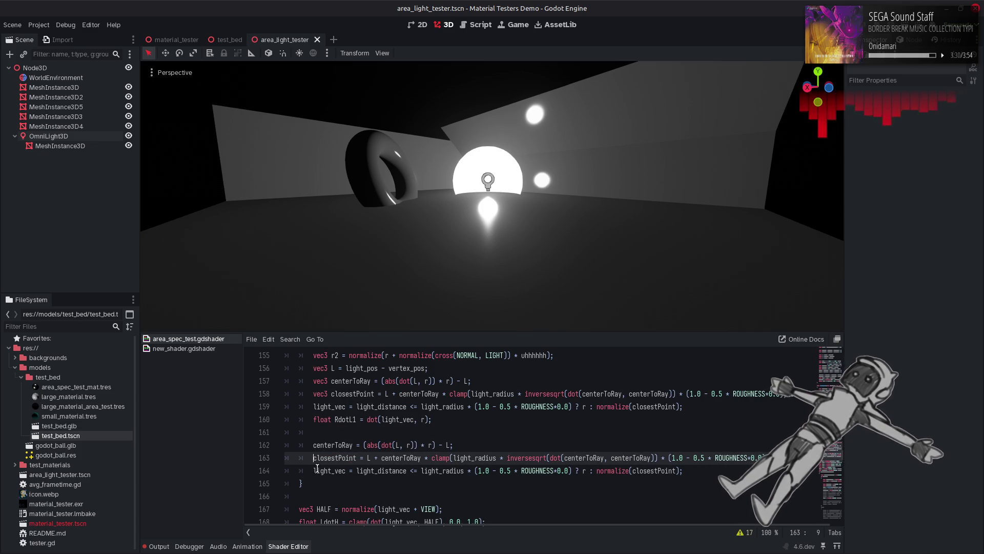
Declare vec3 light_vec2 and switch the copied block's r references to r2.
{"action": "left_click", "coordinate": [313, 471]}
{"action": "type", "text": "vec3"}
{"action": "left_click", "coordinate": [364, 470]}
{"action": "type", "text": "2"}
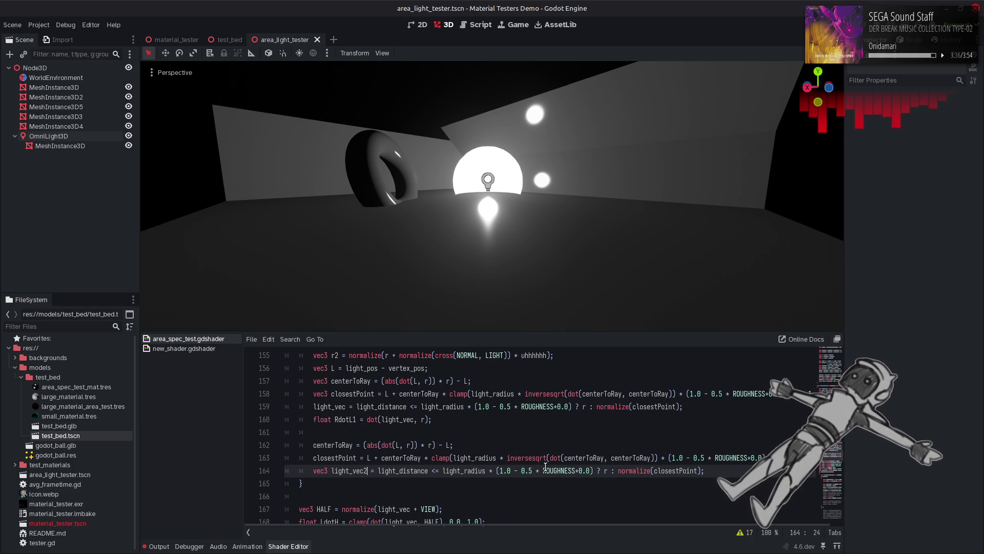
{"action": "left_click", "coordinate": [432, 445]}
{"action": "type", "text": "2"}
{"action": "left_click", "coordinate": [410, 445]}
{"action": "type", "text": "2"}
{"action": "left_click", "coordinate": [608, 470]}
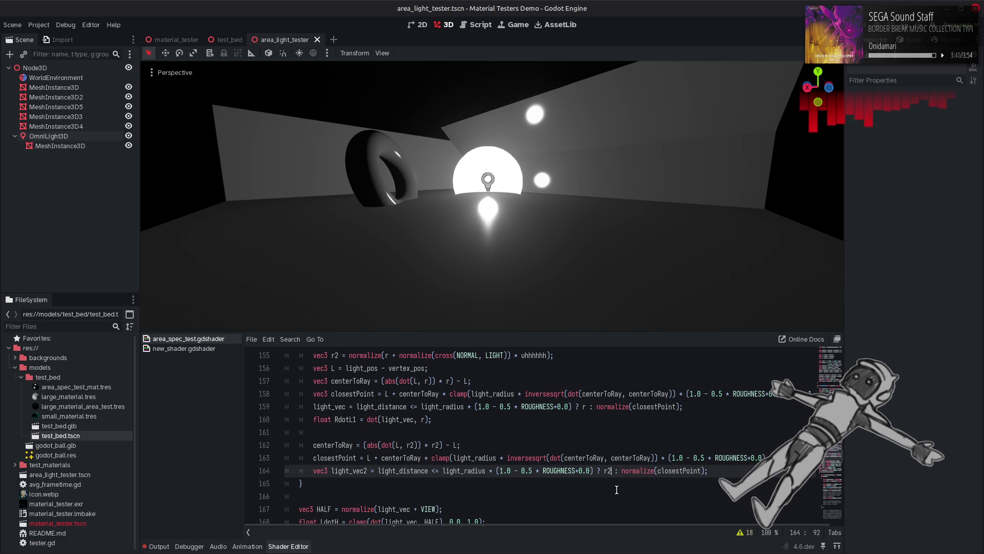
{"action": "type", "text": "2"}
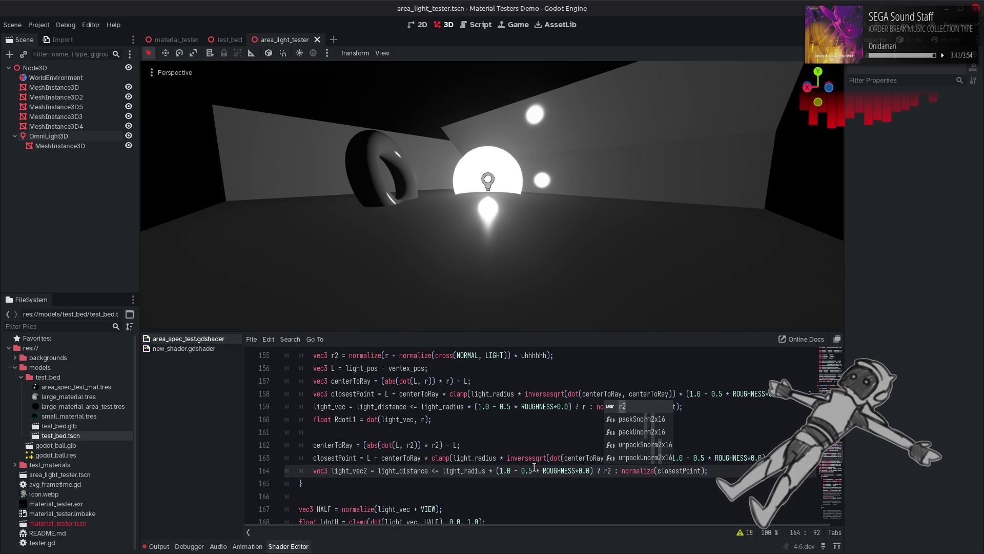
{"action": "left_click", "coordinate": [535, 470]}
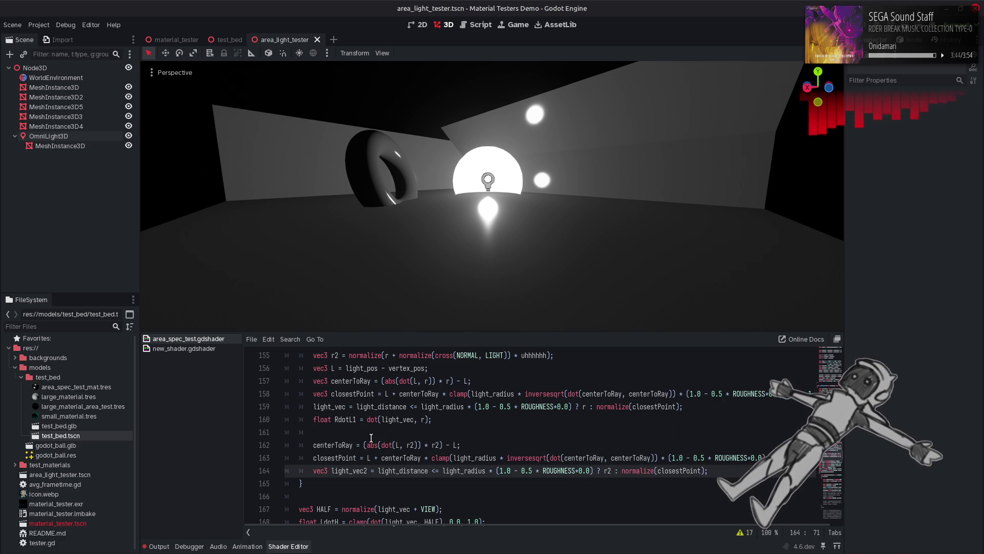
Add float RdotL2 = dot(light_vec2, r2); below light_vec2 and save the shader.
{"action": "left_click_drag", "start_coordinate": [447, 420], "coordinate": [308, 421]}
{"action": "key", "text": "ctrl+c"}
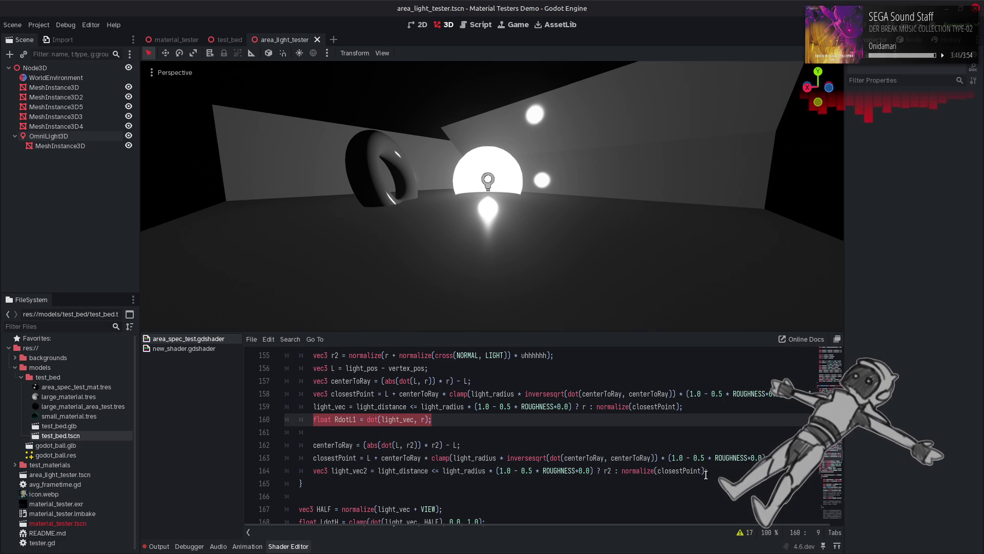
{"action": "left_click", "coordinate": [716, 471]}
{"action": "key", "text": "Return"}
{"action": "key", "text": "ctrl+v"}
{"action": "left_click", "coordinate": [357, 484]}
{"action": "key", "text": "BackSpace"}
{"action": "type", "text": "2"}
{"action": "left_click", "coordinate": [427, 483]}
{"action": "type", "text": "2"}
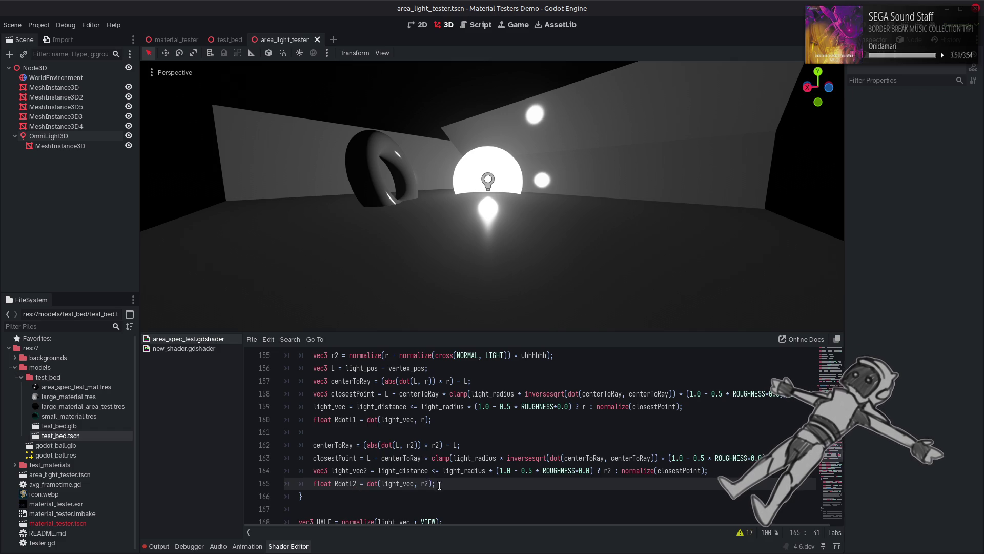
{"action": "double_click", "coordinate": [368, 471]}
{"action": "left_click", "coordinate": [398, 484]}
{"action": "type", "text": "2"}
{"action": "left_click", "coordinate": [460, 483]}
{"action": "key", "text": "ctrl+s"}
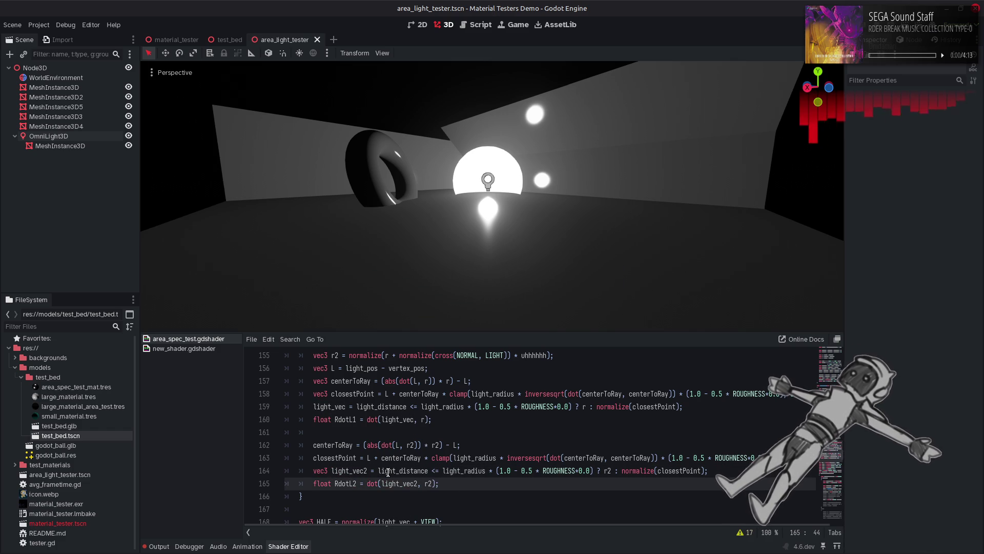
Copy the light_vec name and open a new line after RdotL2.
{"action": "double_click", "coordinate": [326, 407]}
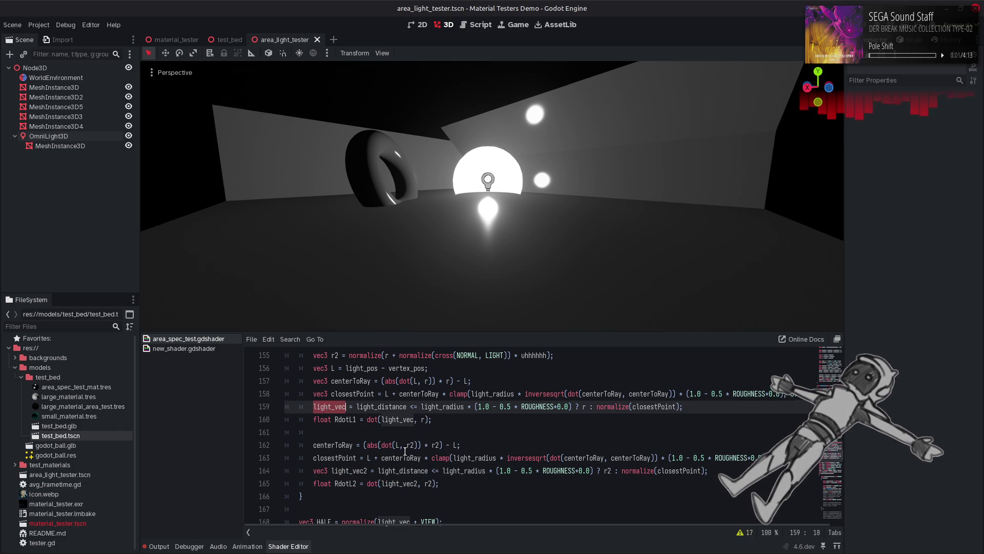
{"action": "key", "text": "ctrl+c"}
{"action": "left_click", "coordinate": [453, 483]}
{"action": "key", "text": "Return"}
Start the selection line as light_vec = RdotL1 > RdotL1.
{"action": "key", "text": "ctrl+v"}
{"action": "type", "text": "="}
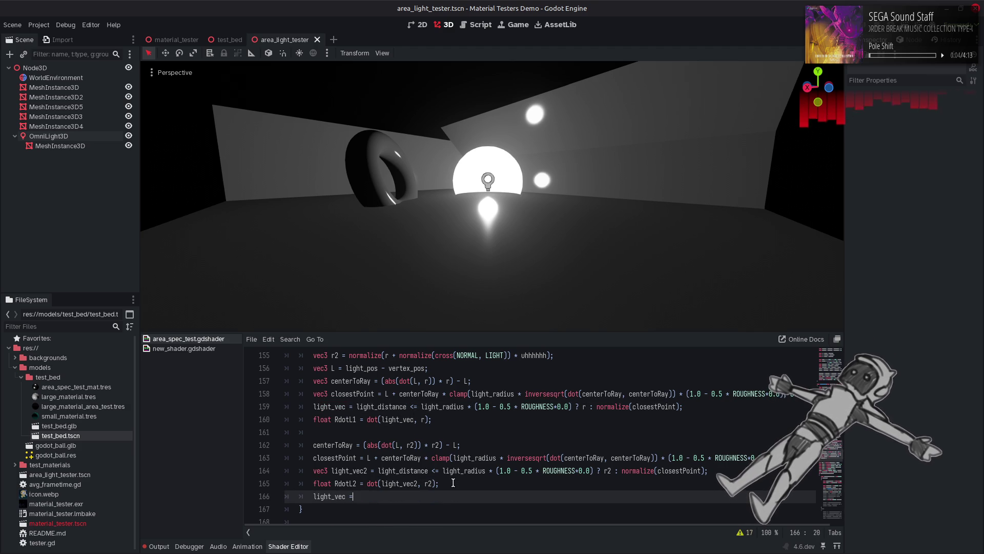
{"action": "key", "text": "Escape"}
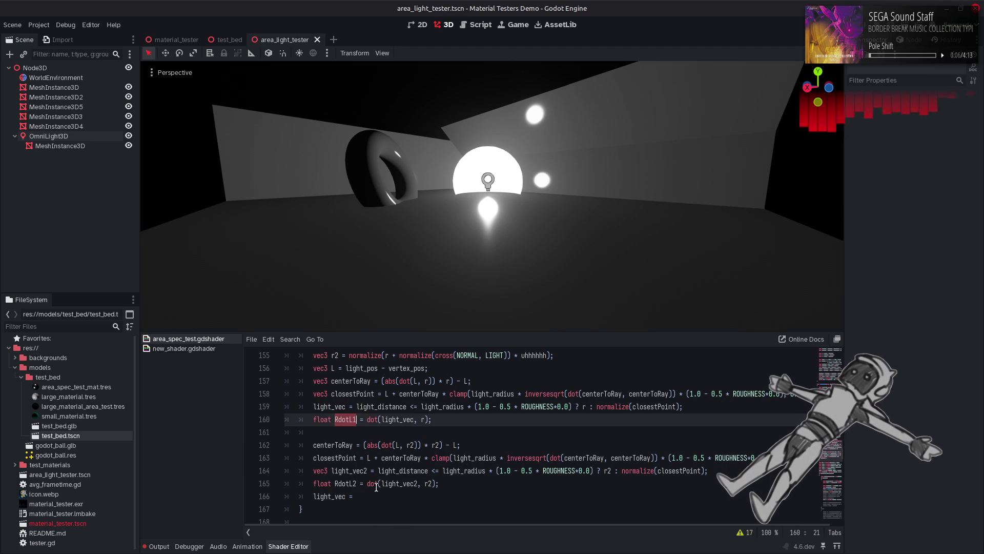
{"action": "type", "text": "RdotL1 >"}
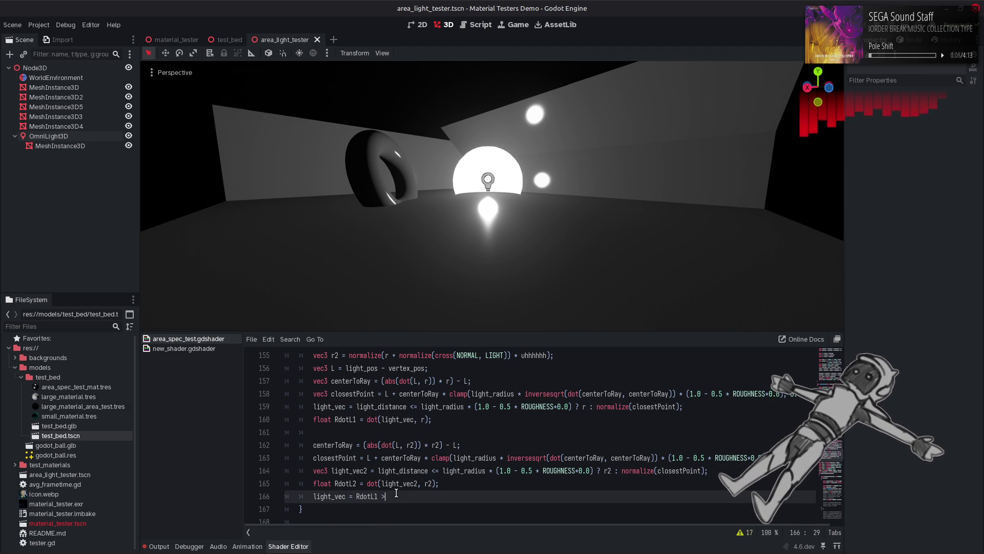
{"action": "left_click", "coordinate": [343, 485]}
{"action": "left_click", "coordinate": [363, 495]}
{"action": "key", "text": "End"}
{"action": "type", "text": "RdotL1"}
Correct it to RdotL2 > RdotL1 and append ? light_vec2 : light_vec;.
{"action": "double_click", "coordinate": [348, 484]}
{"action": "key", "text": "ctrl+c"}
{"action": "double_click", "coordinate": [370, 496]}
{"action": "key", "text": "ctrl+v"}
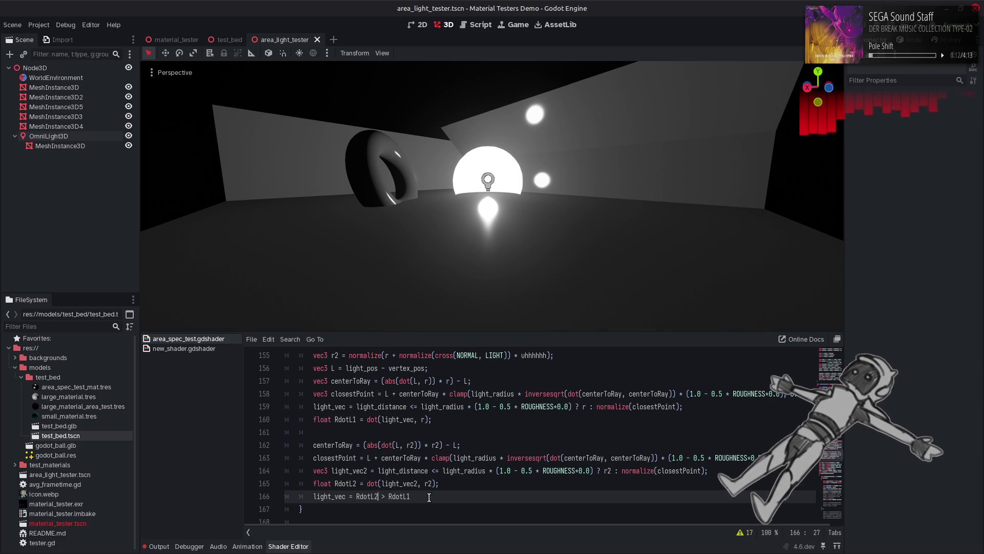
{"action": "left_click", "coordinate": [346, 471]}
{"action": "left_click", "coordinate": [451, 497]}
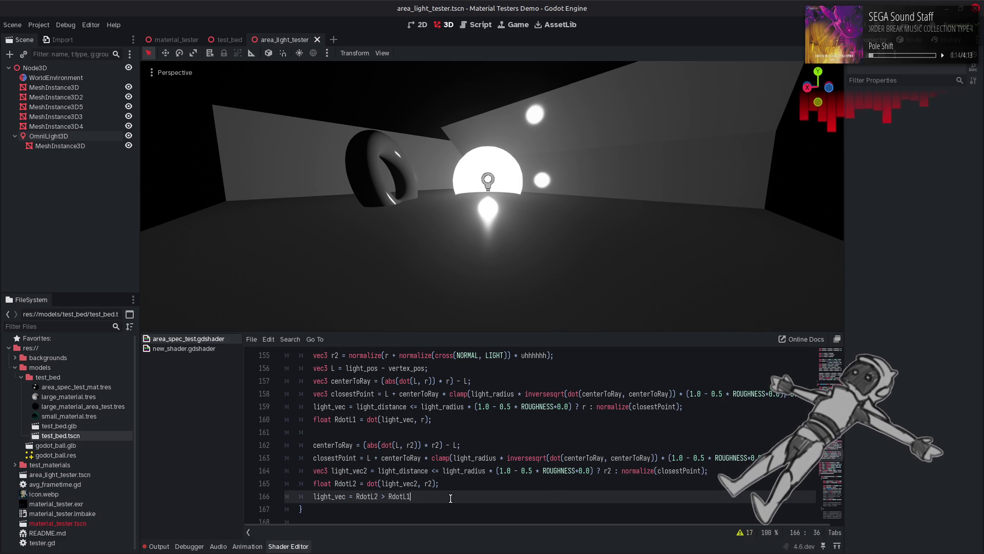
{"action": "type", "text": " ? light_vec2 "}
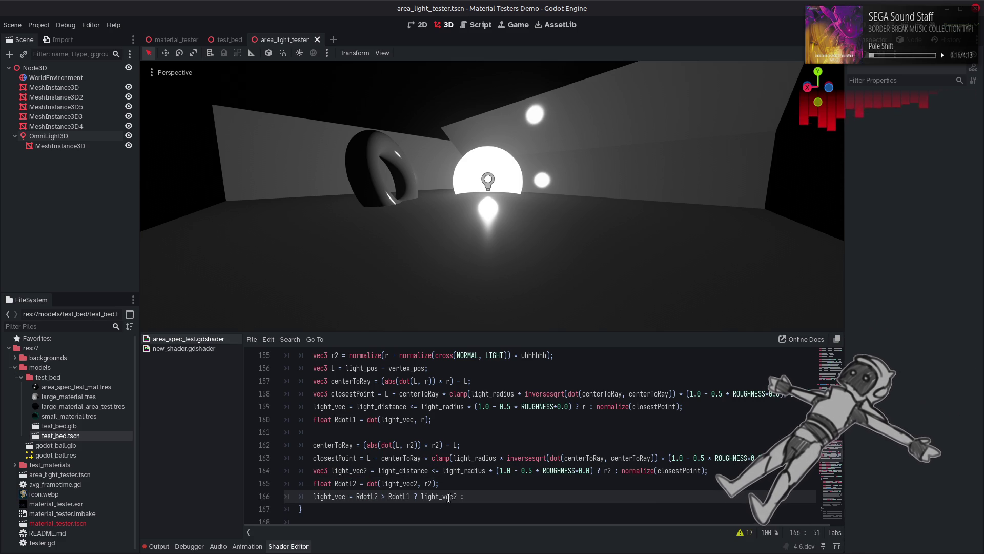
{"action": "type", "text": ": light_vec;"}
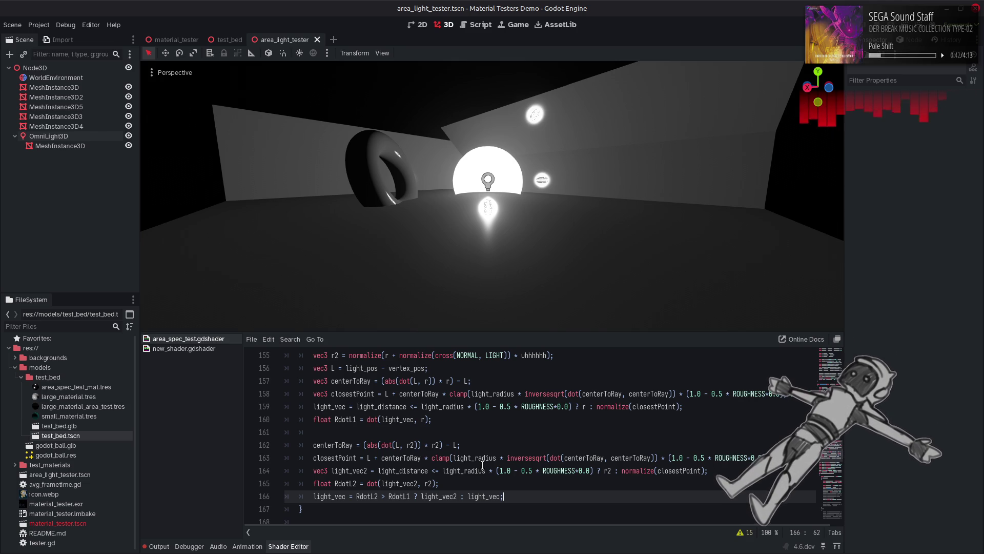
Insert a blank line after the L line and test a >= comparison.
{"action": "scroll", "coordinate": [483, 465], "scroll_direction": "up", "scroll_amount": 1}
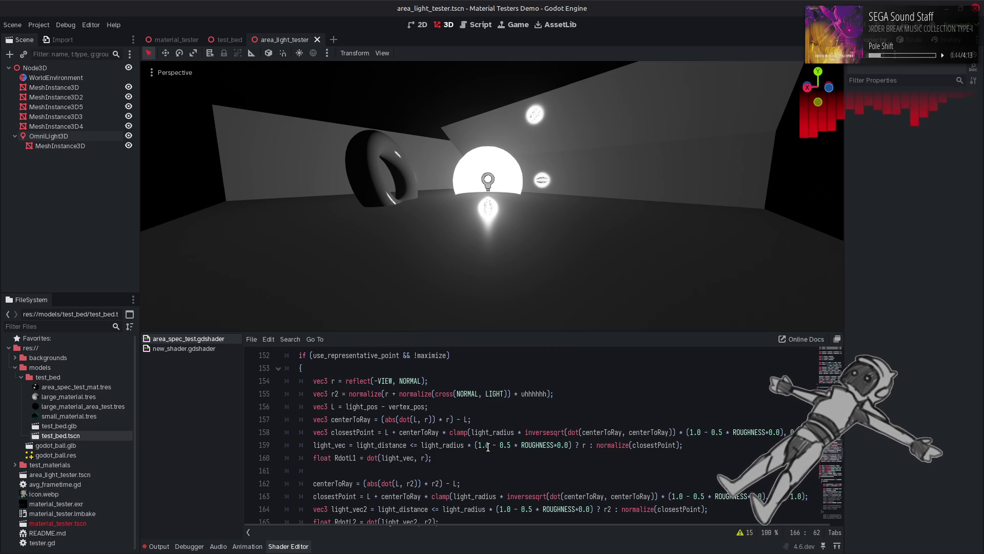
{"action": "left_click", "coordinate": [464, 408]}
{"action": "key", "text": "Return"}
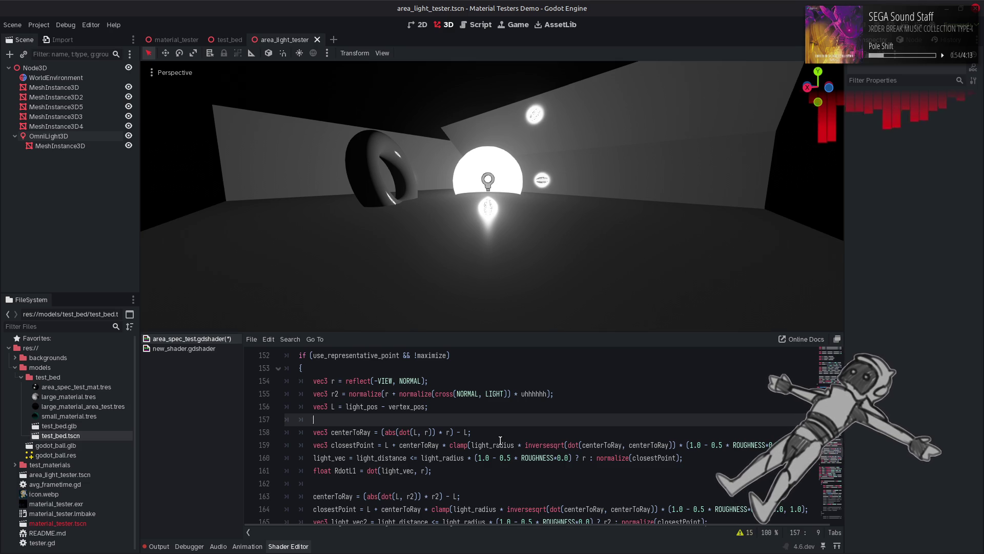
{"action": "scroll", "coordinate": [519, 429], "scroll_direction": "down", "scroll_amount": 2}
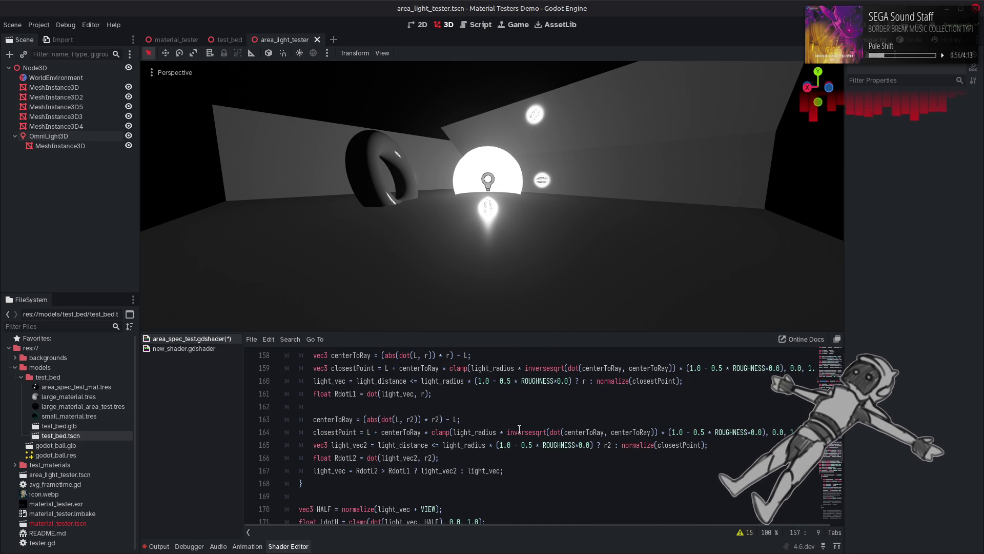
{"action": "left_click", "coordinate": [389, 471]}
{"action": "type", "text": "="}
{"action": "key", "text": "ctrl+s"}
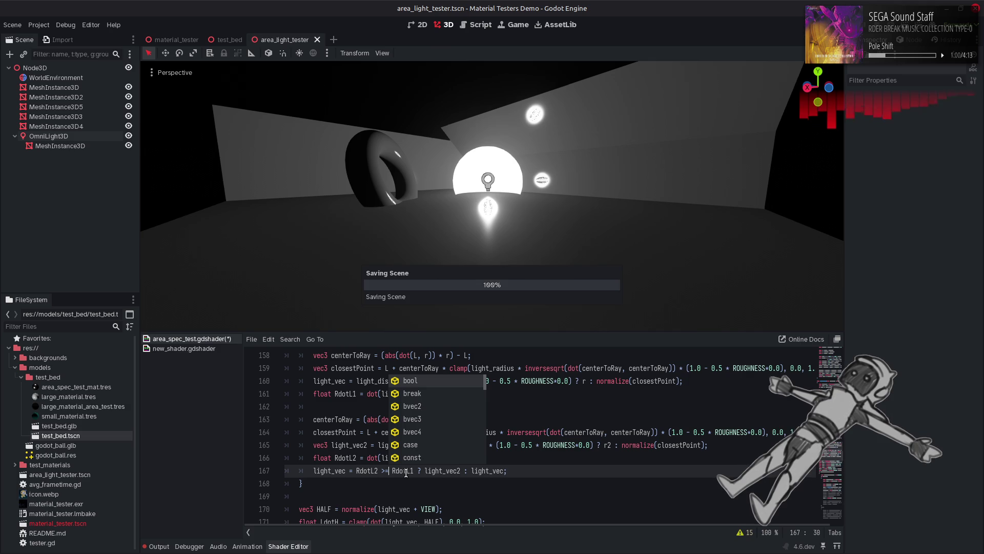
Switch the comparison to <, briefly try <=, then settle back on <.
{"action": "key", "text": "Escape"}
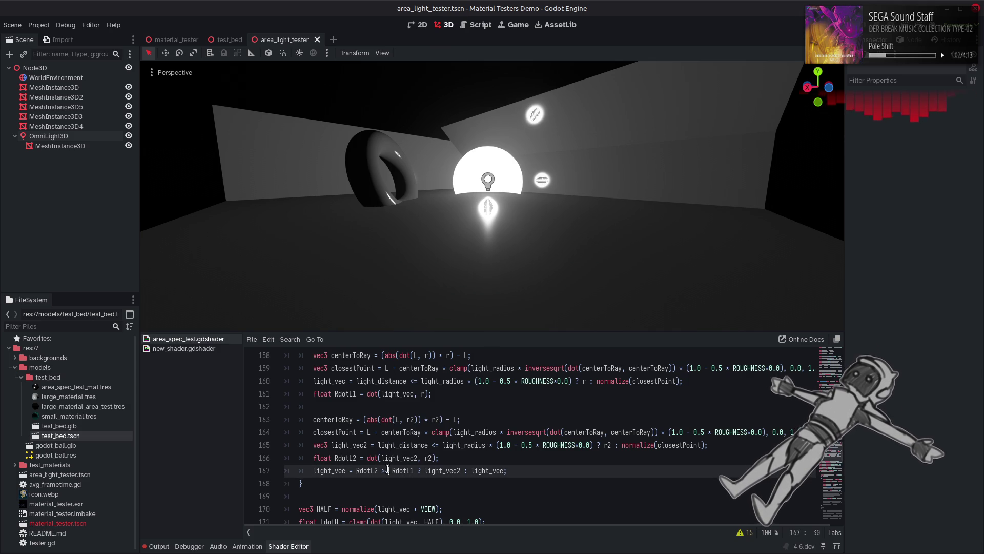
{"action": "key", "text": "BackSpace"}
{"action": "key", "text": "BackSpace"}
{"action": "type", "text": "<"}
{"action": "key", "text": "ctrl+s"}
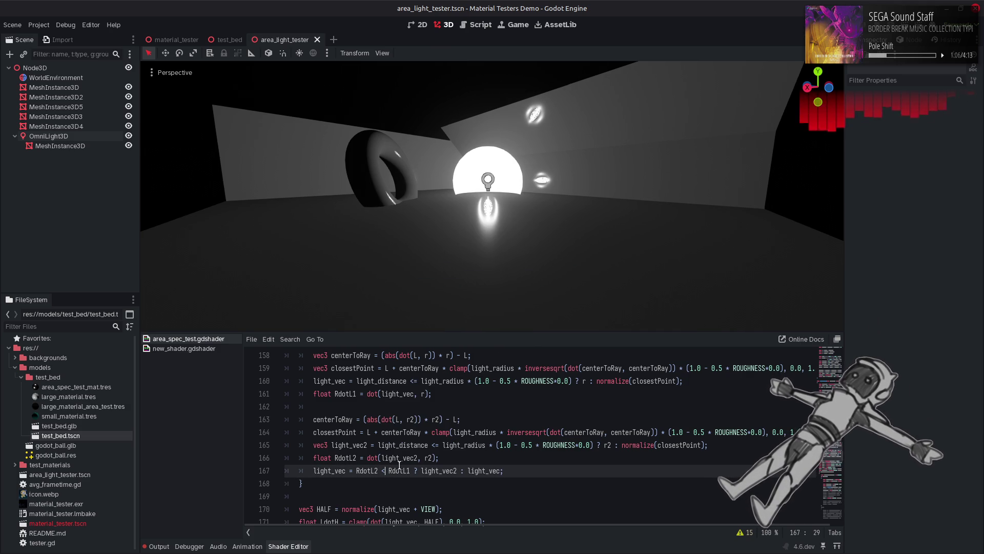
{"action": "type", "text": "="}
{"action": "key", "text": "ctrl+s"}
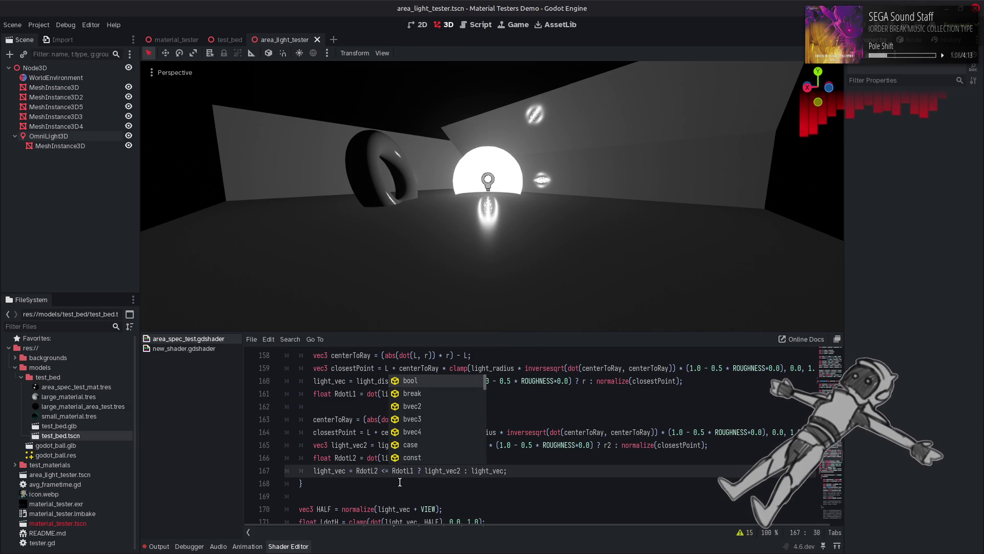
{"action": "left_click", "coordinate": [401, 483]}
{"action": "key", "text": "ctrl+z"}
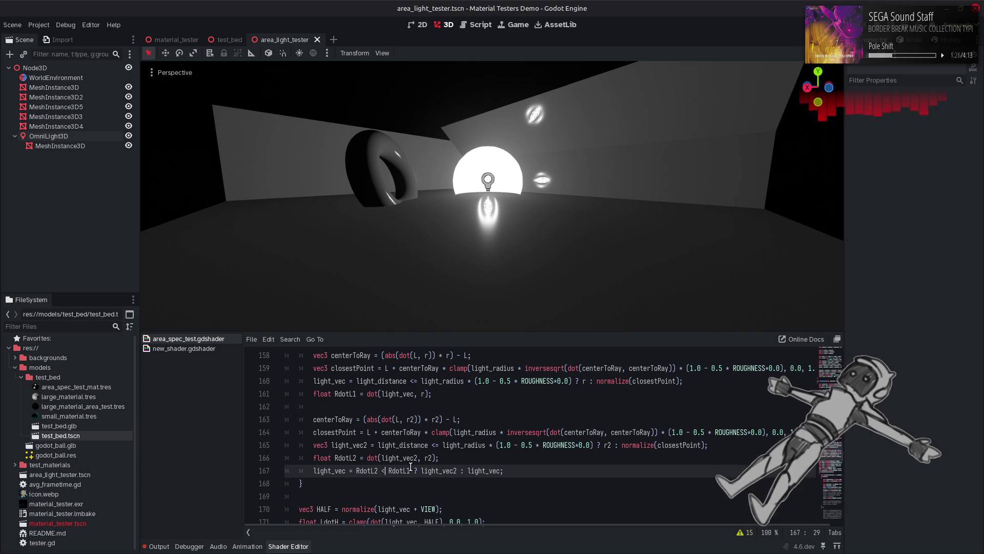
Comment out the selection line and replace the RdotL1 line with float NdotH = dot(NORMAL, HALF);.
{"action": "scroll", "coordinate": [410, 466], "scroll_direction": "down", "scroll_amount": 3}
{"action": "mouse_move", "coordinate": [424, 446]}
{"action": "left_mouse_down"}
{"action": "mouse_move", "coordinate": [300, 447]}
{"action": "mouse_move", "coordinate": [314, 453]}
{"action": "left_mouse_up"}
{"action": "scroll", "coordinate": [325, 457], "scroll_direction": "up", "scroll_amount": 3}
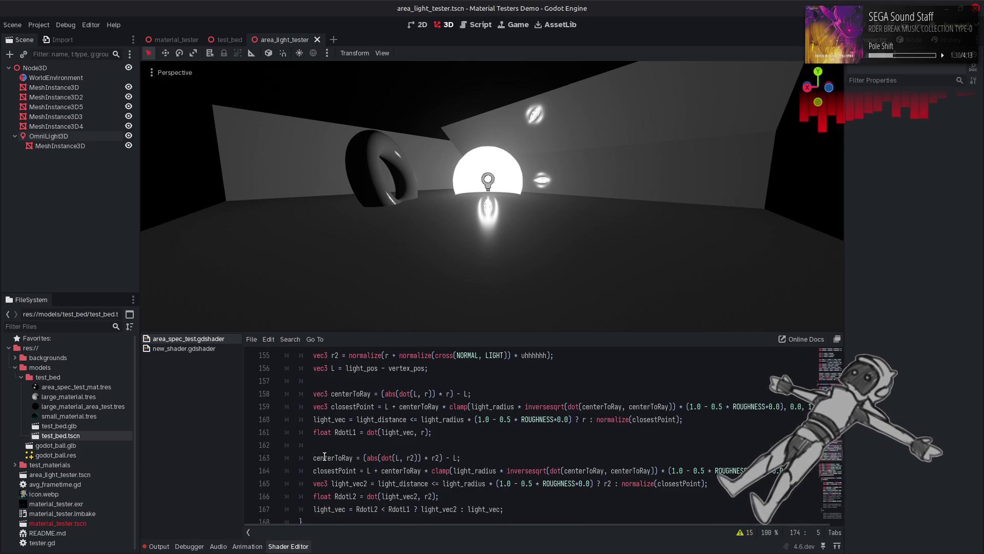
{"action": "scroll", "coordinate": [320, 458], "scroll_direction": "down", "scroll_amount": 1}
{"action": "mouse_move", "coordinate": [433, 394]}
{"action": "left_mouse_down"}
{"action": "mouse_move", "coordinate": [321, 394]}
{"action": "mouse_move", "coordinate": [468, 393]}
{"action": "left_mouse_up"}
{"action": "left_click", "coordinate": [312, 472]}
{"action": "key", "text": "ctrl+k"}
{"action": "left_click", "coordinate": [318, 393]}
{"action": "key", "text": "ctrl+v"}
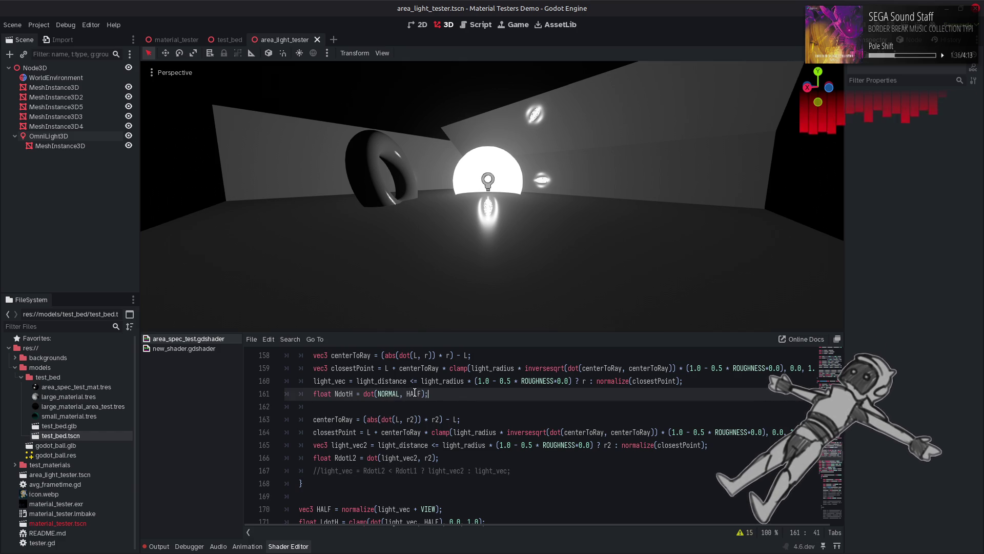
Replace HALF in the NdotH line with the copied half-vector expression and save.
{"action": "scroll", "coordinate": [415, 405], "scroll_direction": "down", "scroll_amount": 3}
{"action": "left_click_drag", "start_coordinate": [342, 471], "coordinate": [439, 471]}
{"action": "key", "text": "ctrl+c"}
{"action": "scroll", "coordinate": [431, 410], "scroll_direction": "up", "scroll_amount": 3}
{"action": "double_click", "coordinate": [413, 393]}
{"action": "key", "text": "ctrl+v"}
{"action": "key", "text": "ctrl+s"}
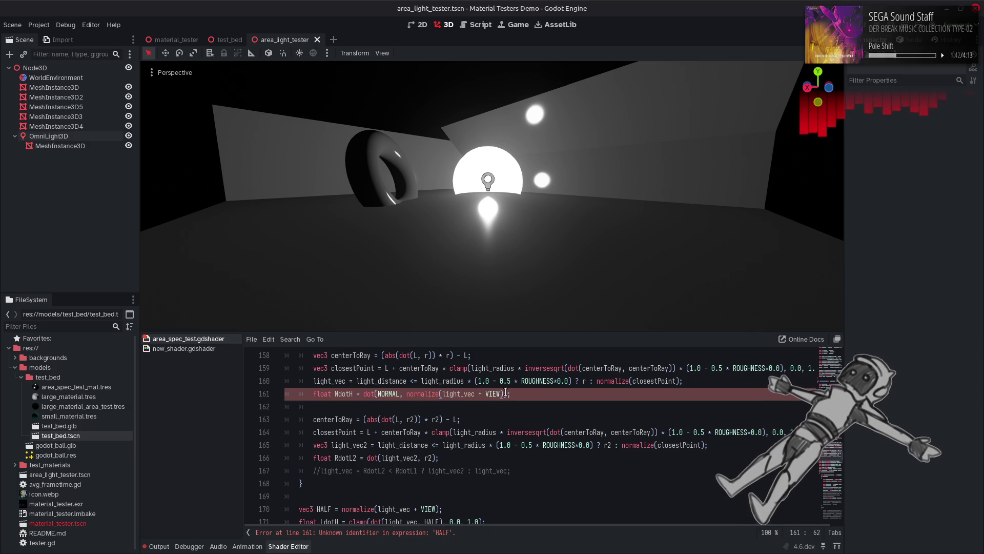
Copy the NdotH line onto line 166 as NdotH2 using light_vec2, then save.
{"action": "left_click_drag", "start_coordinate": [521, 394], "coordinate": [313, 394]}
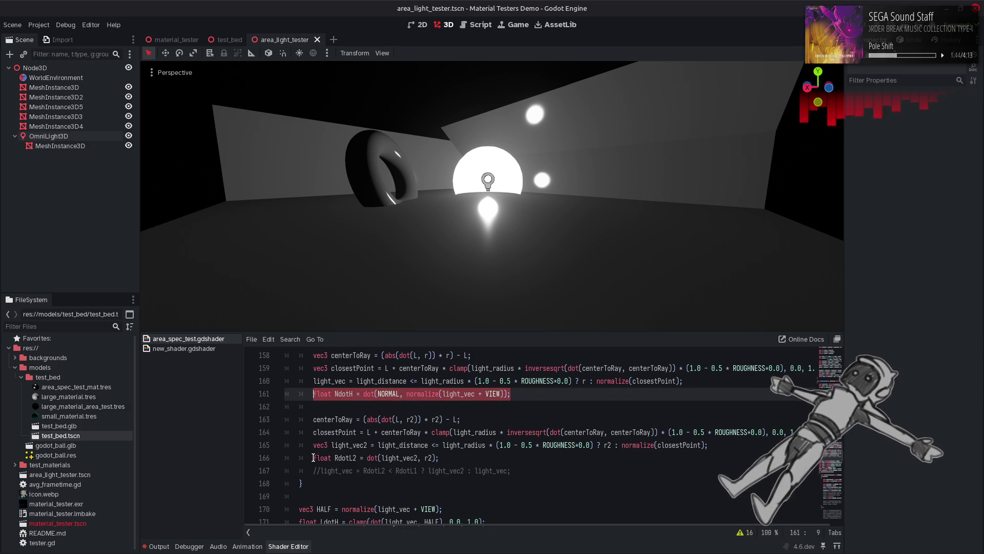
{"action": "key", "text": "ctrl+c"}
{"action": "left_click_drag", "start_coordinate": [314, 457], "coordinate": [439, 457]}
{"action": "key", "text": "ctrl+v"}
{"action": "left_click", "coordinate": [352, 457]}
{"action": "type", "text": "2"}
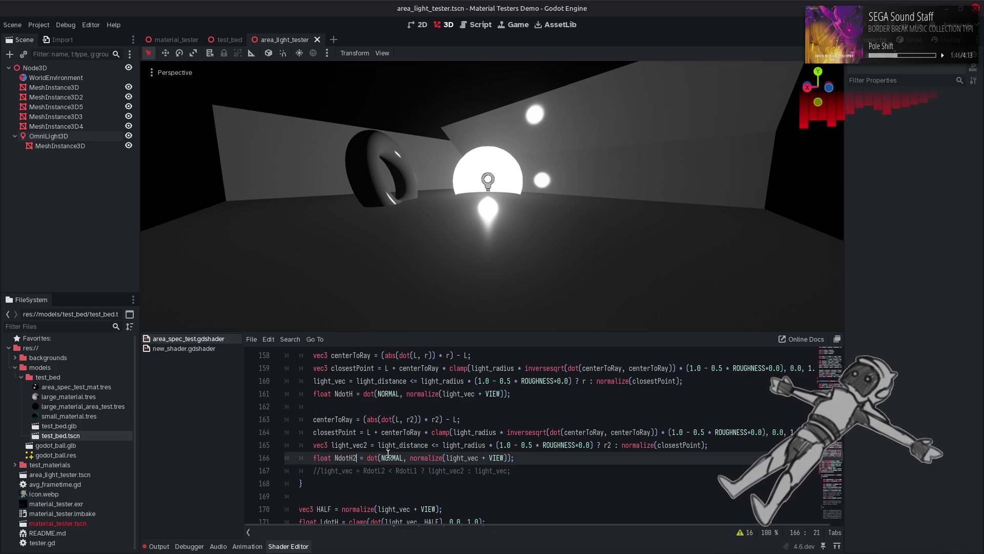
{"action": "double_click", "coordinate": [360, 445]}
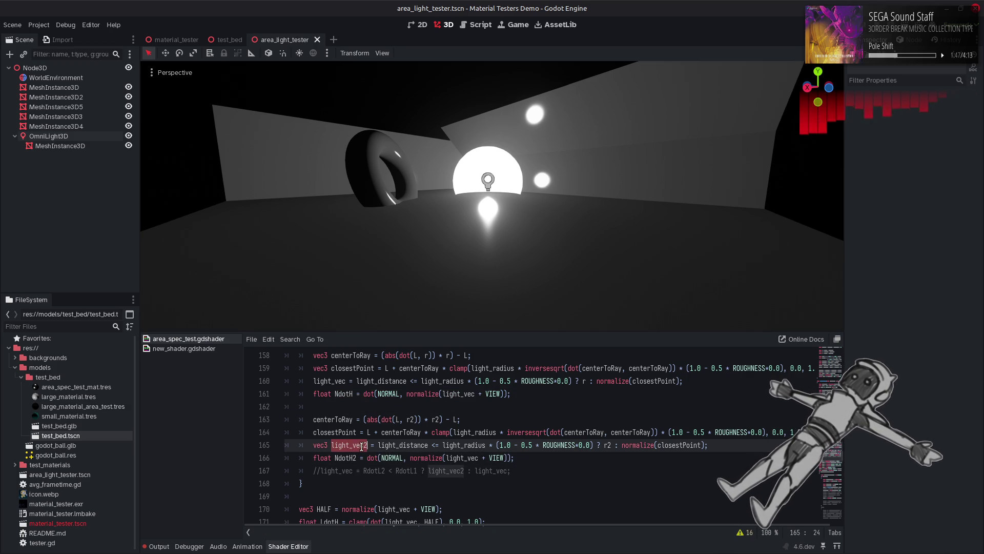
{"action": "key", "text": "ctrl+c"}
{"action": "double_click", "coordinate": [471, 458]}
{"action": "key", "text": "ctrl+v"}
{"action": "key", "text": "End"}
{"action": "key", "text": "ctrl+s"}
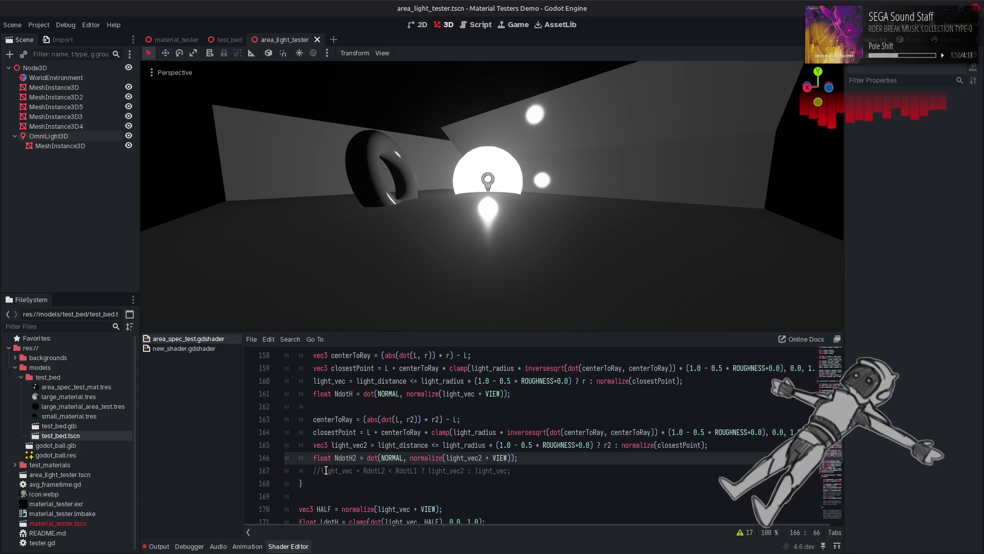
Uncomment line 167 and change its condition to NdotH2 > NdotH.
{"action": "left_click", "coordinate": [318, 471]}
{"action": "key", "text": "ctrl+k"}
{"action": "double_click", "coordinate": [347, 458]}
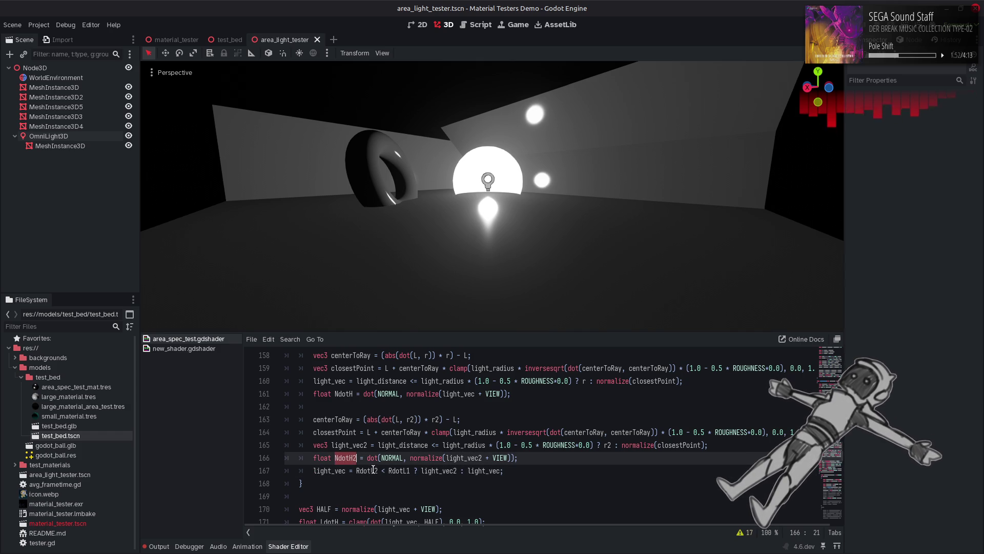
{"action": "double_click", "coordinate": [374, 471]}
{"action": "key", "text": "ctrl+v"}
{"action": "left_click", "coordinate": [385, 470]}
{"action": "key", "text": "BackSpace"}
{"action": "type", "text": "?"}
{"action": "double_click", "coordinate": [344, 394]}
{"action": "left_click", "coordinate": [404, 471]}
{"action": "double_click", "coordinate": [403, 471]}
{"action": "key", "text": "ctrl+v"}
{"action": "key", "text": "BackSpace"}
{"action": "type", "text": ">"}
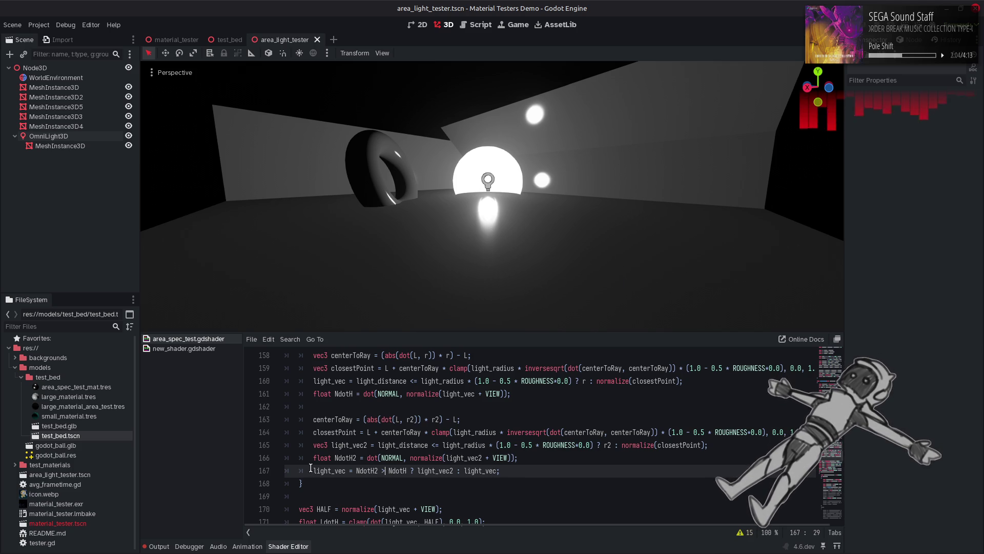
Compare always using light_vec2 against the ternary choice, keeping the ternary.
{"action": "double_click", "coordinate": [421, 470]}
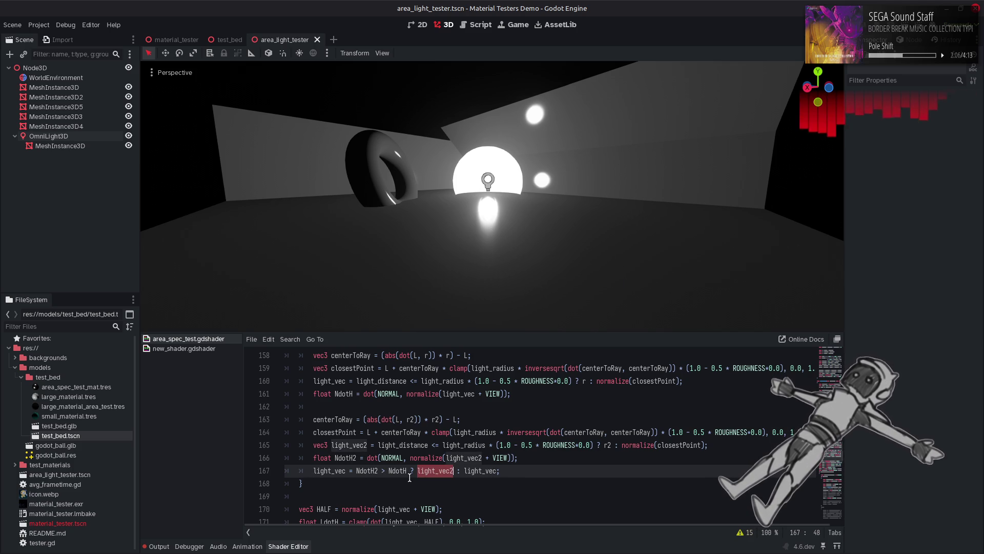
{"action": "left_click_drag", "start_coordinate": [357, 470], "coordinate": [494, 472]}
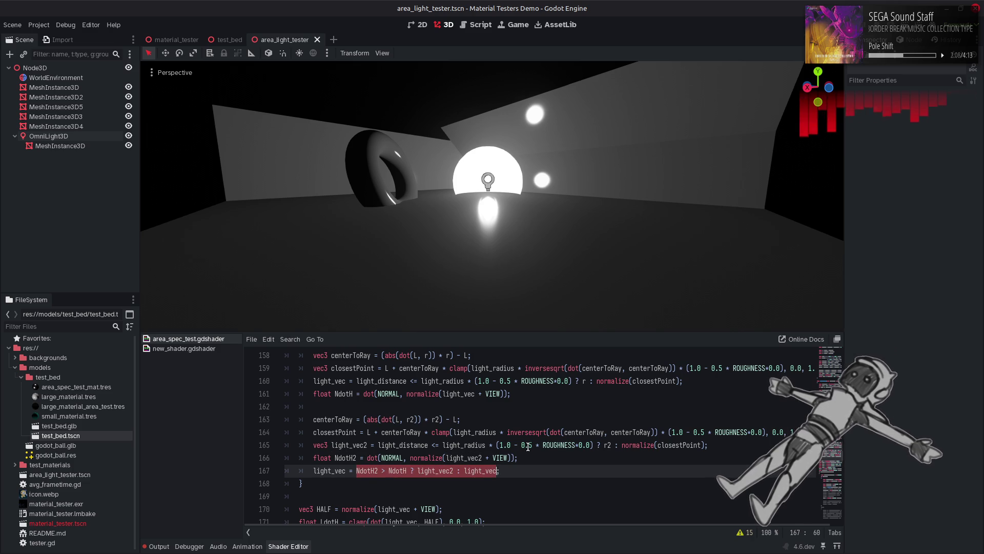
{"action": "key", "text": "ctrl+v"}
{"action": "key", "text": "ctrl+s"}
{"action": "key", "text": "ctrl+z"}
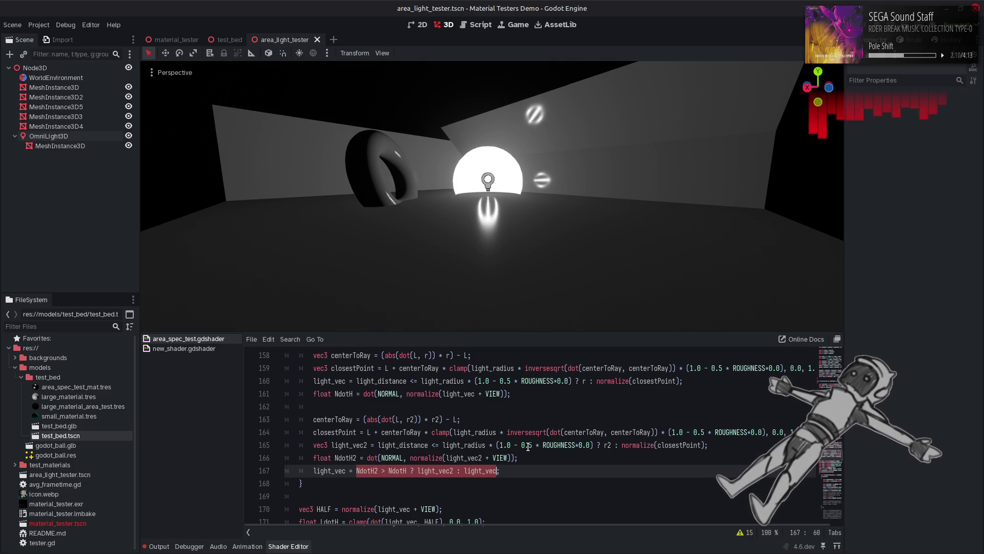
{"action": "key", "text": "ctrl+s"}
{"action": "key", "text": "ctrl+v"}
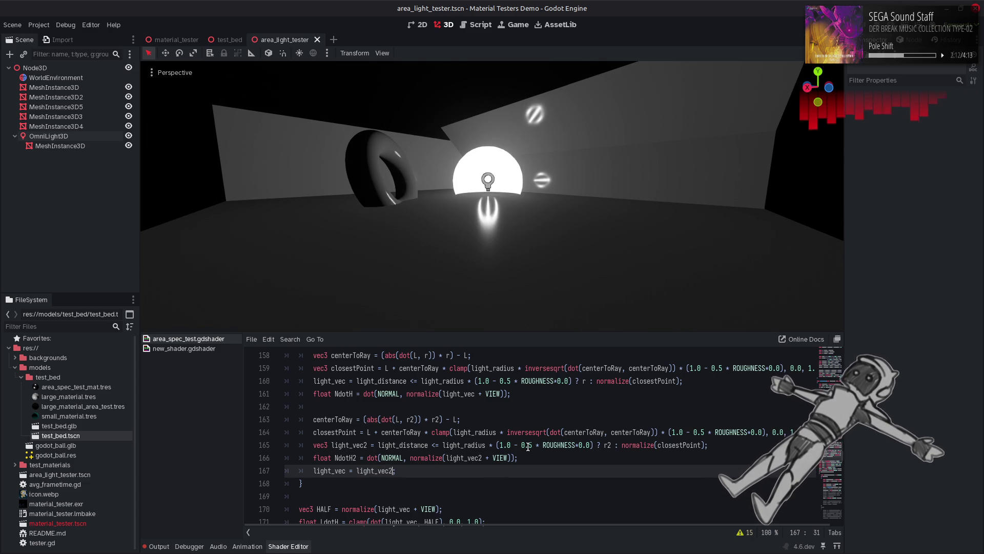
{"action": "key", "text": "ctrl+z"}
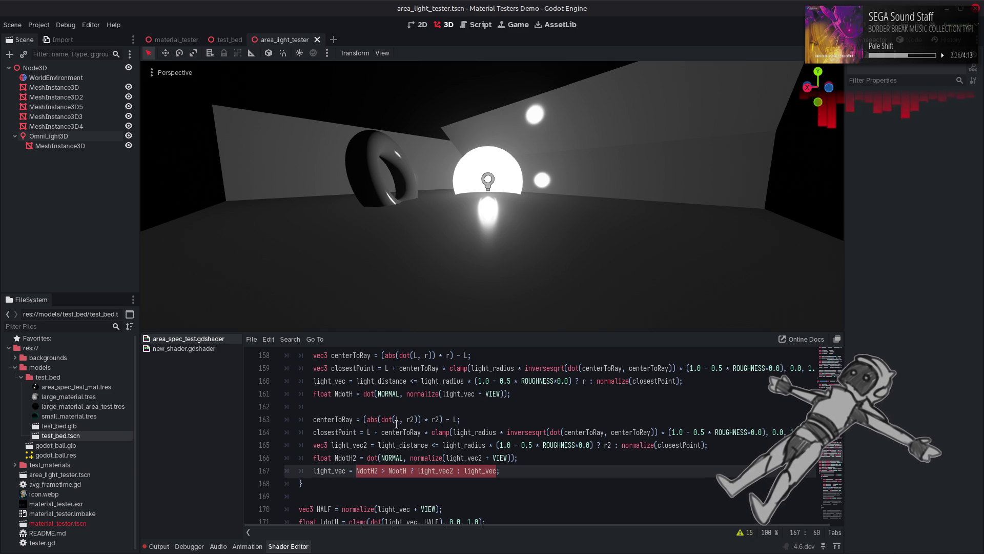
Test removing abs from the centerToRay lines 163 and 158, previewing each change.
{"action": "double_click", "coordinate": [378, 420]}
{"action": "key", "text": "BackSpace"}
{"action": "key", "text": "ctrl+s"}
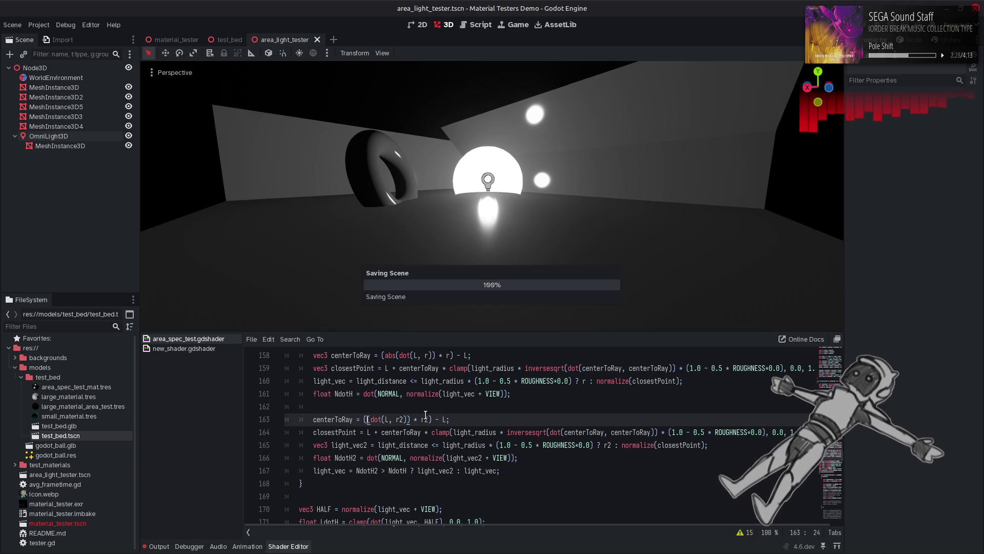
{"action": "scroll", "coordinate": [426, 414], "scroll_direction": "up", "scroll_amount": 1}
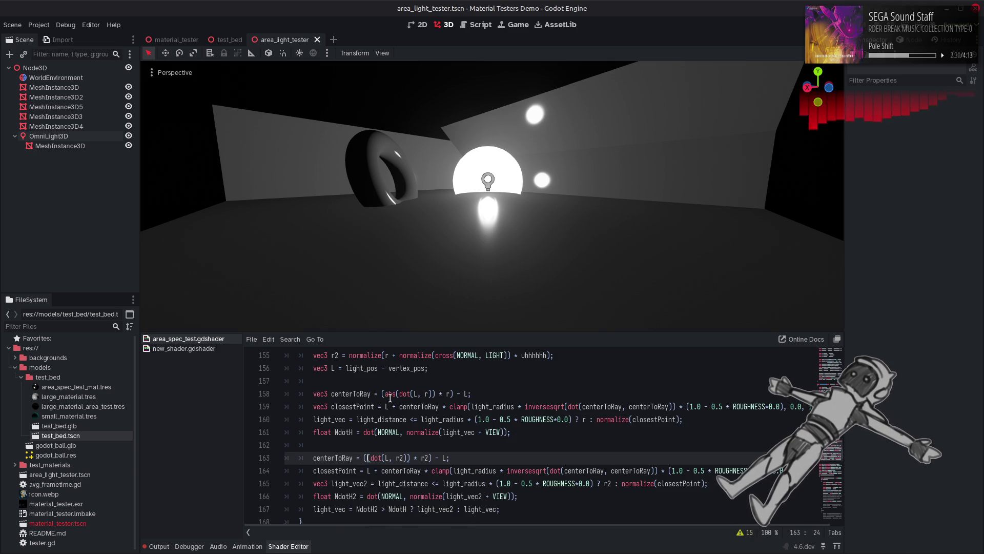
{"action": "double_click", "coordinate": [390, 394]}
{"action": "key", "text": "BackSpace"}
{"action": "key", "text": "ctrl+s"}
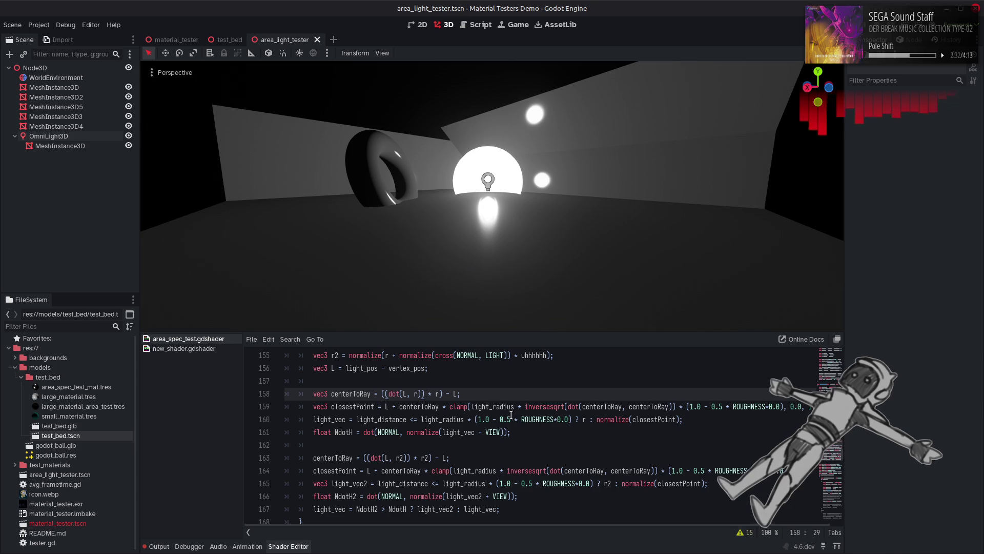
{"action": "key", "text": "ctrl+z"}
{"action": "key", "text": "ctrl+z"}
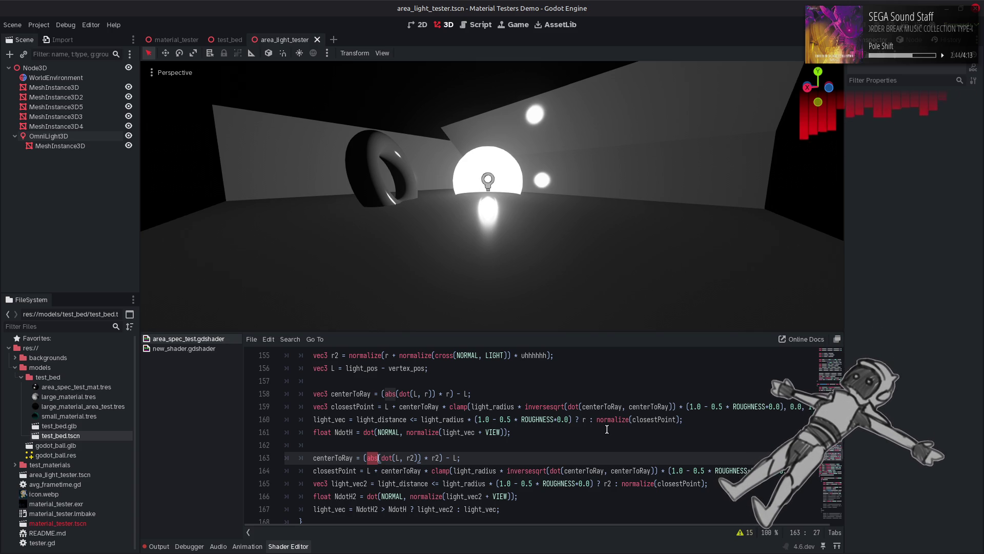
Delete ' * (1.0 - 0.5 * ROUGHNESS*0.0)' from the light_radius comparisons on lines 165 and 164.
{"action": "scroll", "coordinate": [607, 429], "scroll_direction": "down", "scroll_amount": 1}
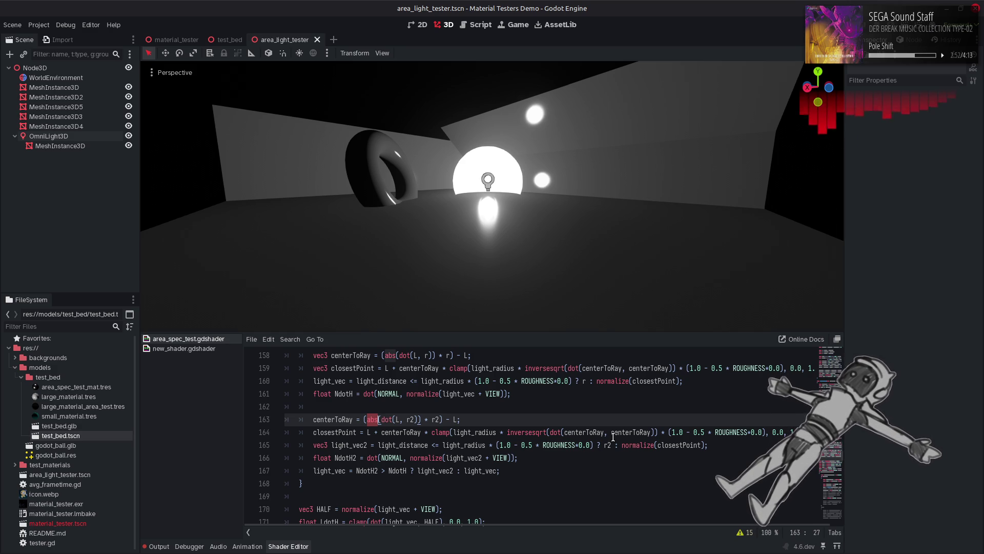
{"action": "left_click_drag", "start_coordinate": [593, 445], "coordinate": [497, 444]}
{"action": "key", "text": "BackSpace"}
{"action": "key", "text": "BackSpace"}
{"action": "key", "text": "BackSpace"}
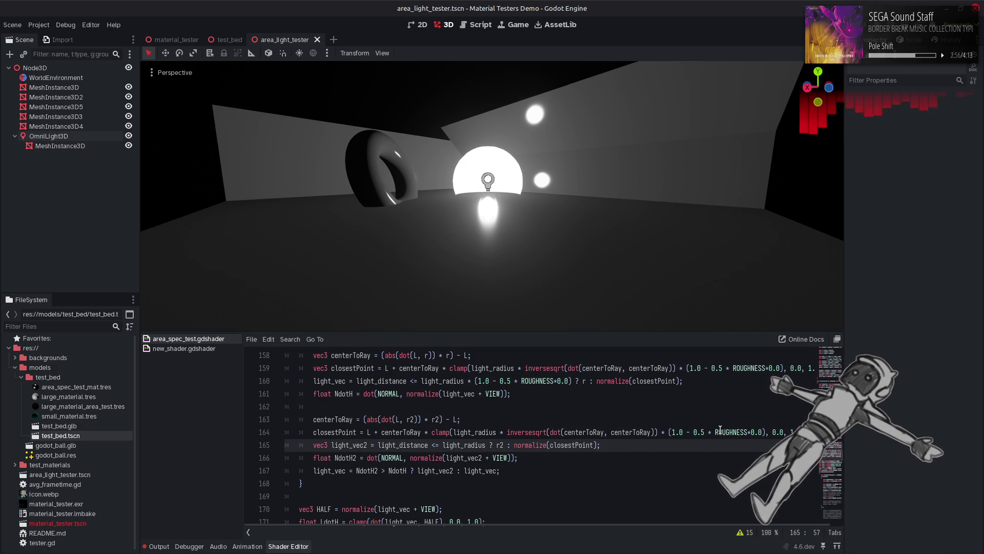
{"action": "left_click_drag", "start_coordinate": [766, 433], "coordinate": [658, 433]}
{"action": "key", "text": "BackSpace"}
Remove the same roughness factor from the closest-point clamps on lines 159 and 160, and save.
{"action": "scroll", "coordinate": [705, 440], "scroll_direction": "up", "scroll_amount": 1}
{"action": "left_click_drag", "start_coordinate": [783, 407], "coordinate": [675, 409]}
{"action": "key", "text": "BackSpace"}
{"action": "left_click_drag", "start_coordinate": [574, 420], "coordinate": [465, 420]}
{"action": "key", "text": "BackSpace"}
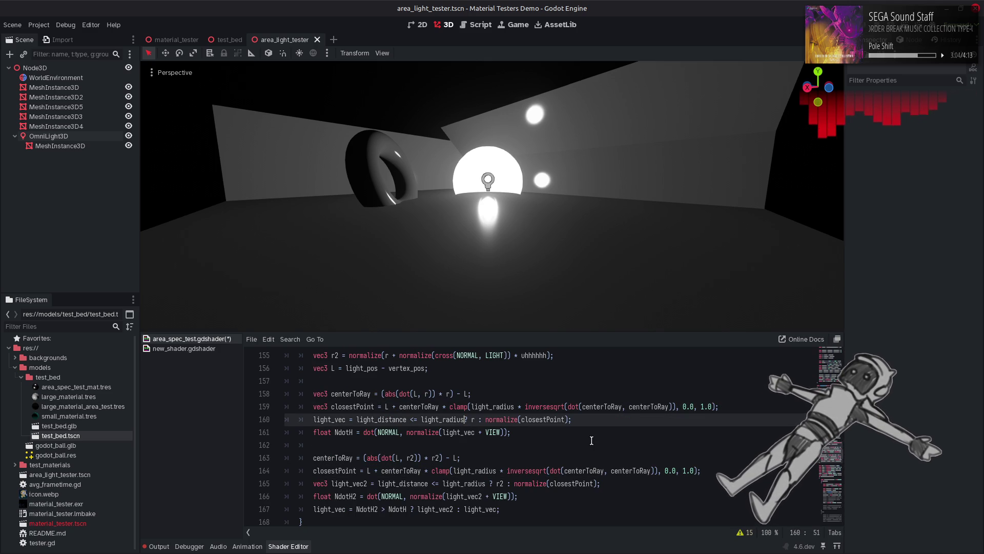
{"action": "left_click", "coordinate": [593, 433]}
{"action": "key", "text": "ctrl+s"}
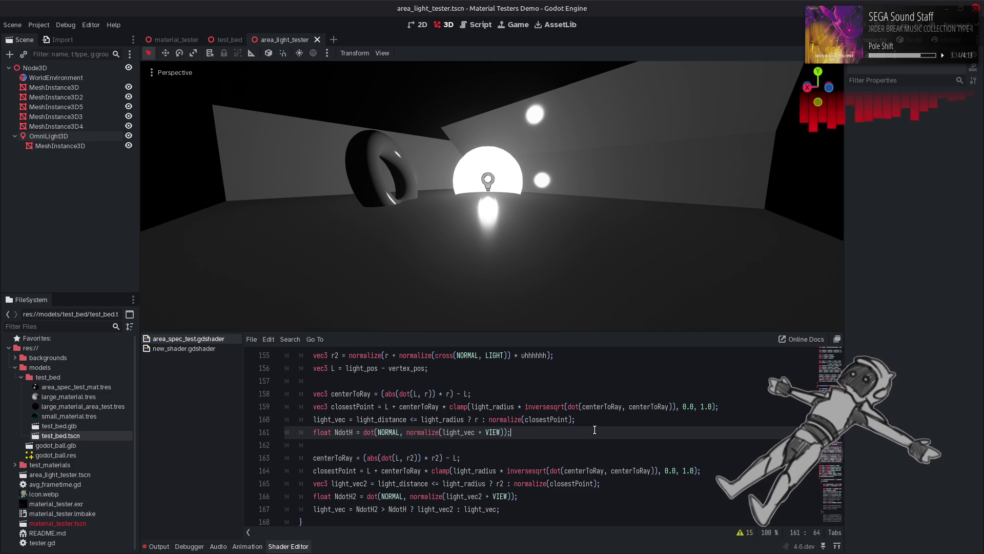
{"action": "scroll", "coordinate": [540, 435], "scroll_direction": "down", "scroll_amount": 1}
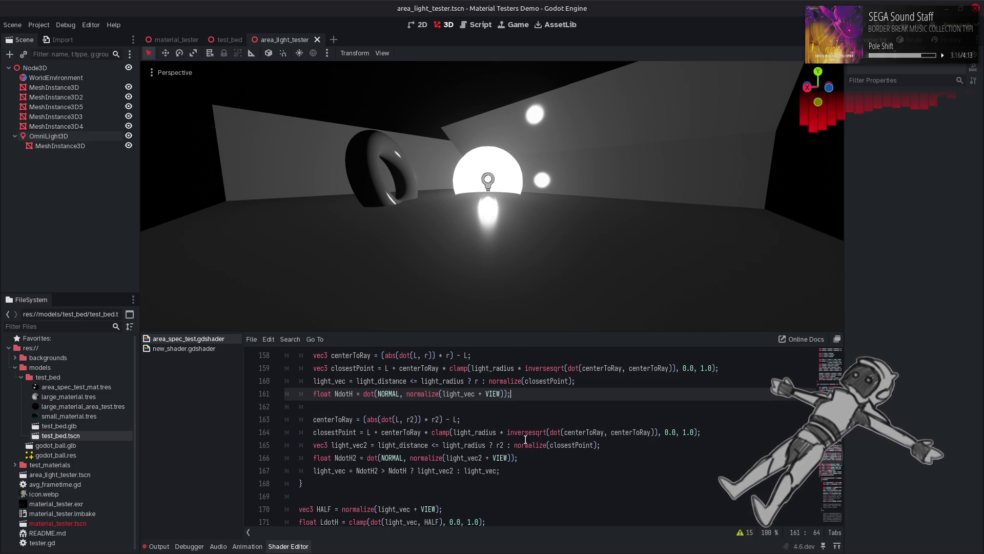
Change the comparison on line 167 from '>' to '>=' and save the shader.
{"action": "left_click", "coordinate": [386, 470]}
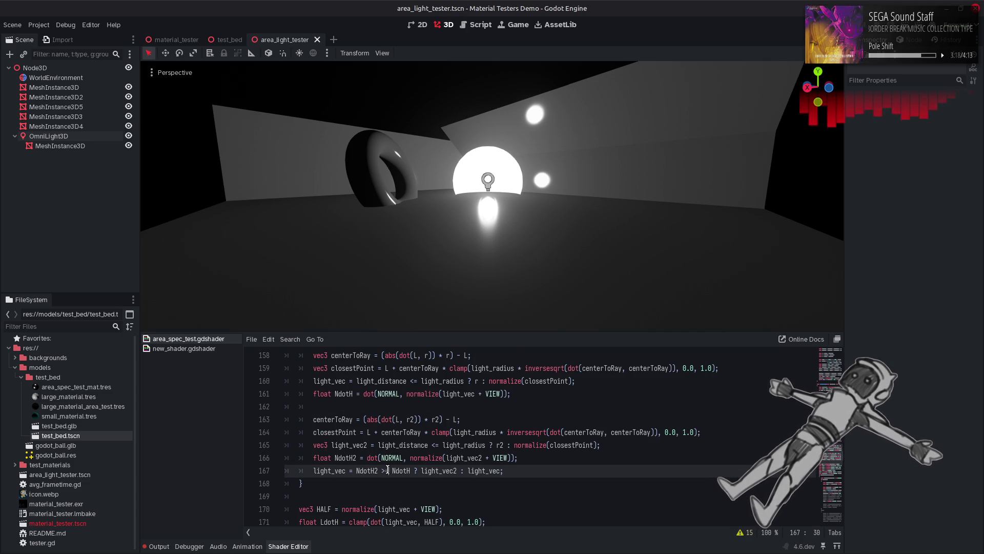
{"action": "type", "text": "="}
{"action": "key", "text": "ctrl+s"}
{"action": "left_click", "coordinate": [582, 461]}
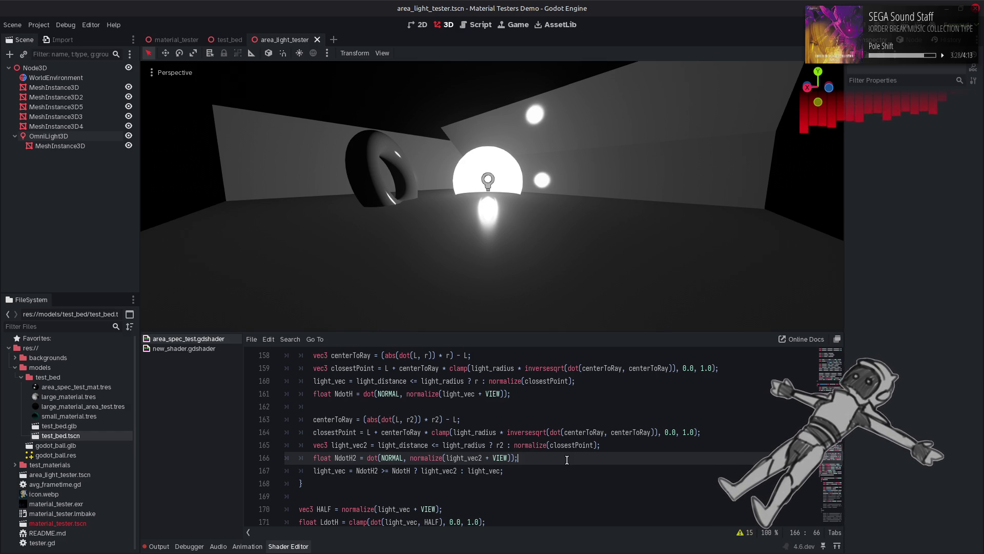
Fly the viewport camera in toward the glowing sphere to inspect its highlight.
{"action": "right_click", "coordinate": [593, 205]}
{"action": "key", "text": "w"}
{"action": "key", "text": "w"}
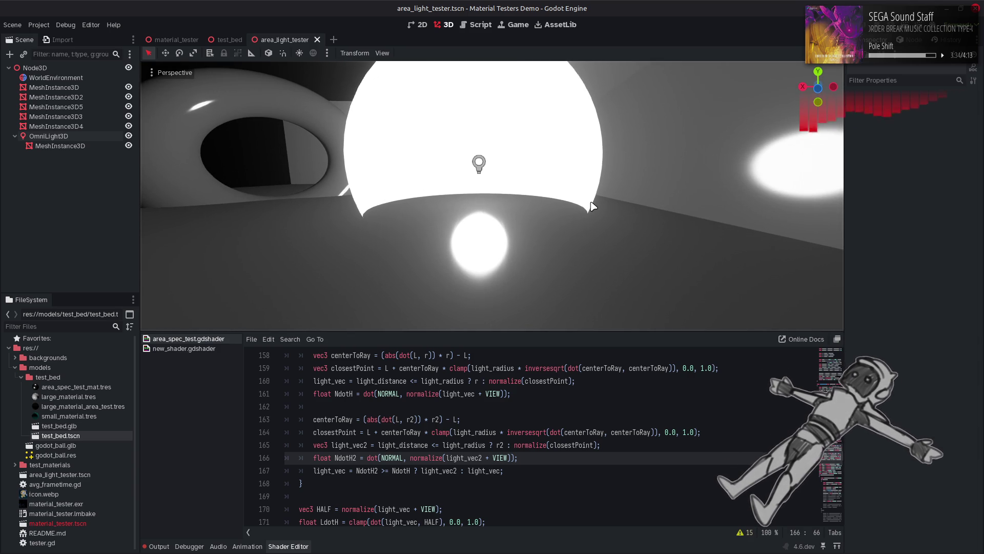
{"action": "right_click", "coordinate": [593, 205]}
{"action": "key", "text": "w"}
{"action": "key", "text": "s"}
{"action": "key", "text": "s"}
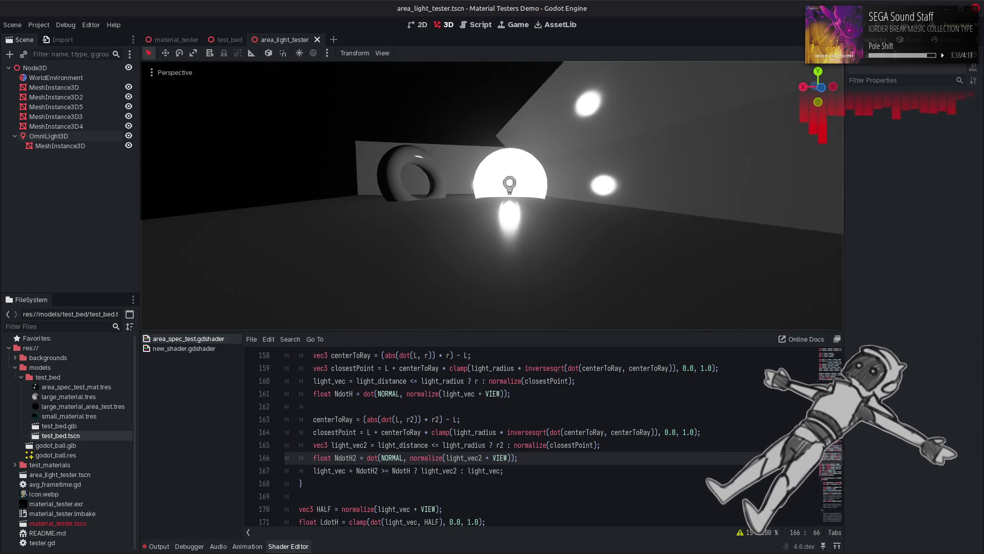
{"action": "key", "text": "w"}
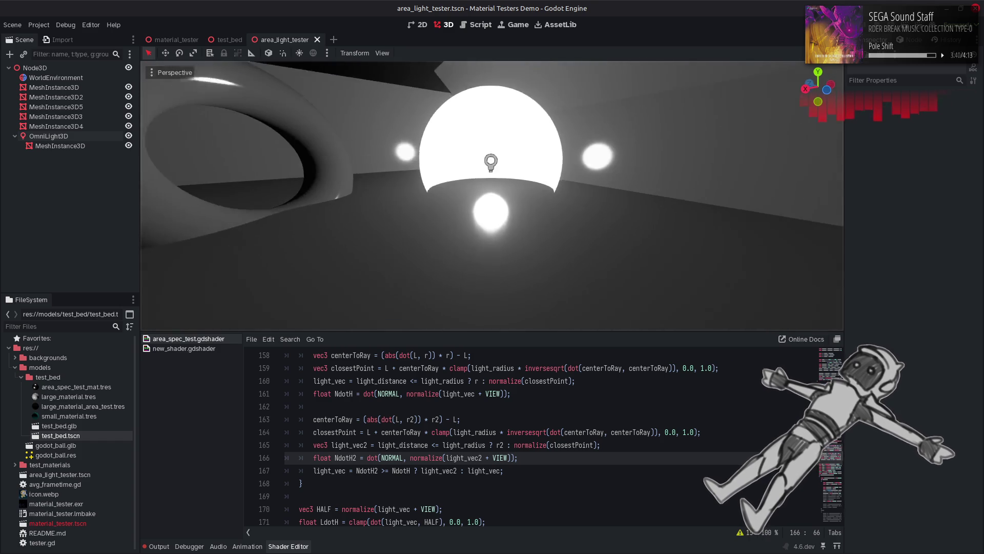
{"action": "key", "text": "w"}
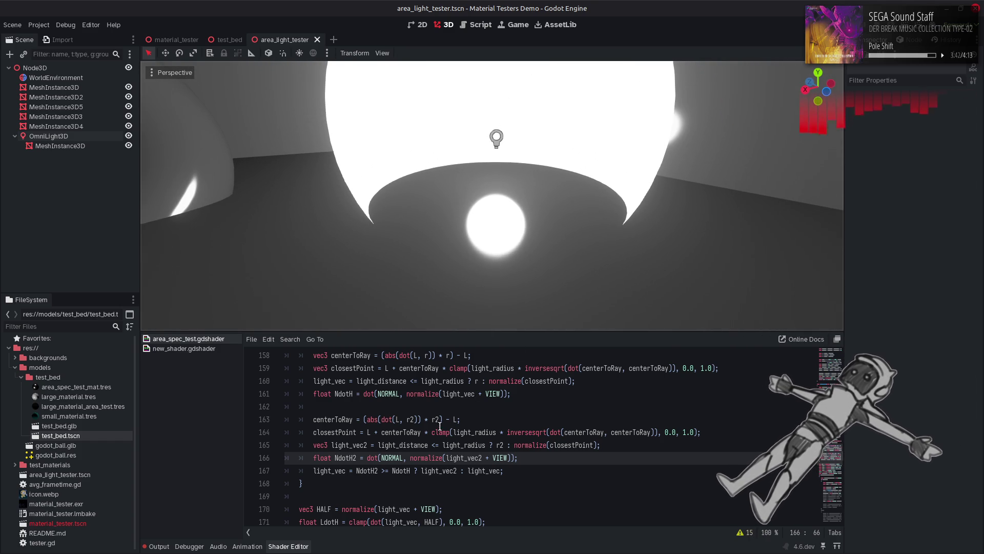
Replace the ternary on line 167 with only light_vec2, then fly around the sphere to check the highlight.
{"action": "double_click", "coordinate": [455, 470]}
{"action": "key", "text": "ctrl+c"}
{"action": "left_click_drag", "start_coordinate": [356, 470], "coordinate": [503, 471]}
{"action": "key", "text": "ctrl+v"}
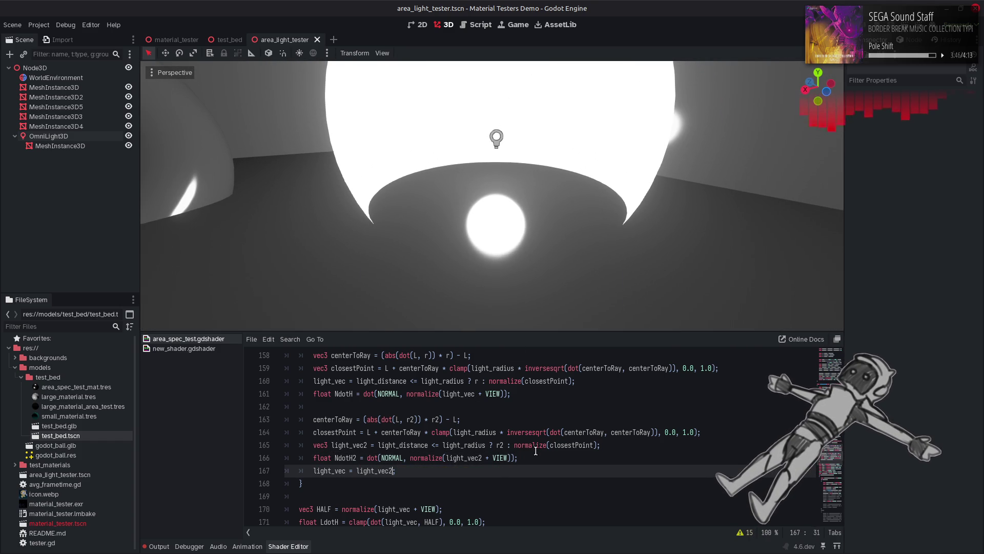
{"action": "left_click_drag", "start_coordinate": [558, 220], "coordinate": [559, 216]}
{"action": "key", "text": "s"}
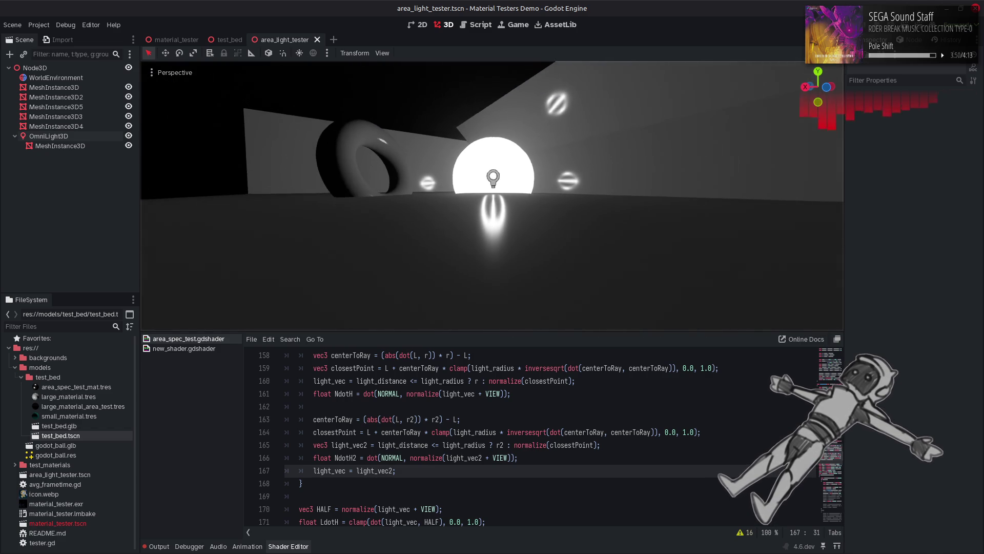
{"action": "key", "text": "s"}
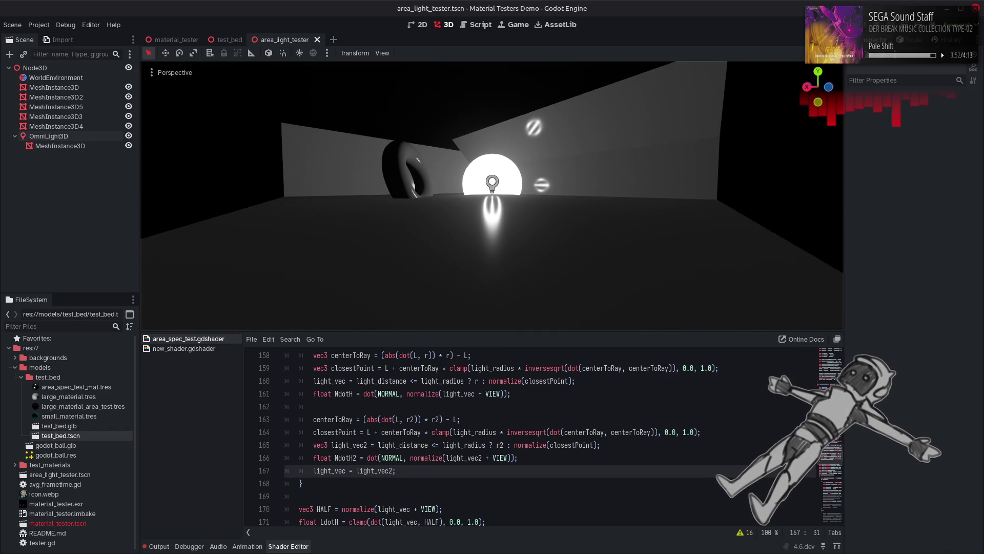
{"action": "key", "text": "w"}
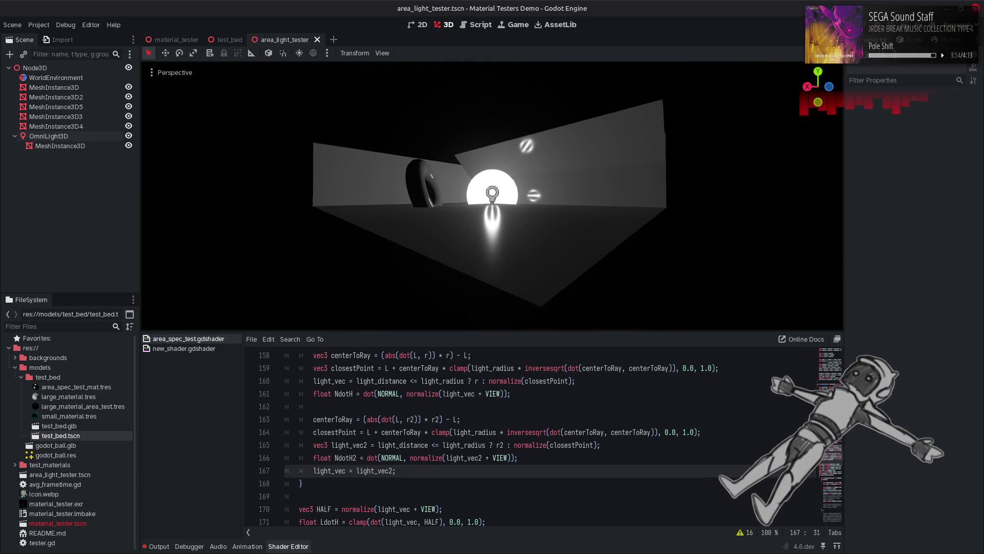
{"action": "key", "text": "w"}
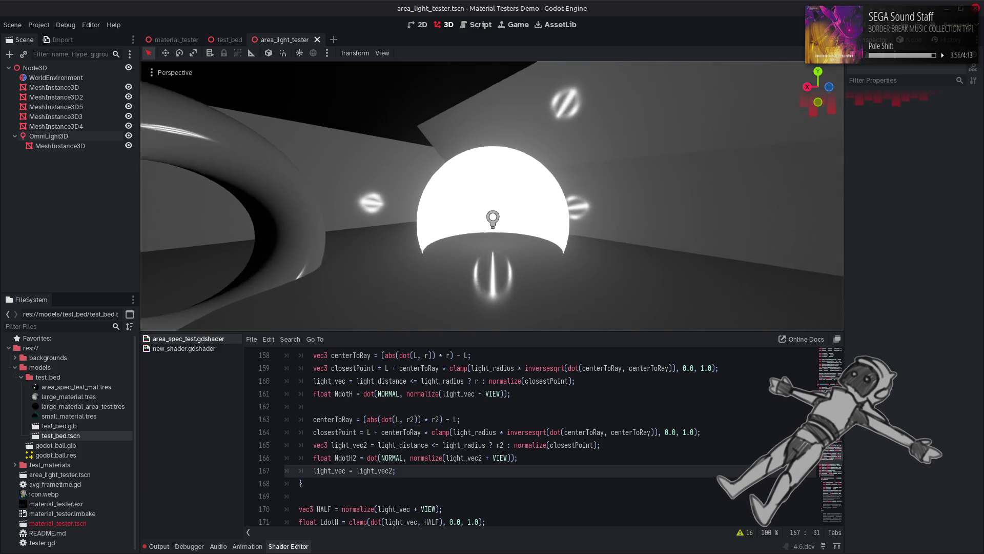
{"action": "key", "text": "s"}
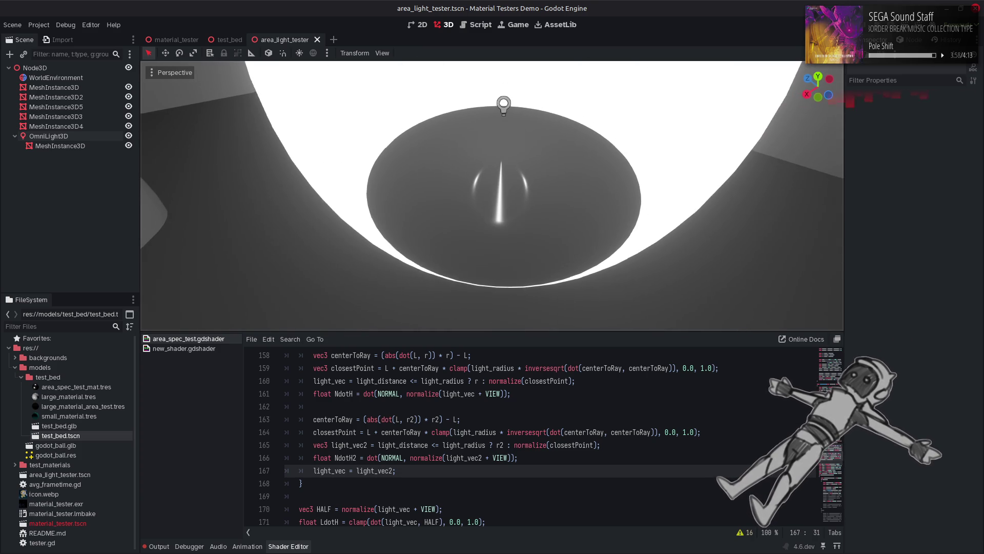
Compare old and new line 167 via undo/redo, ending on the NdotH2 >= NdotH ? light_vec2 : light_vec choice.
{"action": "key", "text": "Home"}
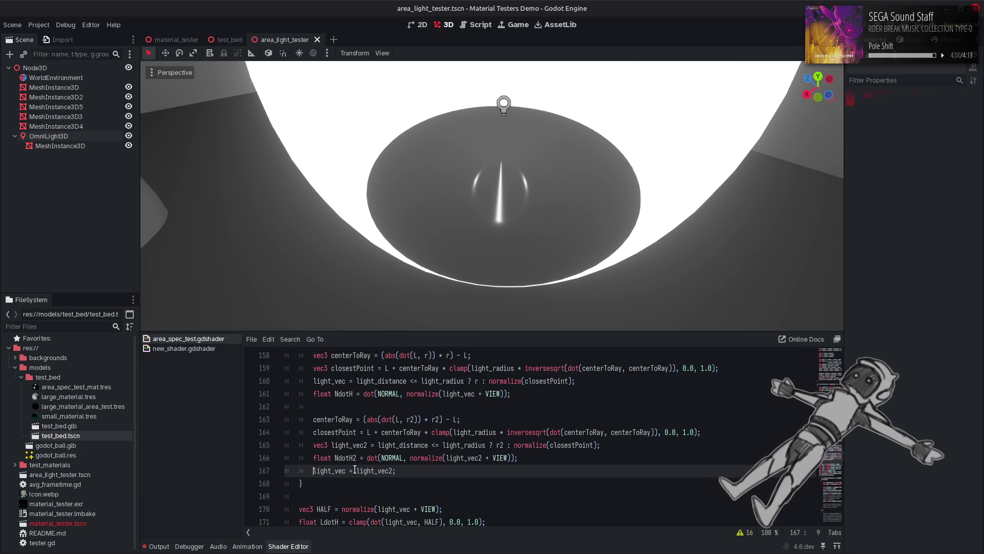
{"action": "type", "text": "//"}
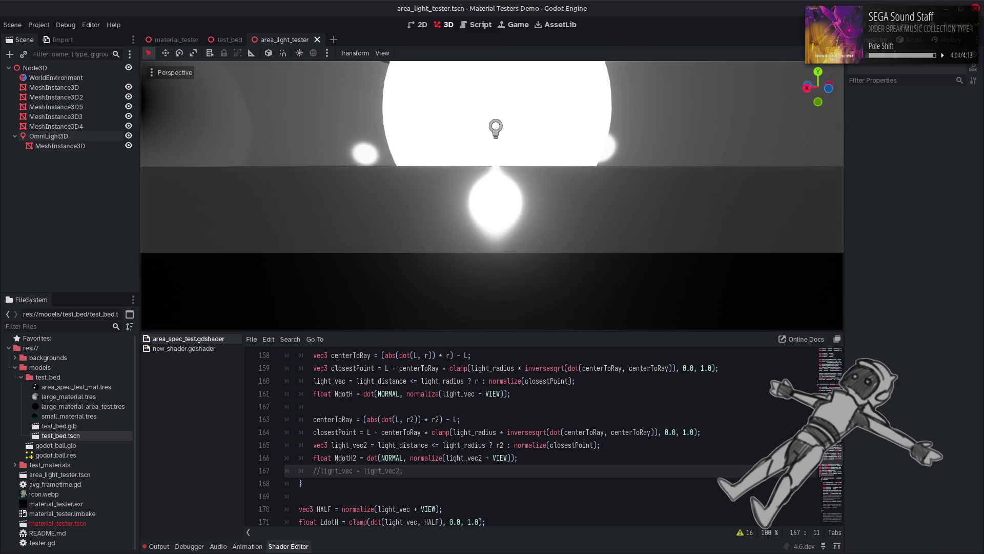
{"action": "key", "text": "BackSpace"}
{"action": "key", "text": "BackSpace"}
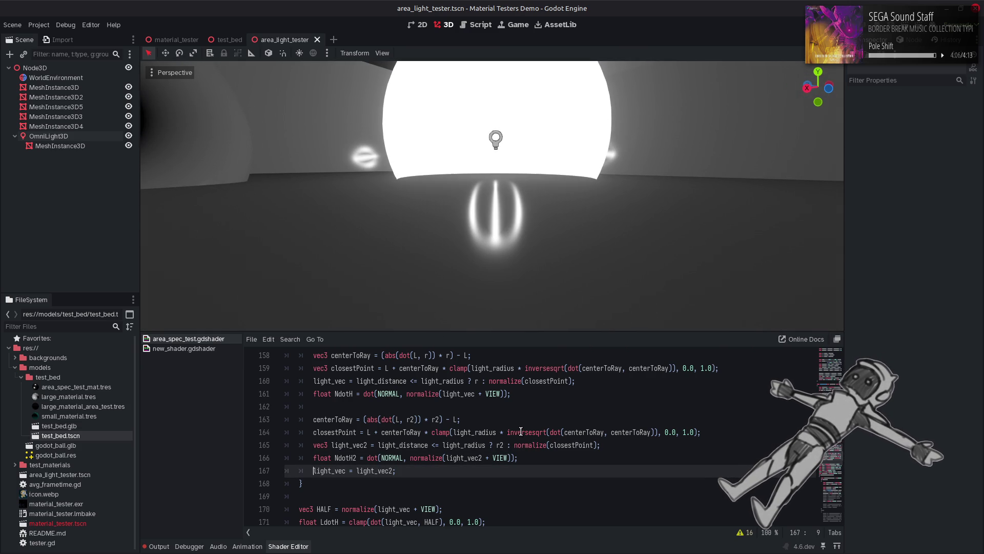
{"action": "key", "text": "ctrl+z"}
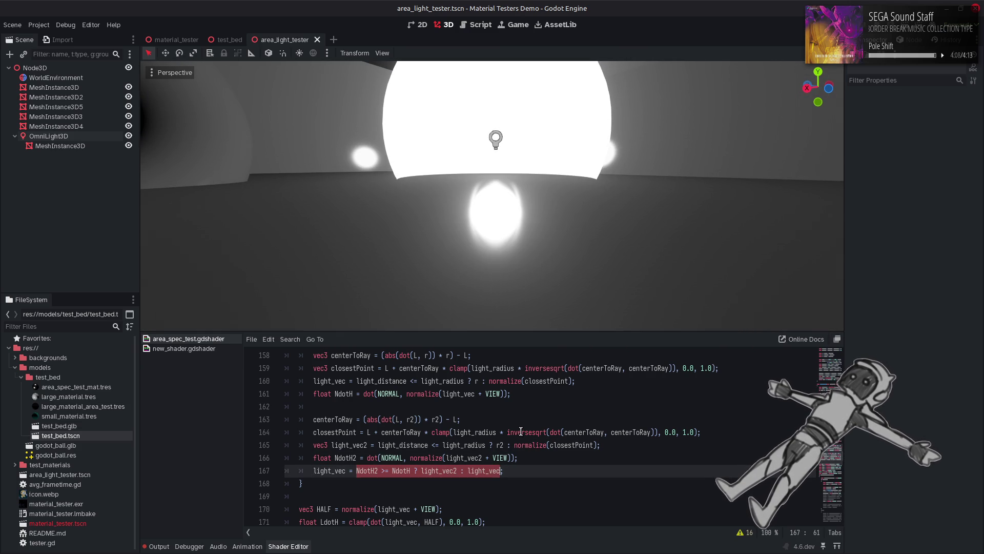
{"action": "key", "text": "ctrl+shift+z"}
{"action": "key", "text": "ctrl+z"}
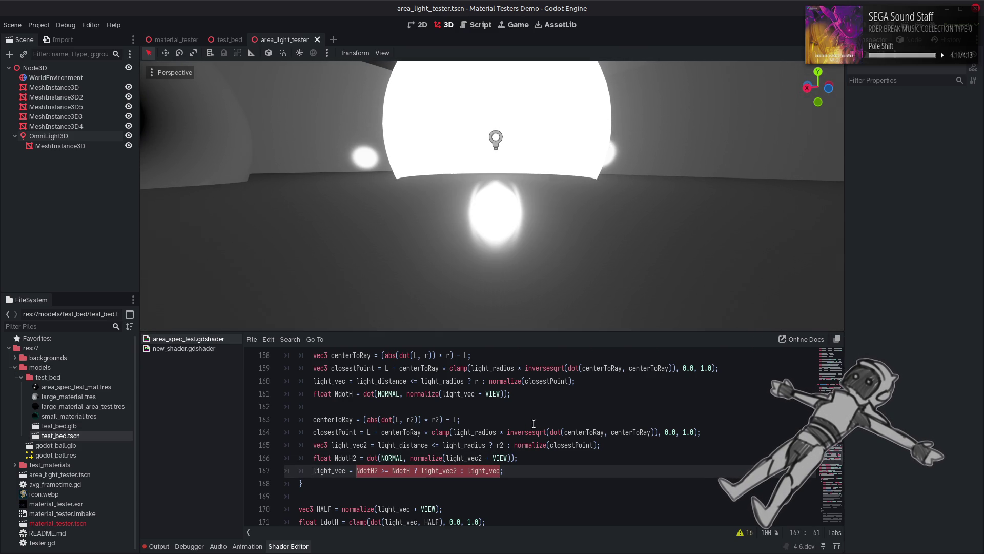
{"action": "key", "text": "ctrl+shift+z"}
{"action": "key", "text": "ctrl+z"}
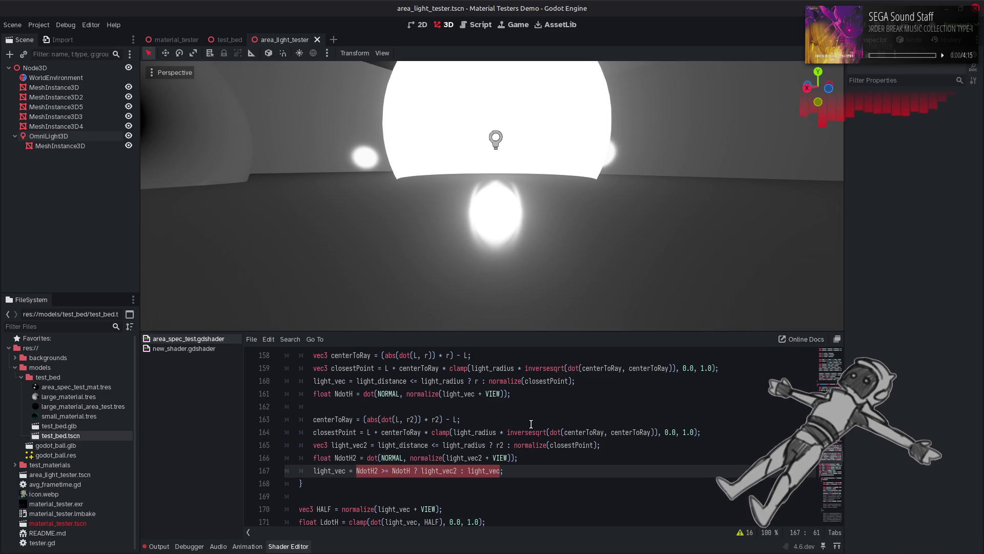
Undo the shader back to the version with r = r2; and the NdotH block commented out.
{"action": "left_click", "coordinate": [391, 471]}
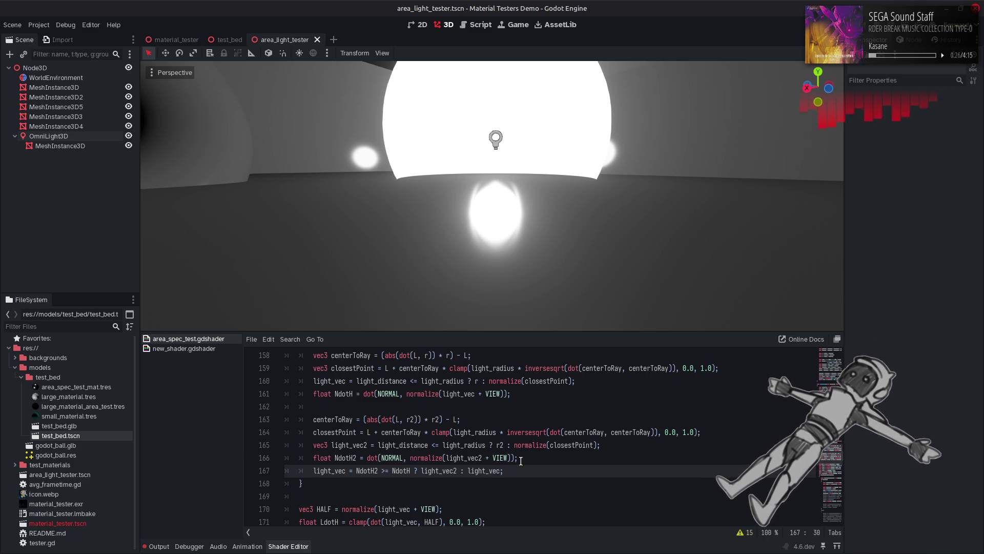
{"action": "left_click", "coordinate": [312, 397]}
{"action": "key", "text": "ctrl+z"}
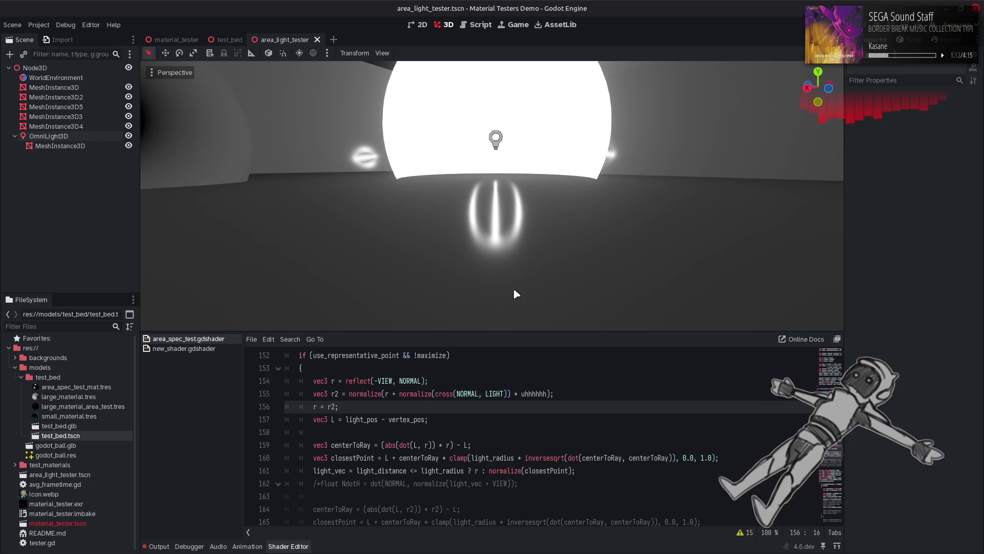
{"action": "scroll", "coordinate": [512, 386], "scroll_direction": "up", "scroll_amount": 4}
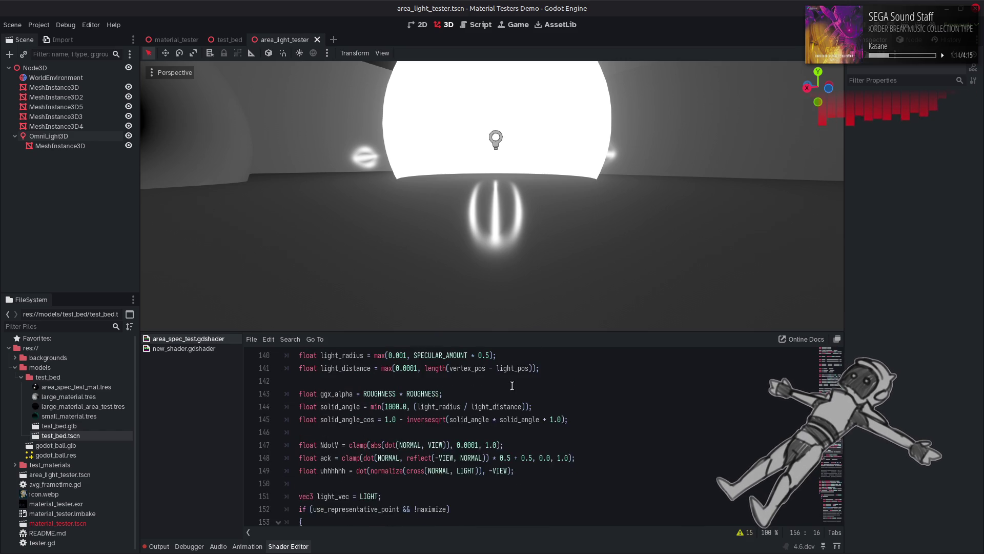
{"action": "scroll", "coordinate": [512, 385], "scroll_direction": "up", "scroll_amount": 2}
{"action": "scroll", "coordinate": [343, 410], "scroll_direction": "down", "scroll_amount": 2}
{"action": "left_click", "coordinate": [343, 410]}
{"action": "scroll", "coordinate": [344, 410], "scroll_direction": "down", "scroll_amount": 2}
{"action": "left_click", "coordinate": [547, 470]}
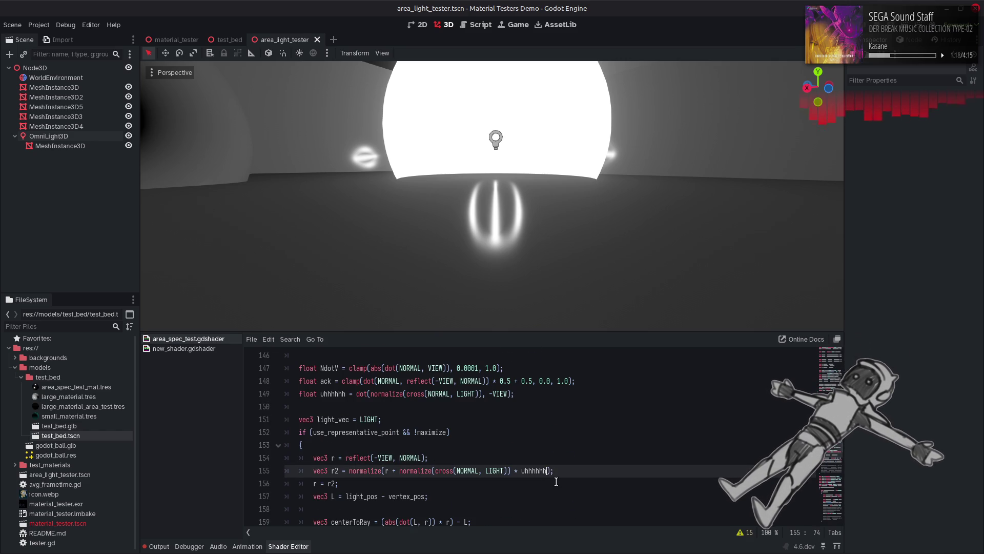
{"action": "type", "text": "* solid_angle"}
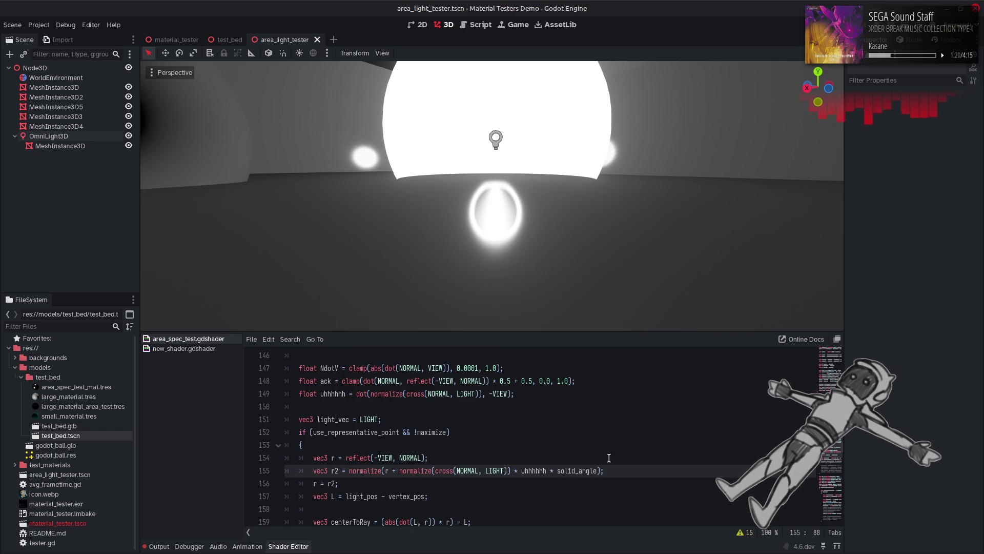
{"action": "scroll", "coordinate": [492, 195], "scroll_direction": "down", "scroll_amount": 5}
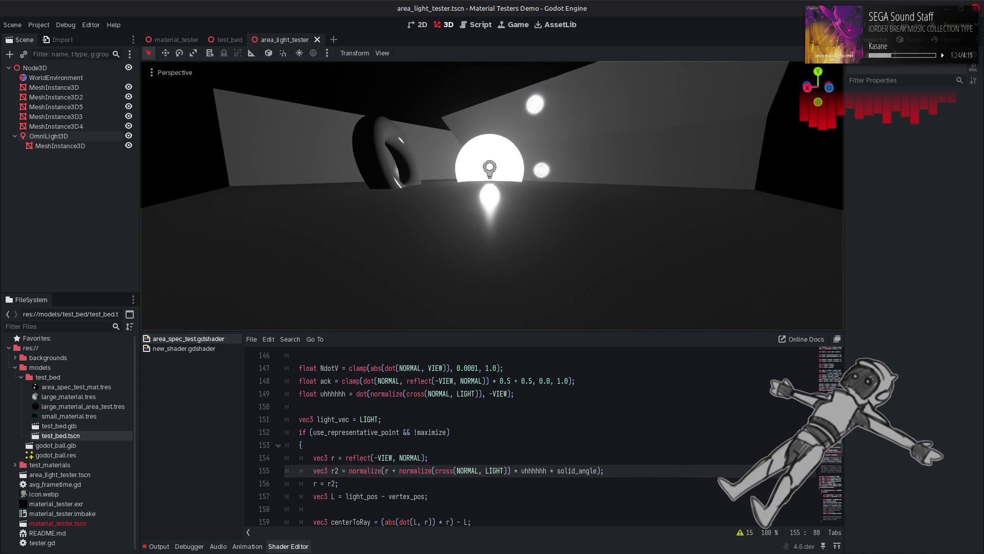
{"action": "key", "text": "BackSpace"}
{"action": "key", "text": "BackSpace"}
{"action": "key", "text": "BackSpace"}
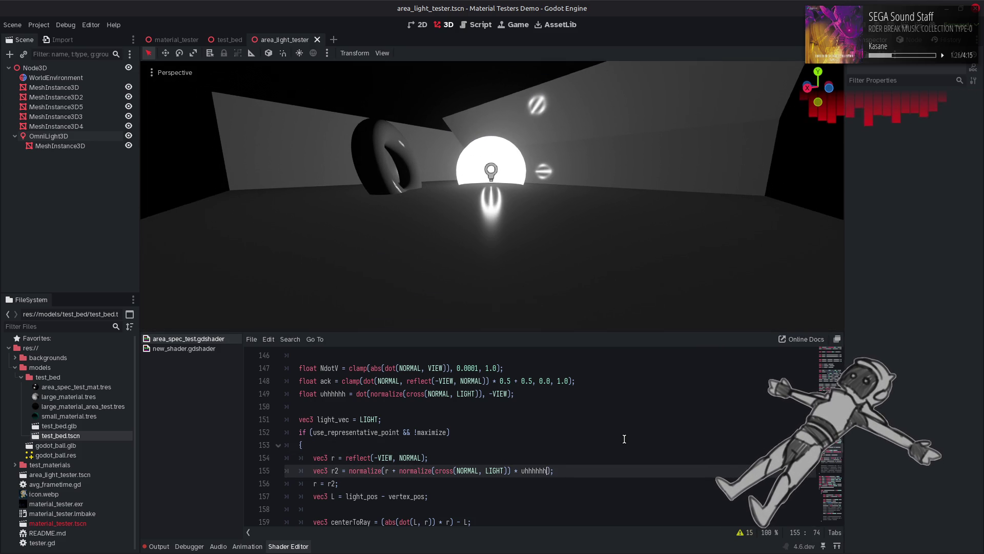
{"action": "scroll", "coordinate": [559, 405], "scroll_direction": "up", "scroll_amount": 3}
{"action": "double_click", "coordinate": [359, 411]}
{"action": "key", "text": "ctrl+c"}
{"action": "scroll", "coordinate": [465, 442], "scroll_direction": "down", "scroll_amount": 1}
{"action": "left_click", "coordinate": [547, 470]}
{"action": "type", "text": "*"}
{"action": "key", "text": "ctrl+v"}
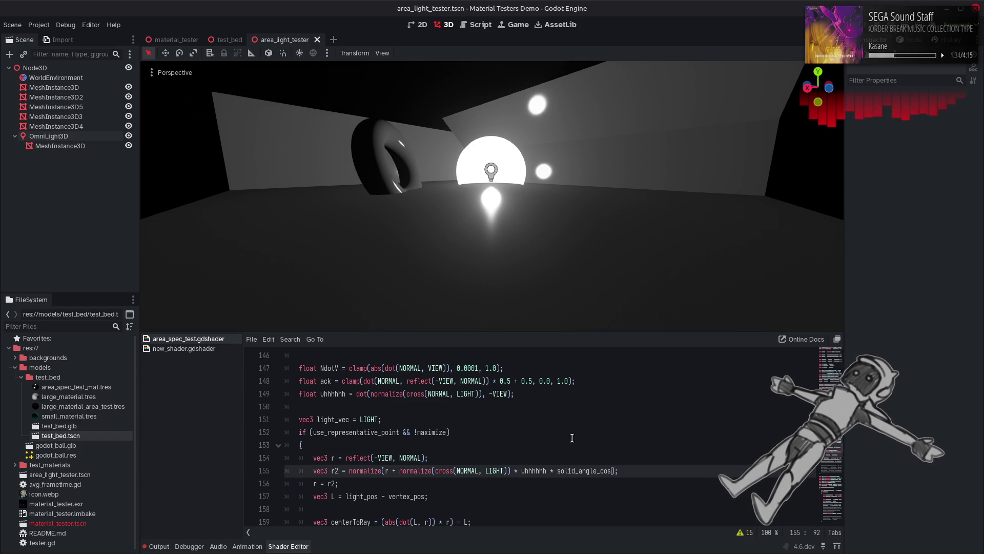
{"action": "scroll", "coordinate": [493, 195], "scroll_direction": "up", "scroll_amount": 5}
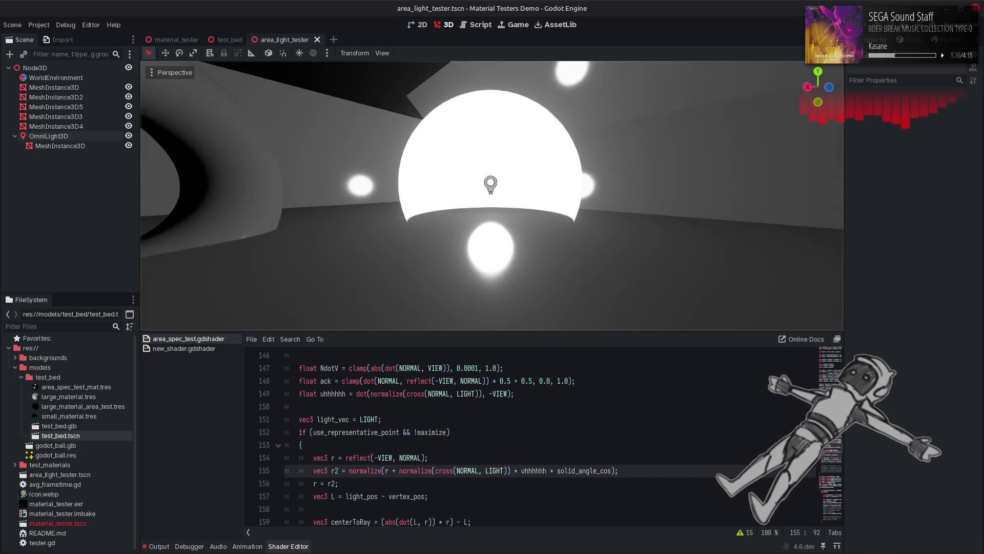
{"action": "left_click", "coordinate": [554, 431]}
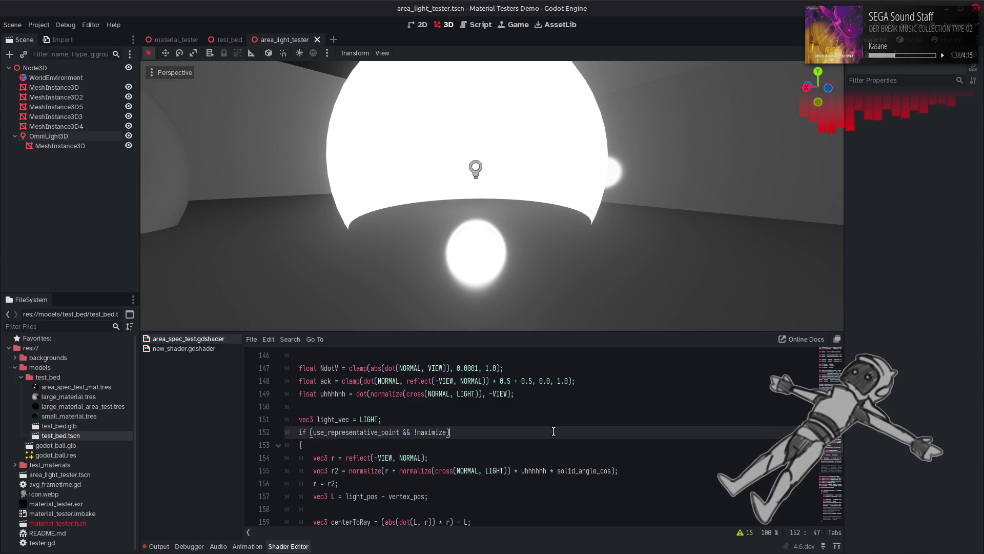
{"action": "key", "text": "ctrl+z"}
{"action": "key", "text": "ctrl+z"}
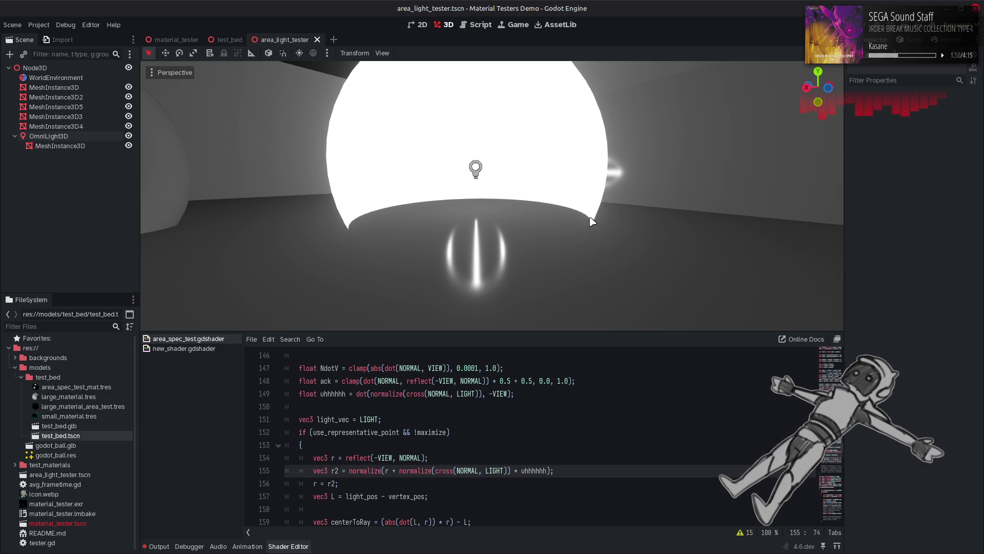
Zoom the viewport out to show the whole room with torus, walls and lit sphere.
{"action": "scroll", "coordinate": [492, 195], "scroll_direction": "down", "scroll_amount": 5}
{"action": "scroll", "coordinate": [492, 195], "scroll_direction": "down", "scroll_amount": 3}
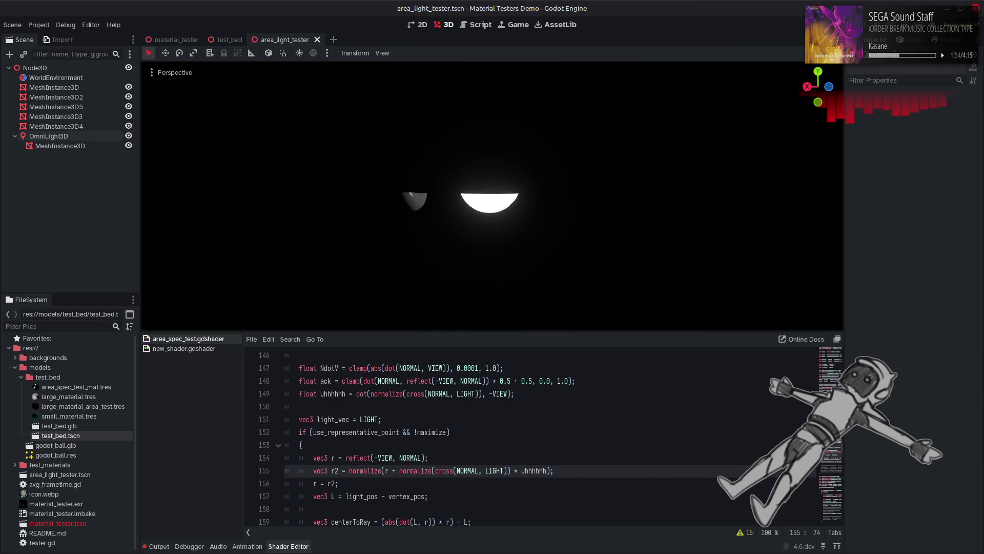
{"action": "scroll", "coordinate": [492, 195], "scroll_direction": "down", "scroll_amount": 2}
{"action": "scroll", "coordinate": [587, 217], "scroll_direction": "up", "scroll_amount": 3}
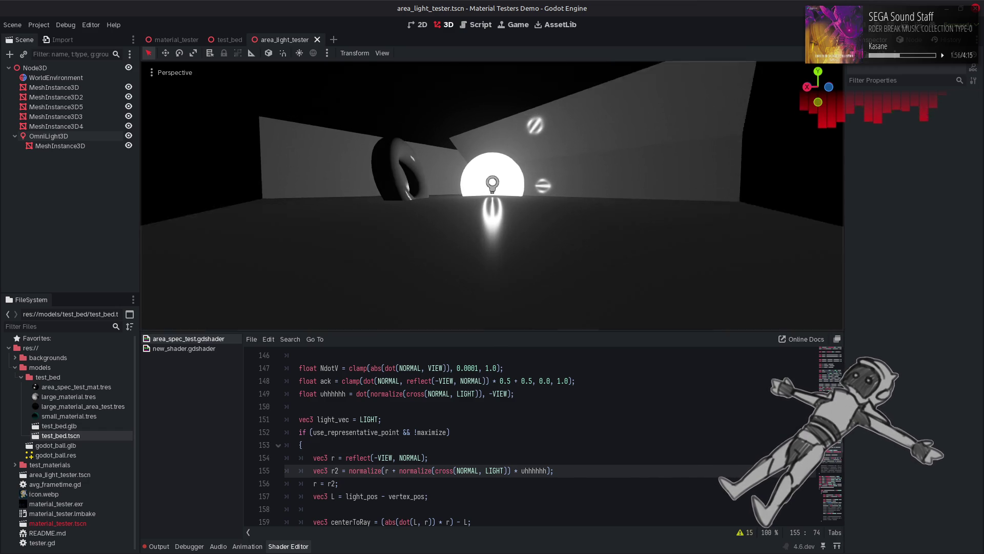
{"action": "left_click", "coordinate": [583, 398]}
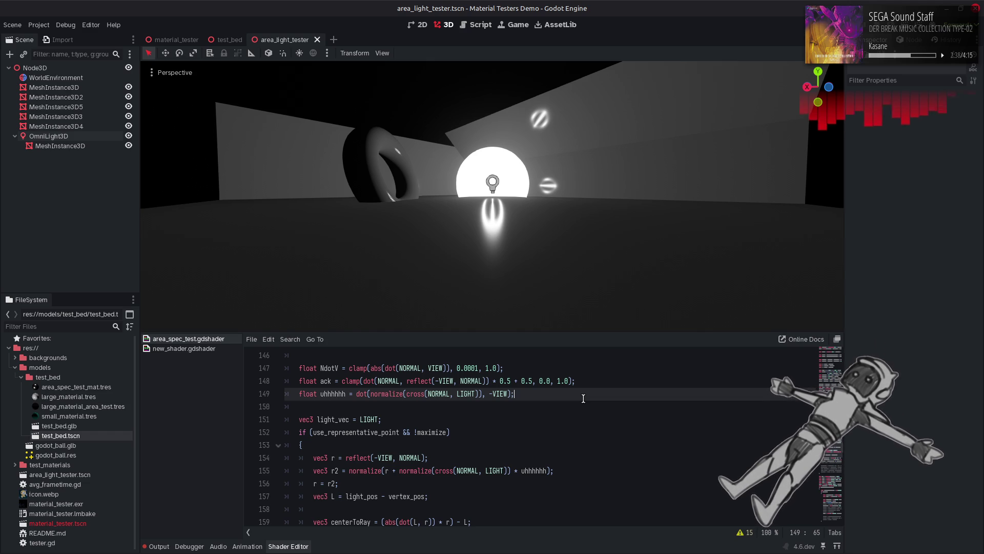
{"action": "scroll", "coordinate": [584, 399], "scroll_direction": "down", "scroll_amount": 2}
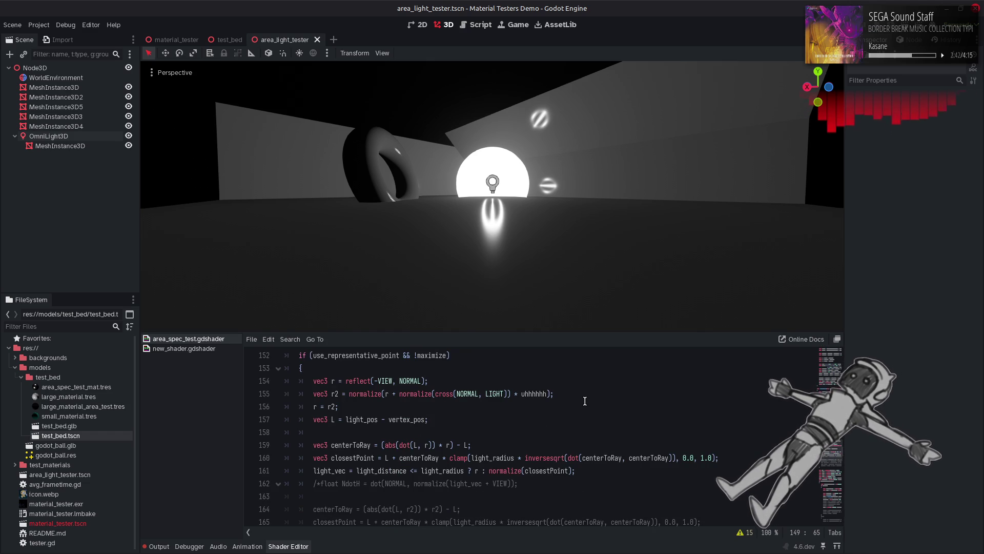
{"action": "scroll", "coordinate": [585, 401], "scroll_direction": "up", "scroll_amount": 1}
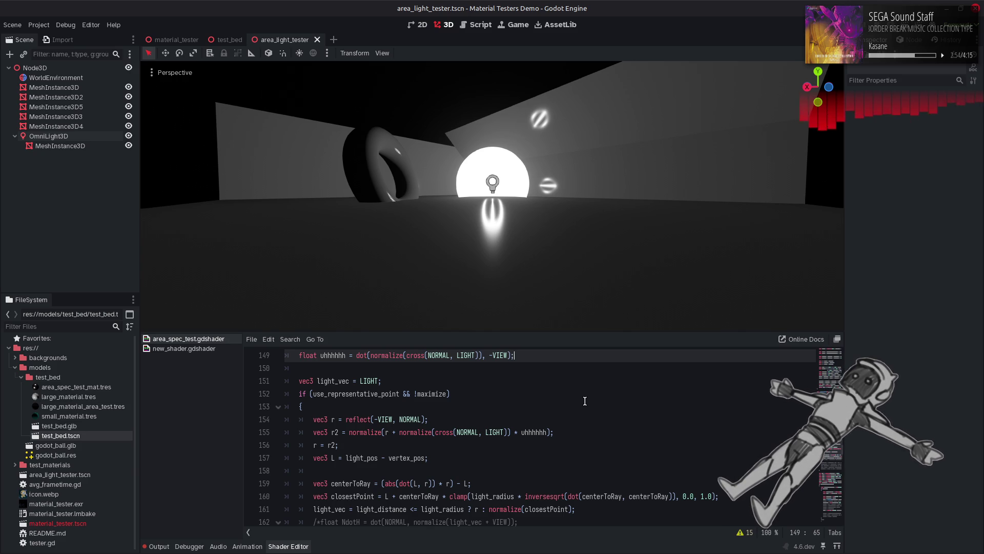
{"action": "scroll", "coordinate": [585, 401], "scroll_direction": "up", "scroll_amount": 1}
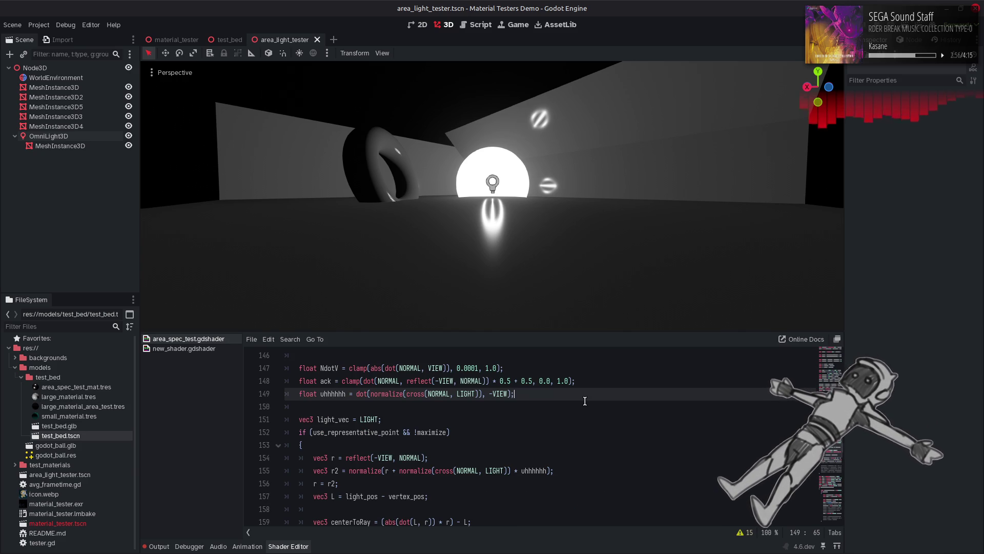
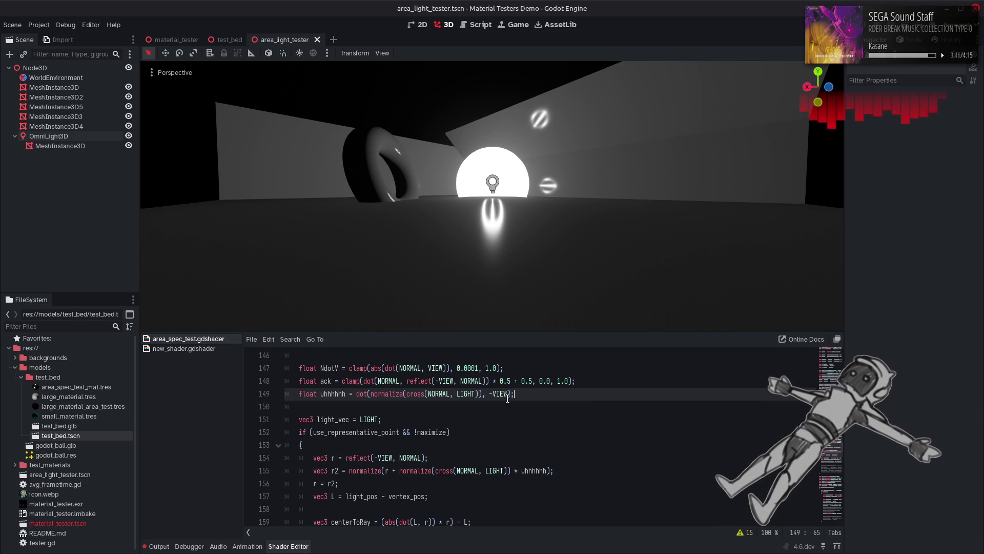
Change line 155's cross(NORMAL, LIGHT) to cross(-VIEW, LIGHT).
{"action": "left_click", "coordinate": [489, 395]}
{"action": "double_click", "coordinate": [501, 393]}
{"action": "key", "text": "ctrl+c"}
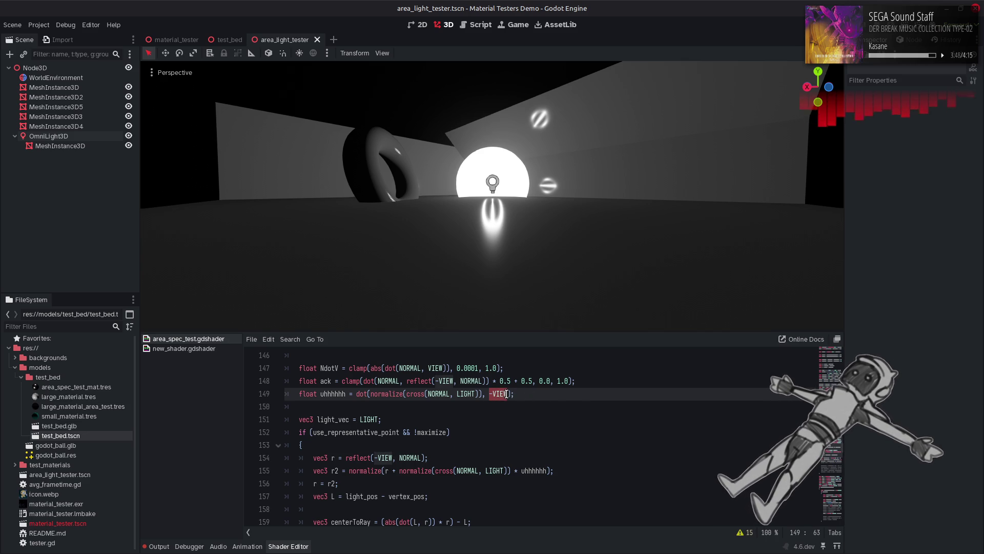
{"action": "left_click", "coordinate": [475, 471]}
{"action": "double_click", "coordinate": [475, 471]}
{"action": "key", "text": "ctrl+v"}
Make line 149 read dot(normalize(cross(-VIEW, LIGHT)), NORMAL) and save the shader.
{"action": "double_click", "coordinate": [439, 393]}
{"action": "key", "text": "ctrl+v"}
{"action": "double_click", "coordinate": [471, 382]}
{"action": "key", "text": "ctrl+c"}
{"action": "left_click_drag", "start_coordinate": [485, 393], "coordinate": [512, 393]}
{"action": "key", "text": "ctrl+v"}
{"action": "key", "text": "ctrl+s"}
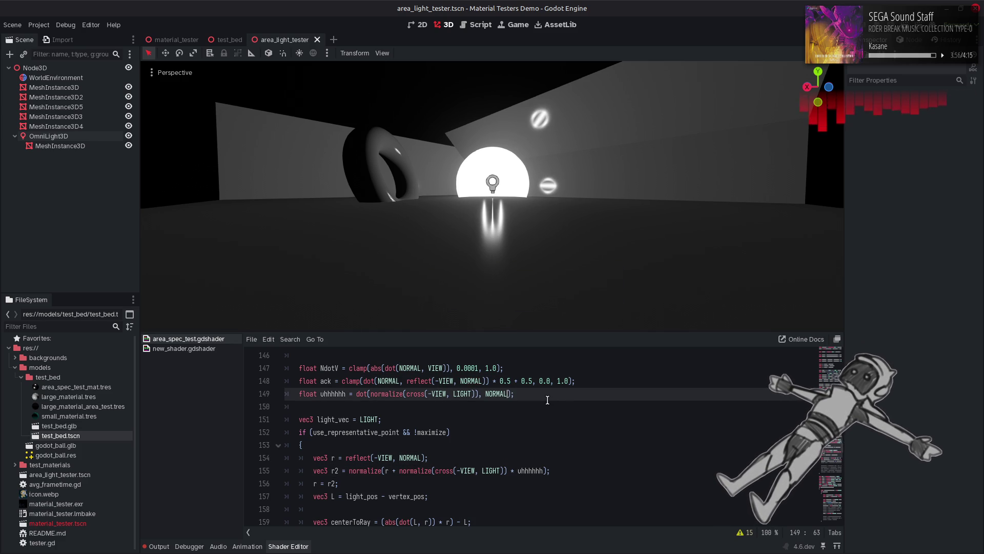
{"action": "left_click_drag", "start_coordinate": [564, 209], "coordinate": [565, 204]}
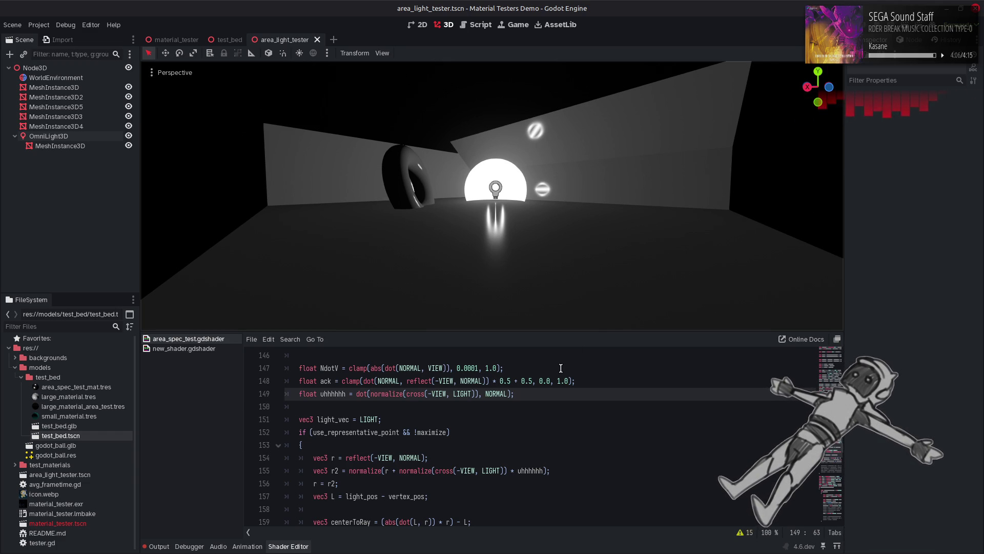
{"action": "scroll", "coordinate": [443, 405], "scroll_direction": "up", "scroll_amount": 4}
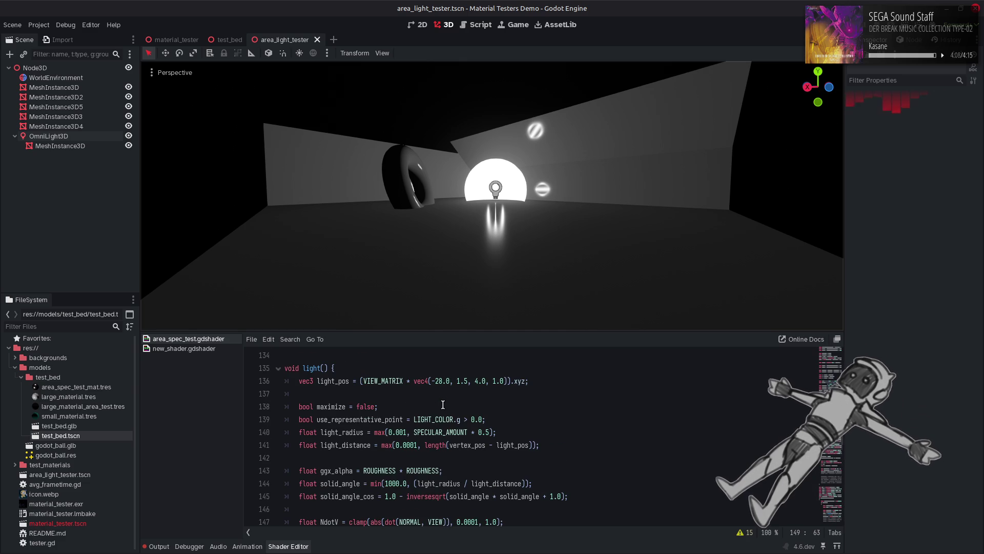
{"action": "double_click", "coordinate": [361, 406]}
{"action": "type", "text": "tru"}
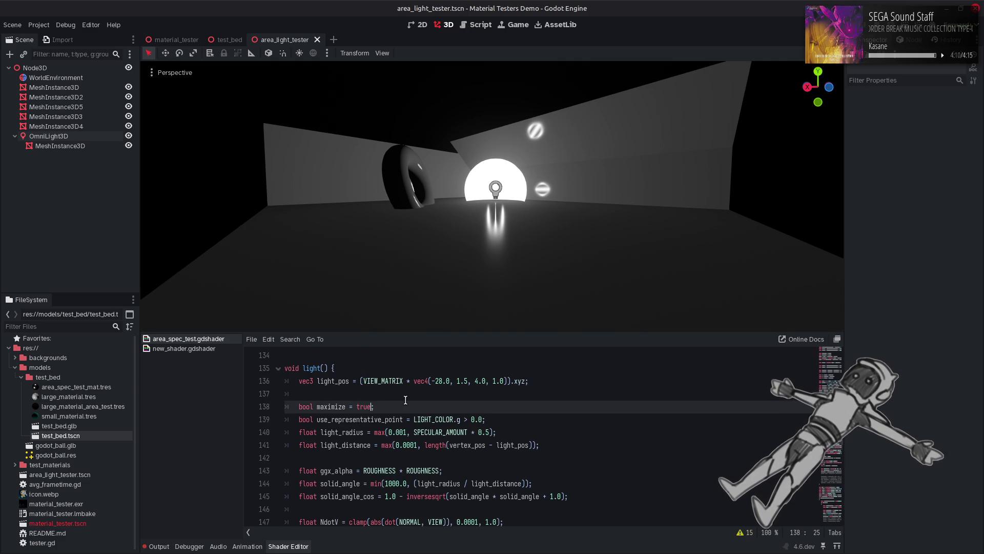
{"action": "type", "text": "e"}
{"action": "key", "text": "End"}
{"action": "key", "text": "Left"}
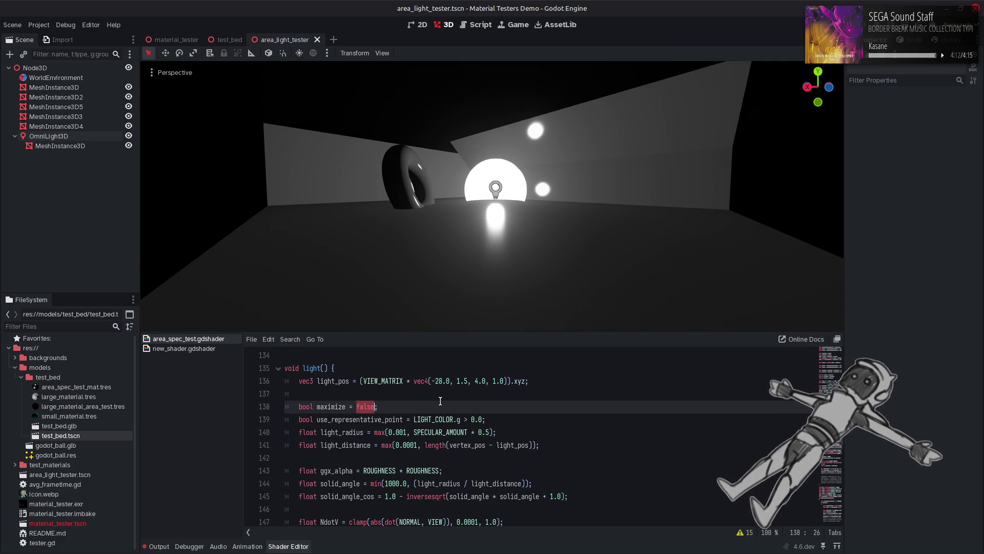
{"action": "key", "text": "ctrl+z"}
{"action": "key", "text": "ctrl+shift+z"}
{"action": "key", "text": "ctrl+z"}
{"action": "key", "text": "ctrl+shift+z"}
{"action": "key", "text": "ctrl+z"}
{"action": "key", "text": "ctrl+shift+z"}
{"action": "key", "text": "ctrl+z"}
{"action": "key", "text": "ctrl+z"}
{"action": "key", "text": "ctrl+z"}
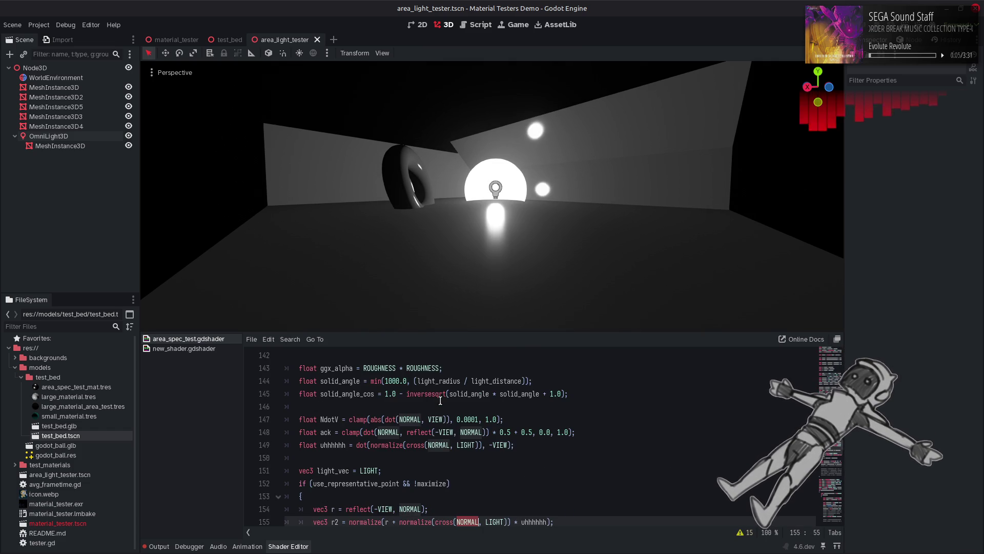
{"action": "key", "text": "ctrl+z"}
{"action": "key", "text": "ctrl+z"}
{"action": "key", "text": "ctrl+z"}
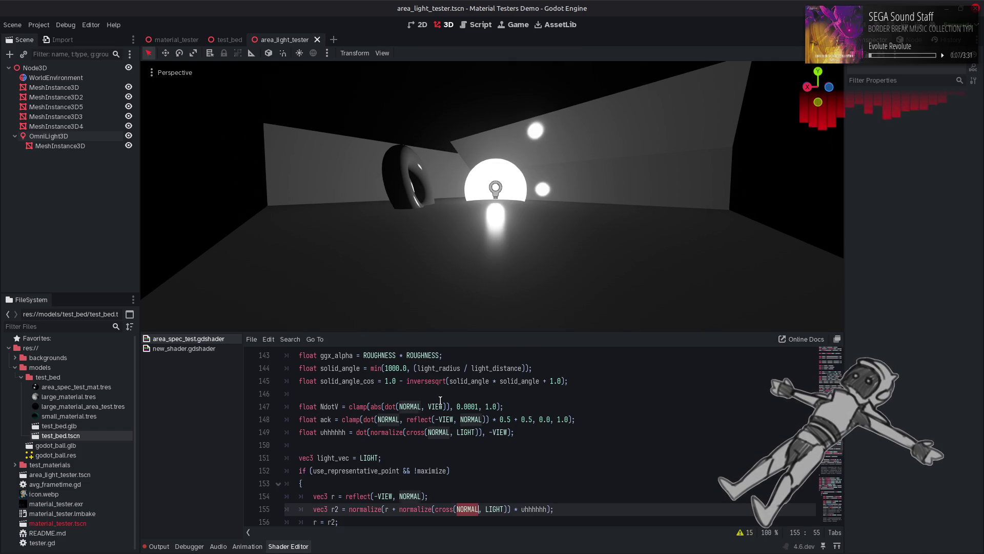
{"action": "key", "text": "ctrl+z"}
{"action": "key", "text": "ctrl+z"}
{"action": "key", "text": "ctrl+z"}
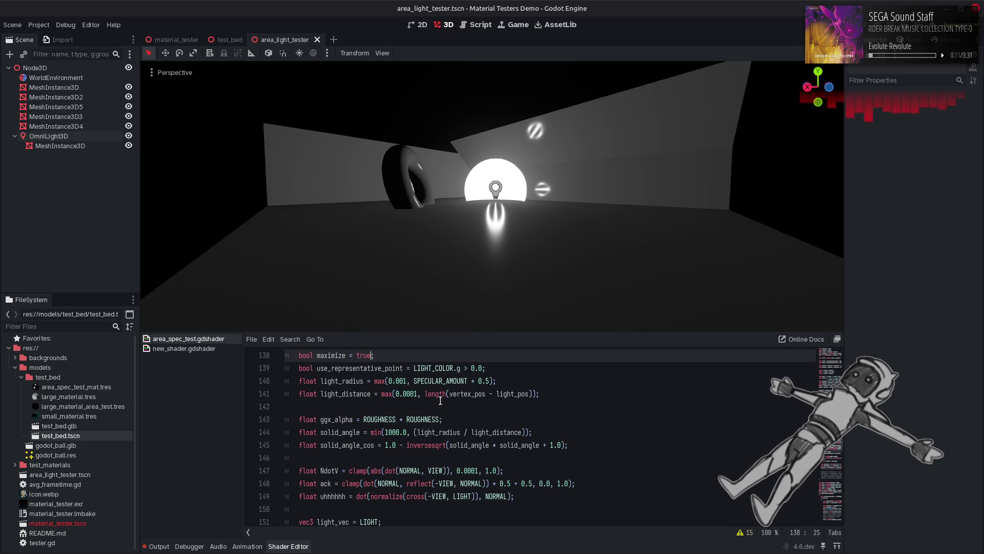
{"action": "key", "text": "ctrl+z"}
{"action": "key", "text": "ctrl+z"}
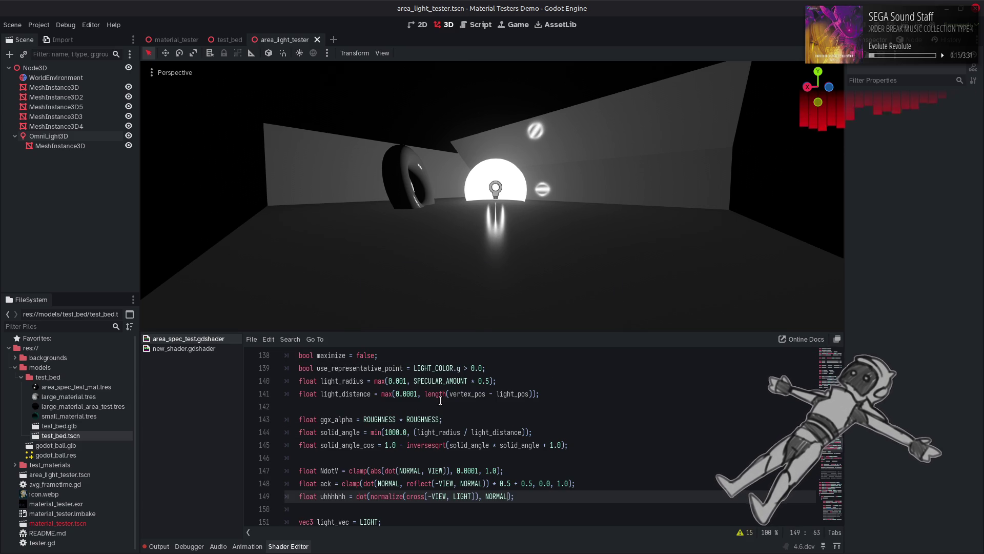
{"action": "scroll", "coordinate": [440, 400], "scroll_direction": "down", "scroll_amount": 2}
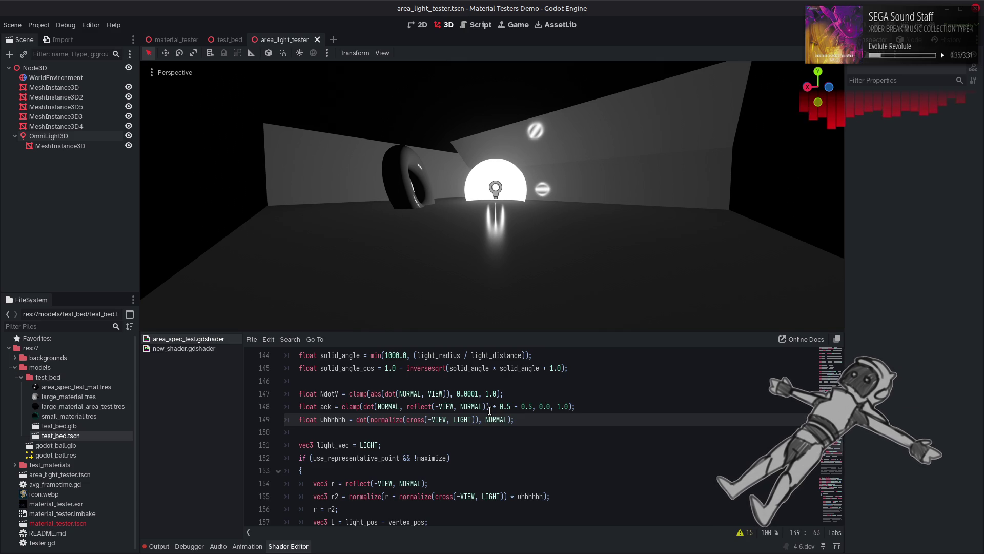
Search the shader for 'ack', trying Match Case and Whole Words, then close the search.
{"action": "double_click", "coordinate": [326, 407]}
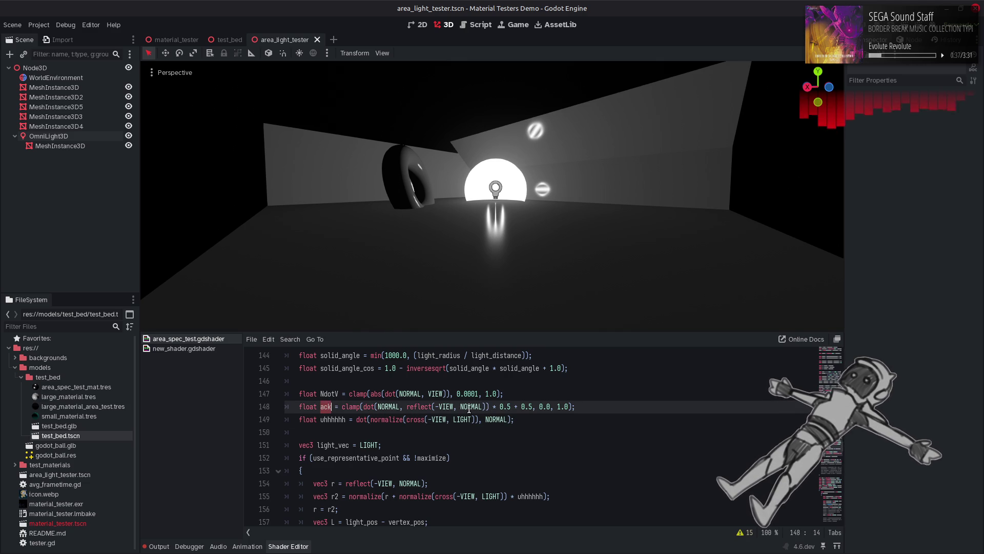
{"action": "key", "text": "ctrl+f"}
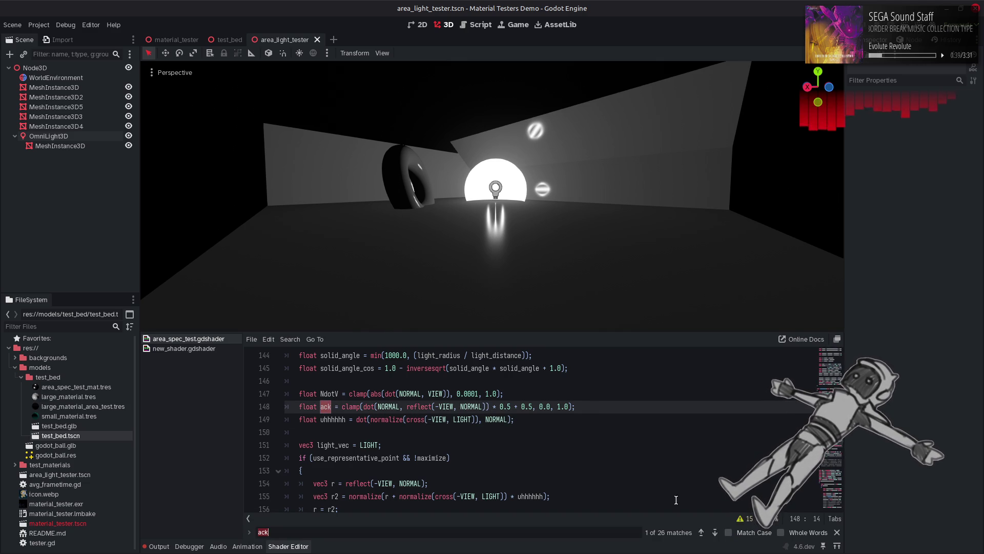
{"action": "left_click", "coordinate": [759, 534]}
{"action": "left_click", "coordinate": [790, 533]}
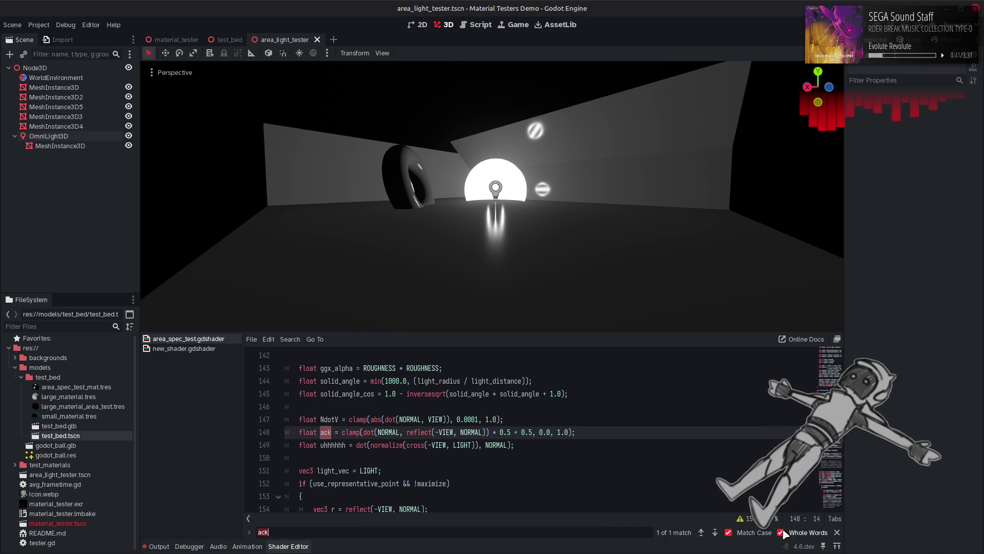
{"action": "left_click", "coordinate": [811, 534]}
{"action": "left_click", "coordinate": [729, 533]}
{"action": "left_click", "coordinate": [715, 534]}
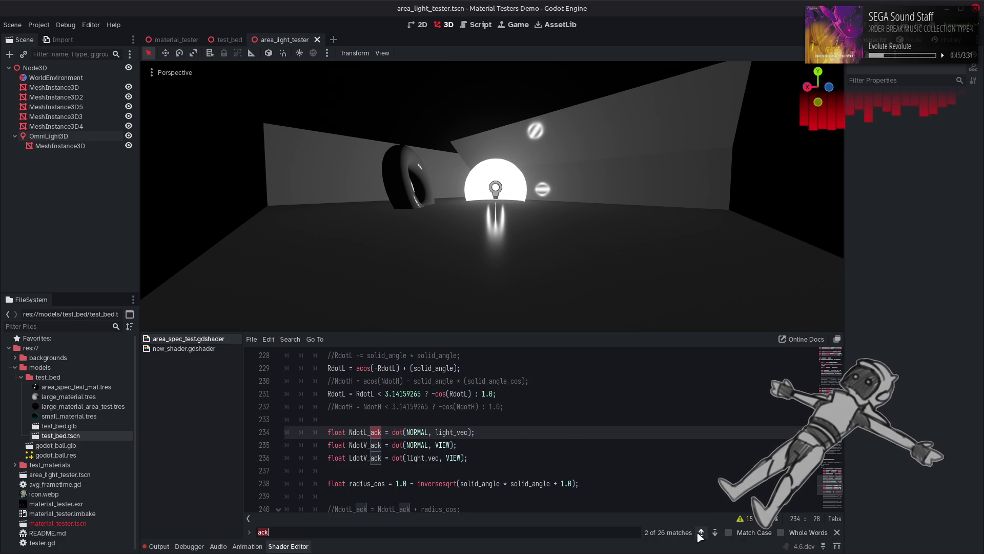
{"action": "left_click", "coordinate": [701, 534]}
{"action": "left_click", "coordinate": [837, 532]}
Delete the float ack line and start a new 'vec3 ack =' declaration in its place.
{"action": "left_click", "coordinate": [286, 445]}
{"action": "key", "text": "shift+Up"}
{"action": "key", "text": "BackSpace"}
{"action": "key", "text": "Left"}
{"action": "scroll", "coordinate": [478, 406], "scroll_direction": "down", "scroll_amount": 1}
{"action": "key", "text": "ctrl+s"}
{"action": "scroll", "coordinate": [478, 406], "scroll_direction": "up", "scroll_amount": 1}
{"action": "key", "text": "Return"}
{"action": "type", "text": "vec3 ack ="}
{"action": "left_click", "coordinate": [479, 445]}
{"action": "left_click_drag", "start_coordinate": [479, 445], "coordinate": [406, 445]}
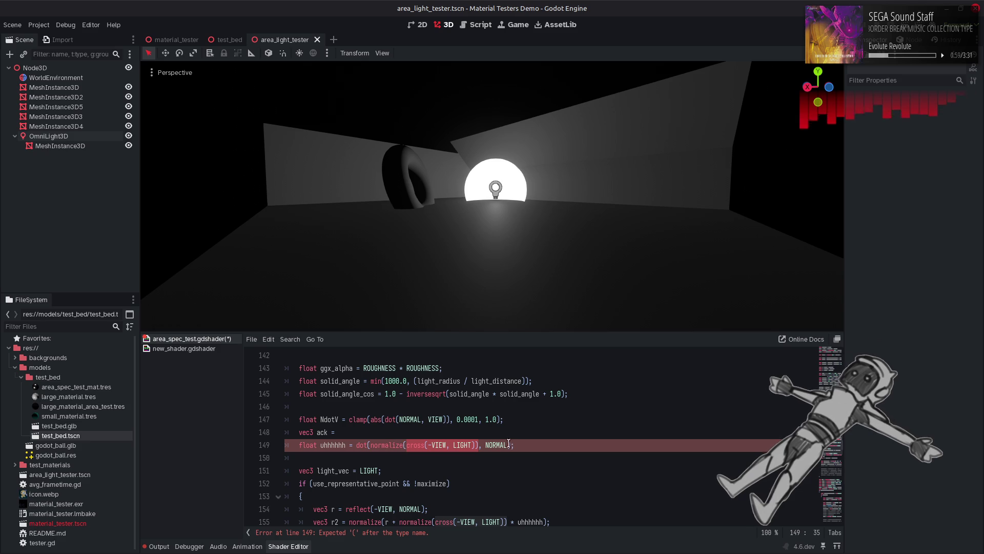
Move normalize(cross(-VIEW, LIGHT)) into 'vec3 ack = ...;' and use ack in line 149's dot product.
{"action": "left_click", "coordinate": [478, 445]}
{"action": "mouse_move", "coordinate": [477, 445]}
{"action": "left_mouse_down"}
{"action": "mouse_move", "coordinate": [369, 445]}
{"action": "mouse_move", "coordinate": [330, 433]}
{"action": "left_mouse_up"}
{"action": "key", "text": "ctrl+x"}
{"action": "left_click", "coordinate": [367, 436]}
{"action": "key", "text": "ctrl+v"}
{"action": "type", "text": ";"}
{"action": "key", "text": "ctrl+c"}
{"action": "left_click", "coordinate": [368, 445]}
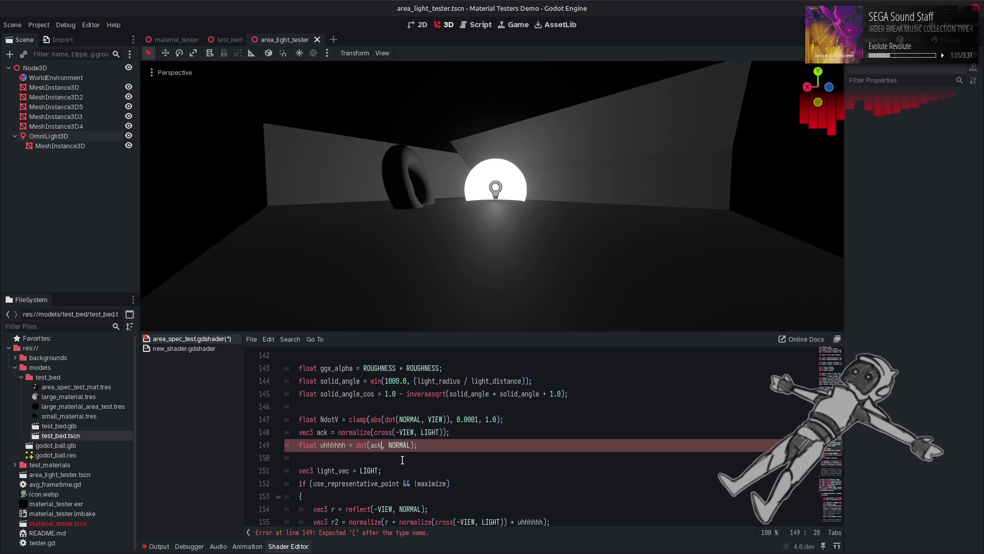
{"action": "key", "text": "ctrl+v"}
{"action": "scroll", "coordinate": [405, 452], "scroll_direction": "down", "scroll_amount": 1}
{"action": "key", "text": "ctrl+s"}
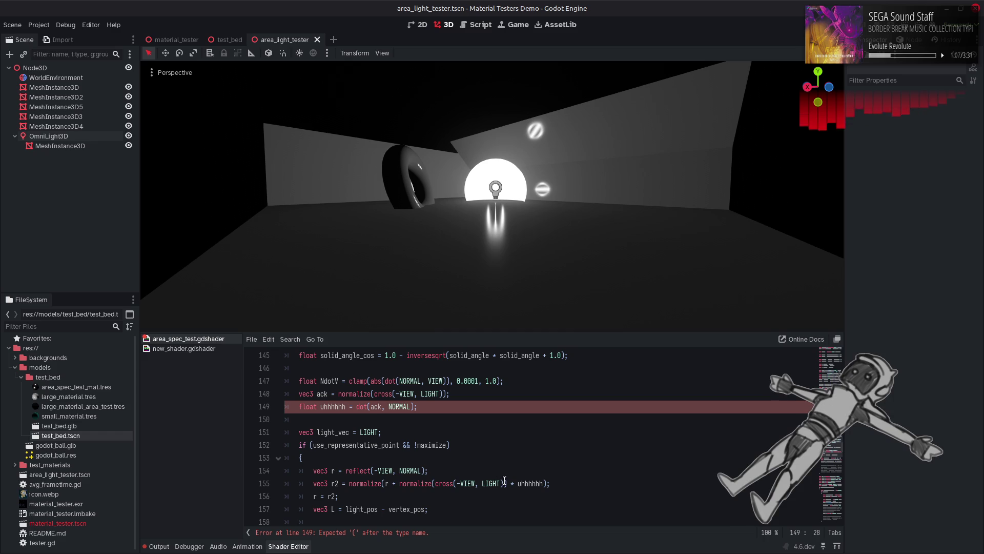
Replace the normalize expression on line 155 with ack and save.
{"action": "left_click", "coordinate": [510, 483]}
{"action": "left_click_drag", "start_coordinate": [510, 484], "coordinate": [399, 487]}
{"action": "type", "text": "ack"}
{"action": "key", "text": "ctrl+s"}
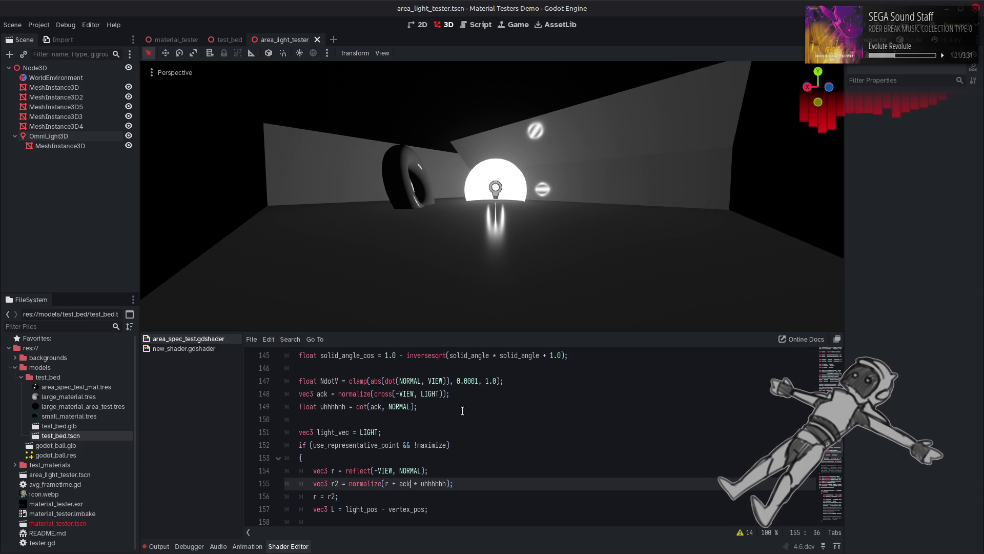
Add 'vec3 ack2 = normalize(cross(ack, LIGHT))' below the ack line and save.
{"action": "left_click", "coordinate": [459, 392]}
{"action": "key", "text": "Return"}
{"action": "type", "text": "vec3"}
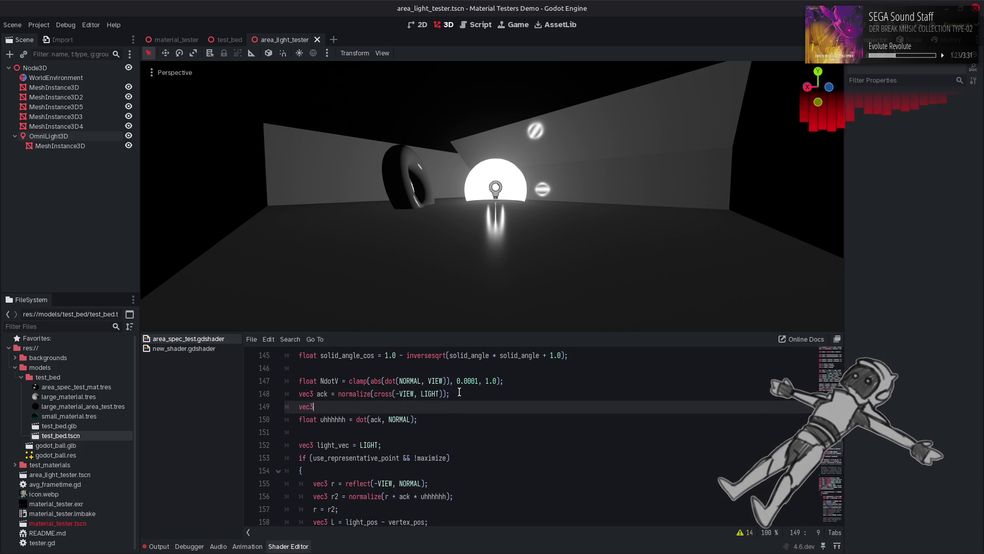
{"action": "type", "text": " ack2 ="}
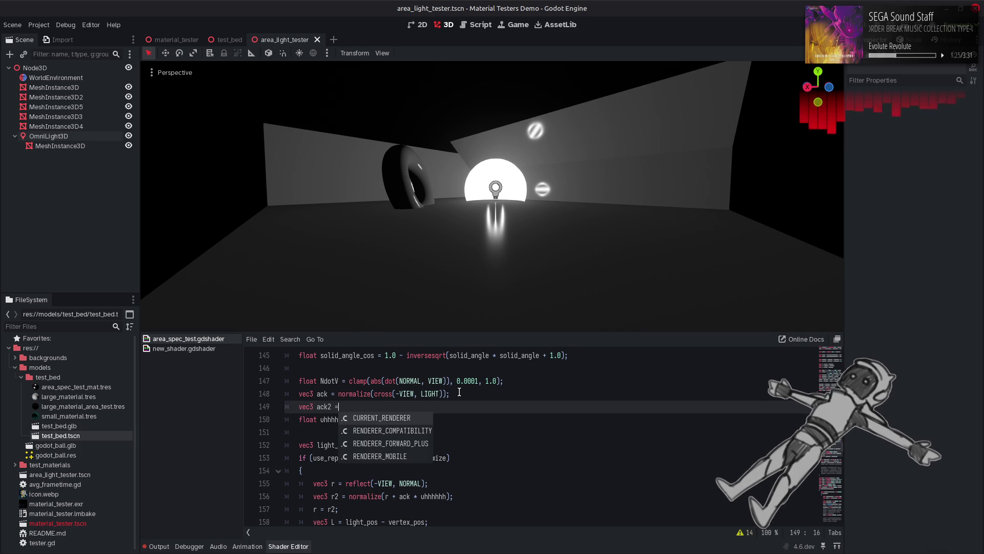
{"action": "mouse_move", "coordinate": [458, 393]}
{"action": "left_mouse_down"}
{"action": "mouse_move", "coordinate": [329, 395]}
{"action": "mouse_move", "coordinate": [339, 395]}
{"action": "left_mouse_up"}
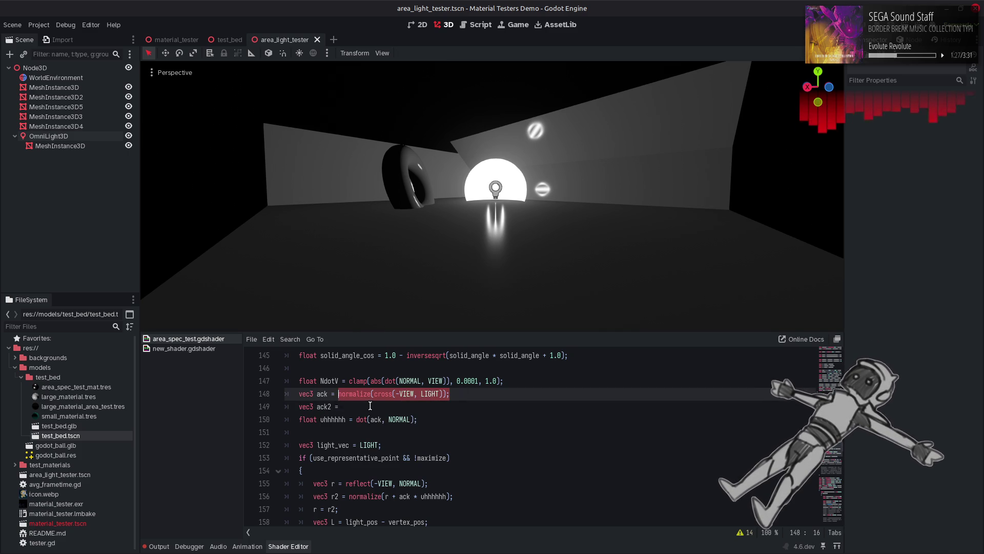
{"action": "key", "text": "ctrl+c"}
{"action": "left_click", "coordinate": [370, 406]}
{"action": "key", "text": "ctrl+v"}
{"action": "key", "text": "ctrl+s"}
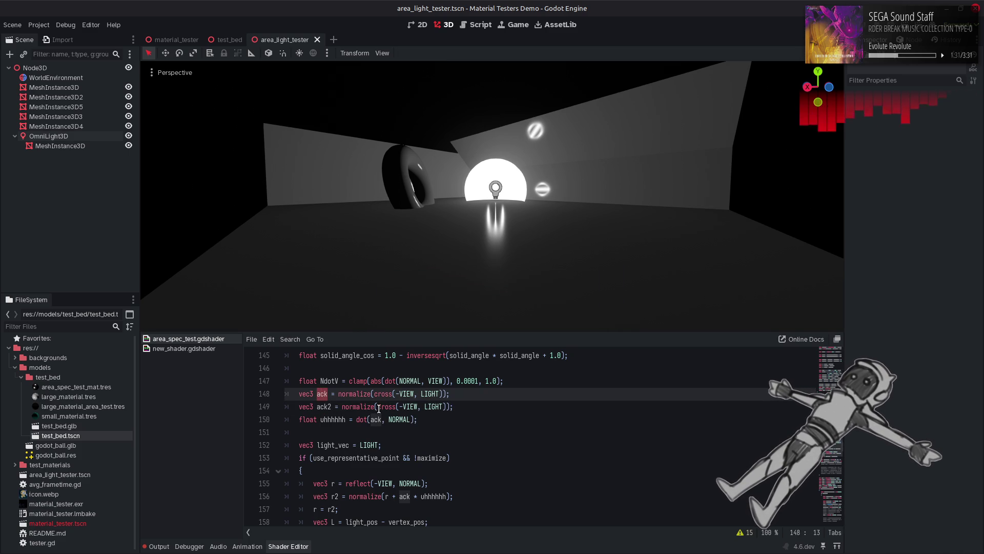
{"action": "key", "text": "ctrl+c"}
{"action": "left_click_drag", "start_coordinate": [419, 407], "coordinate": [401, 408]}
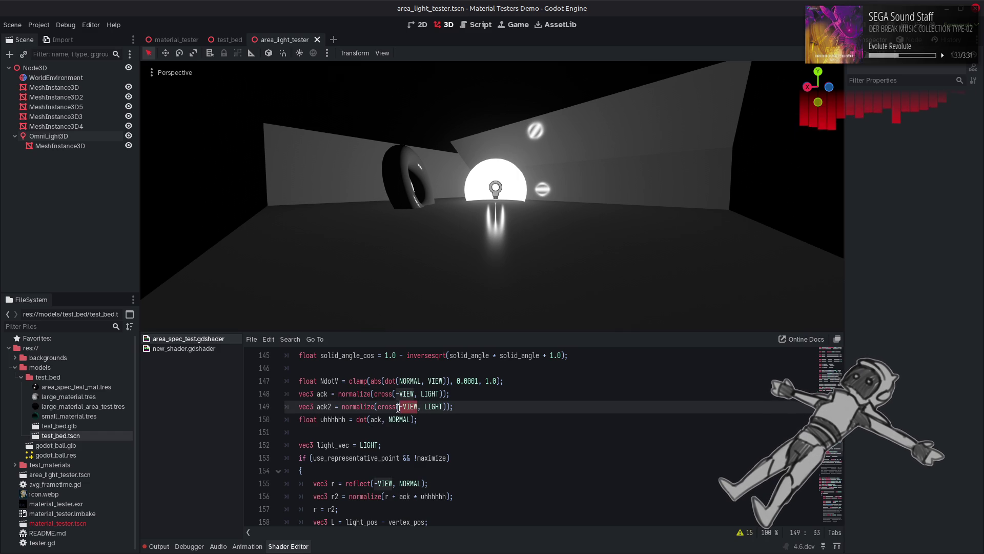
{"action": "key", "text": "ctrl+v"}
{"action": "key", "text": "ctrl+s"}
Switch the r2 offset and the uhhhhhh dot product to use ack2.
{"action": "double_click", "coordinate": [325, 406]}
{"action": "scroll", "coordinate": [385, 423], "scroll_direction": "down", "scroll_amount": 1}
{"action": "double_click", "coordinate": [405, 457]}
{"action": "key", "text": "ctrl+v"}
{"action": "key", "text": "ctrl+s"}
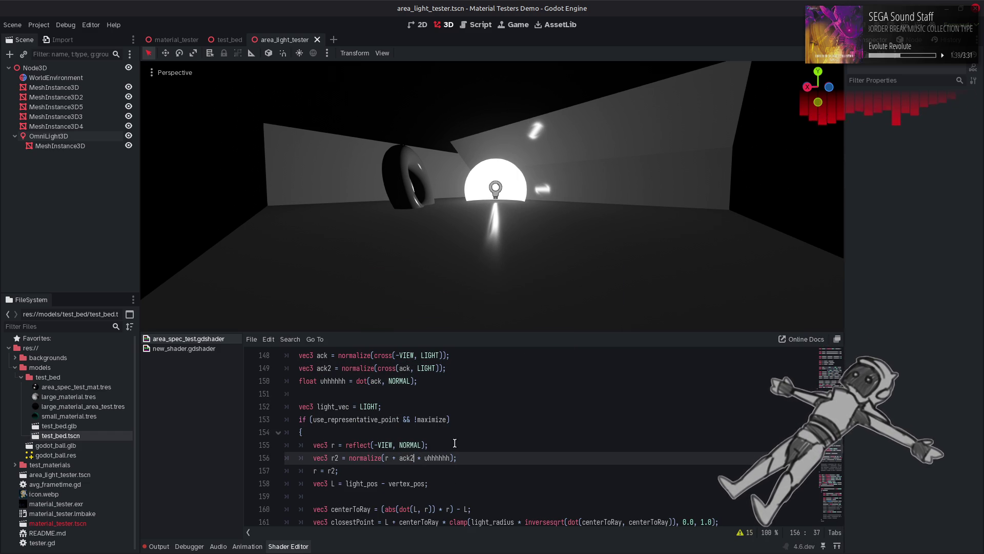
{"action": "key", "text": "BackSpace"}
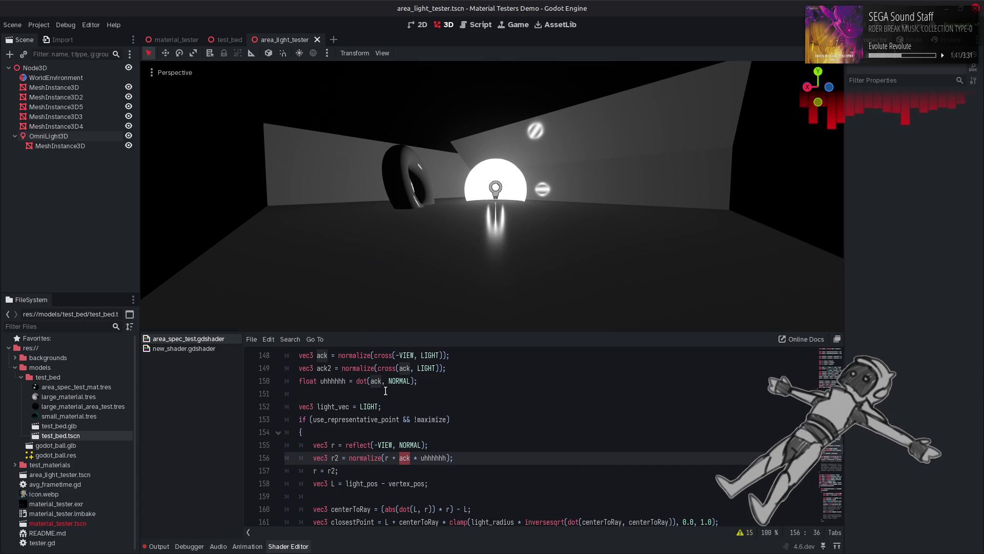
{"action": "left_click", "coordinate": [382, 381]}
{"action": "type", "text": "2"}
{"action": "key", "text": "ctrl+s"}
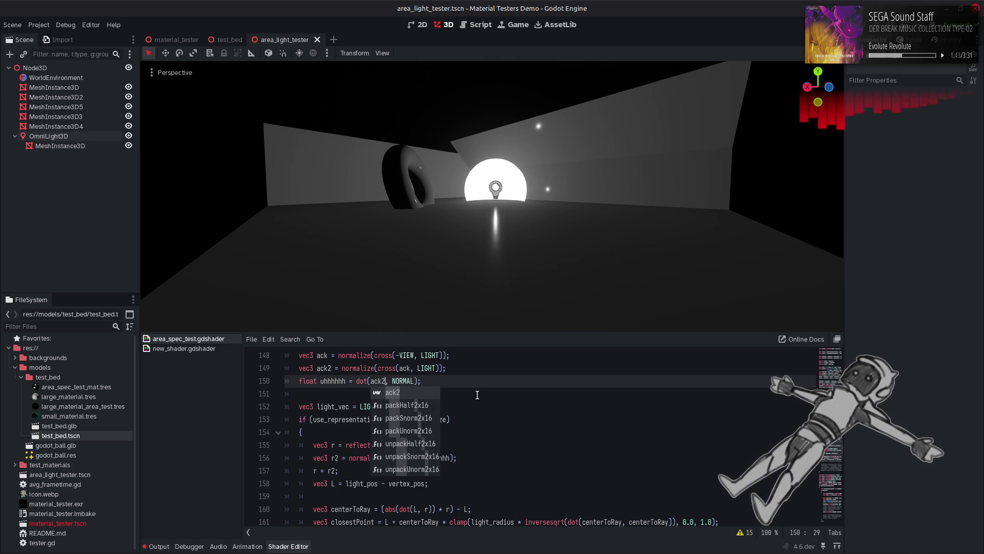
{"action": "left_click", "coordinate": [477, 393]}
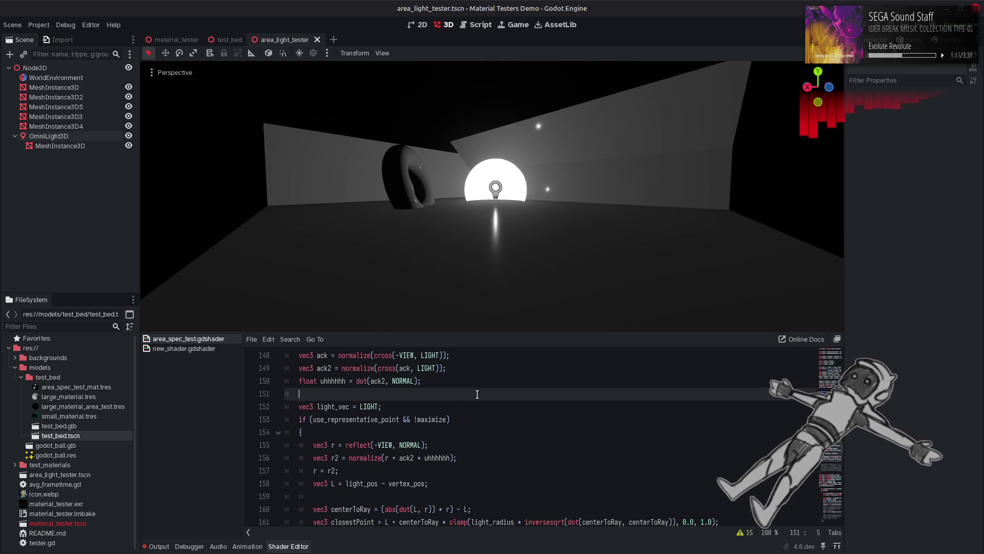
Test negating ack2's normalize expression, then undo the negation.
{"action": "double_click", "coordinate": [420, 369]}
{"action": "left_click", "coordinate": [342, 369]}
{"action": "type", "text": "-"}
{"action": "key", "text": "ctrl+s"}
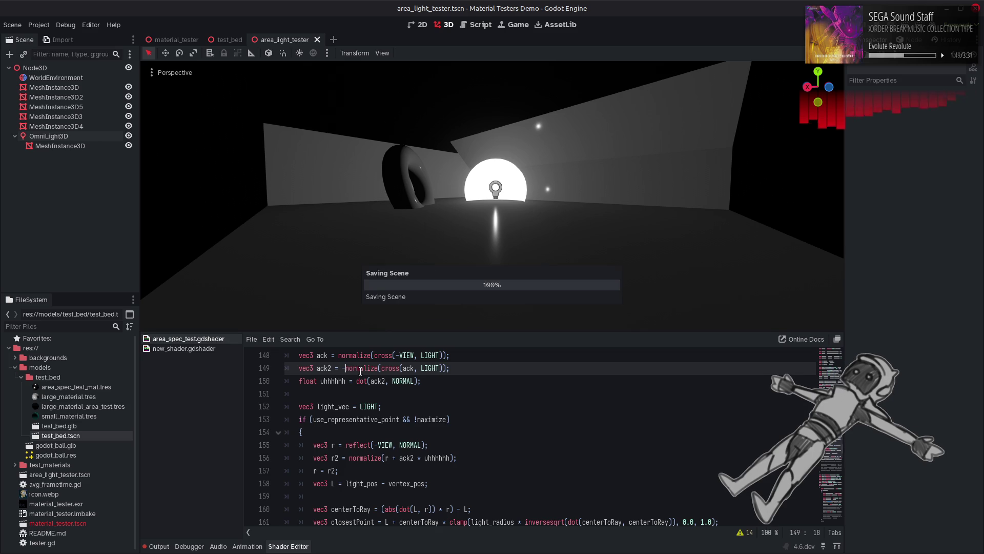
{"action": "left_click", "coordinate": [445, 378]}
{"action": "key", "text": "ctrl+z"}
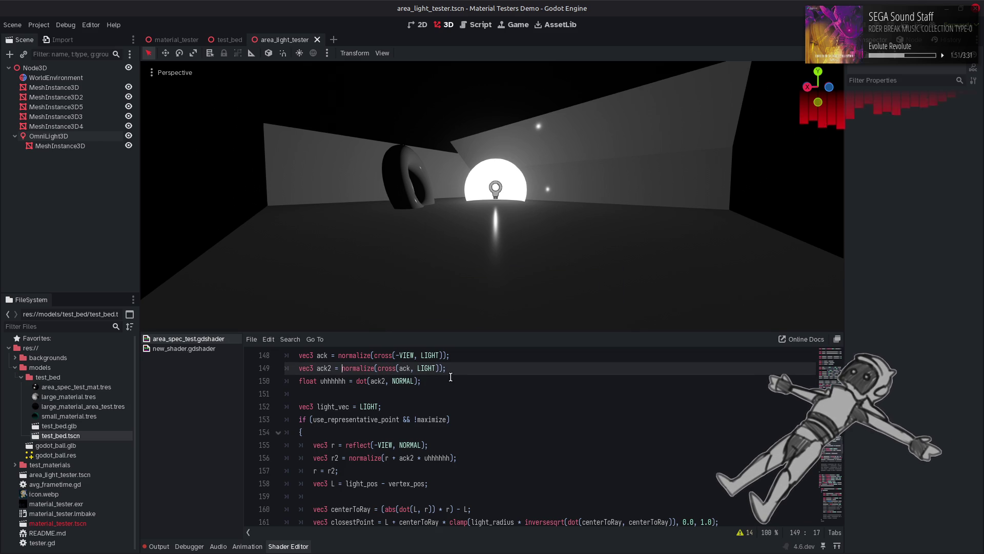
Try negating the uhhhhhh dot product, then undo back to ack on lines 150 and 156.
{"action": "left_click", "coordinate": [359, 382]}
{"action": "type", "text": "-"}
{"action": "key", "text": "ctrl+s"}
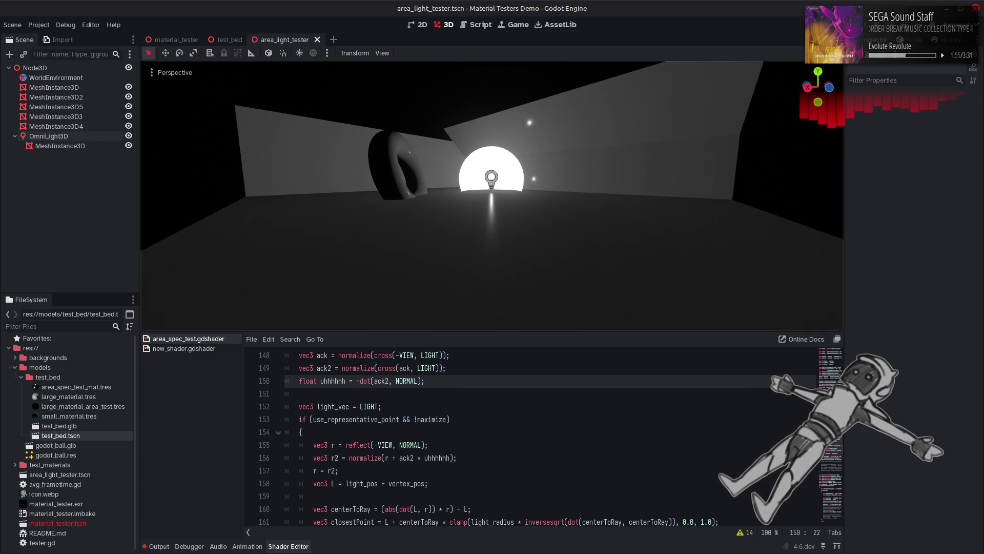
{"action": "left_click", "coordinate": [509, 367]}
{"action": "key", "text": "ctrl+z"}
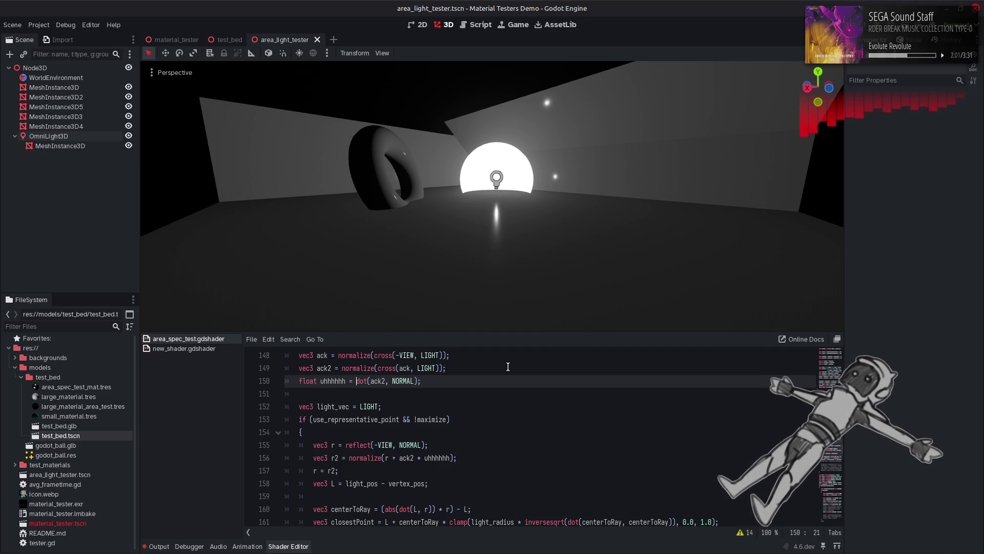
{"action": "key", "text": "ctrl+z"}
{"action": "key", "text": "ctrl+z"}
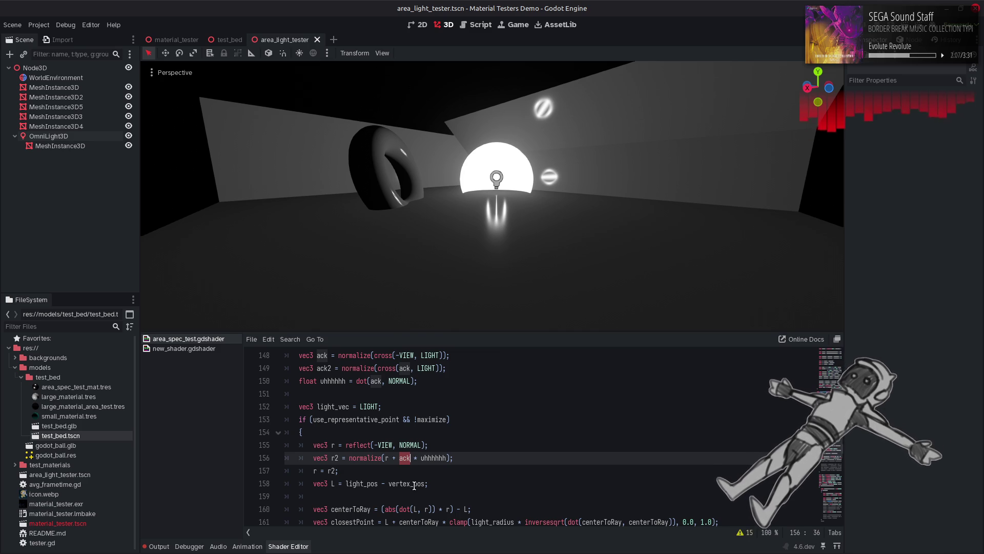
Duplicate the uhhhhhh line as 'float uhhhhhh2 = dot(ack, NORMAL)' and save.
{"action": "left_click_drag", "start_coordinate": [418, 380], "coordinate": [299, 381]}
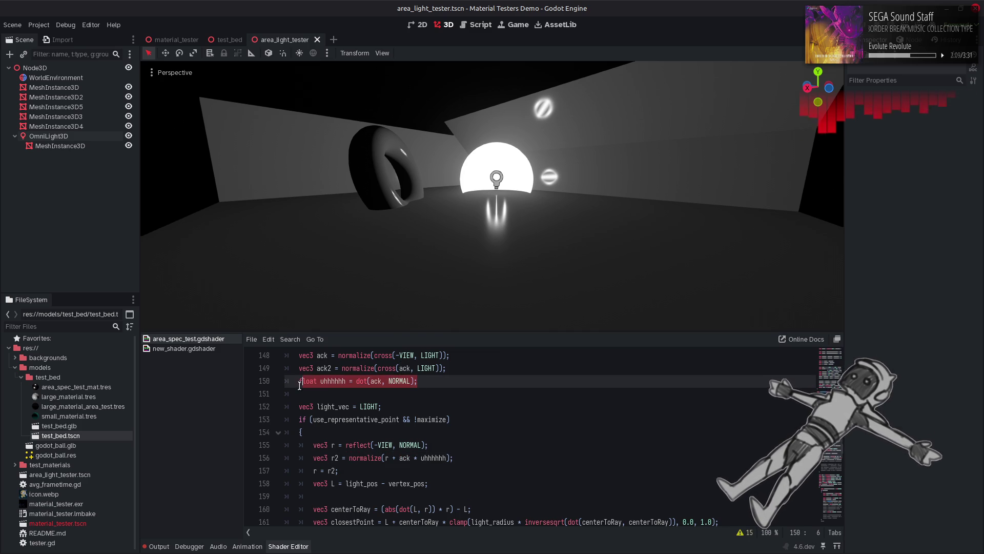
{"action": "left_click", "coordinate": [431, 381]}
{"action": "key", "text": "ctrl+shift+d"}
{"action": "key", "text": "Home"}
{"action": "key", "text": "ctrl+Right"}
{"action": "key", "text": "ctrl+Right"}
{"action": "type", "text": "2"}
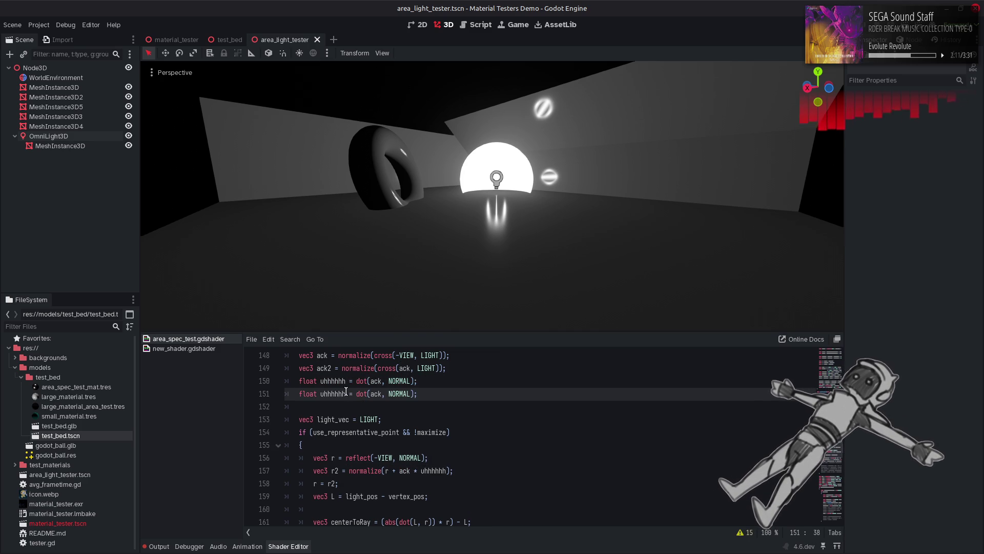
{"action": "key", "text": "ctrl+s"}
{"action": "key", "text": "Up"}
{"action": "key", "text": "Up"}
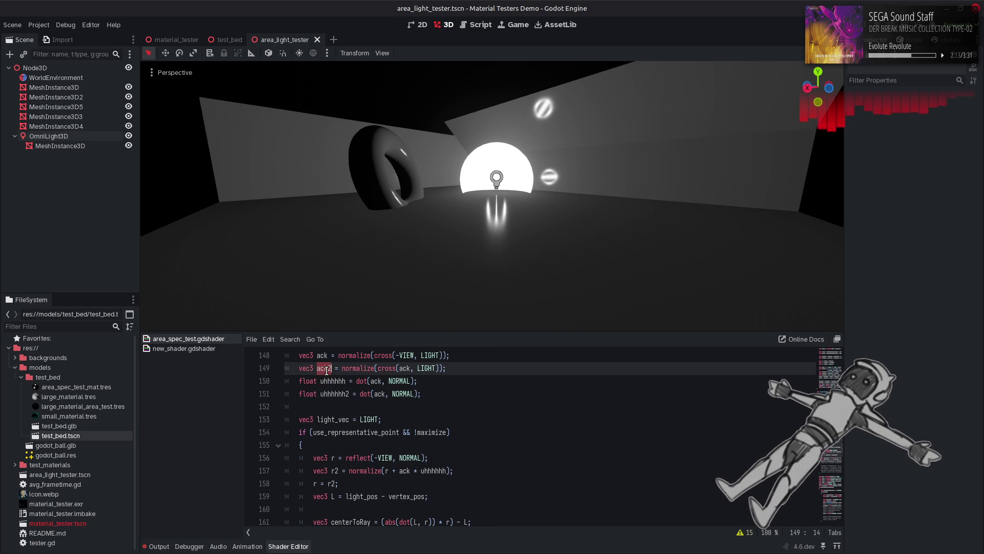
Add '+ ack2 * uhhhhhh2' inside the r2 normalize and save to preview.
{"action": "left_click", "coordinate": [448, 472]}
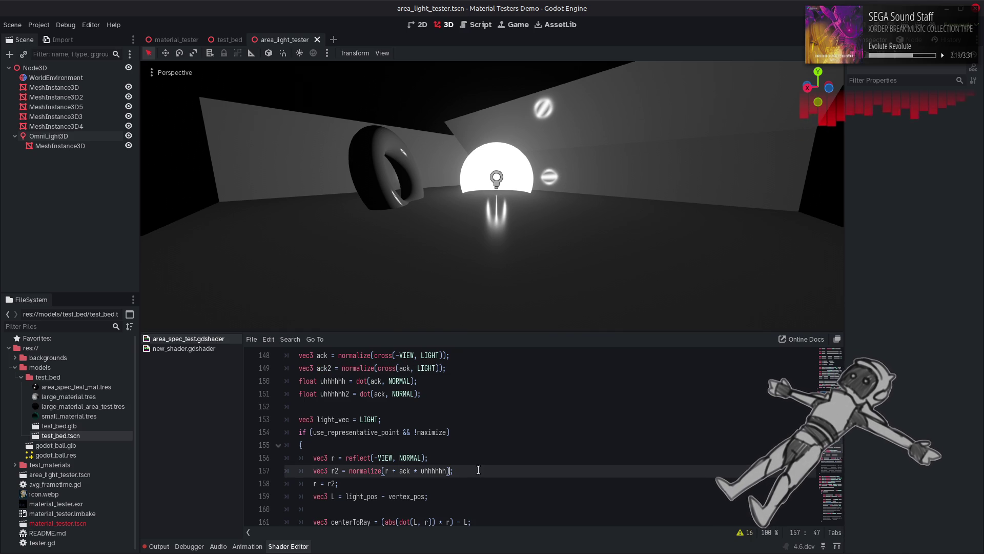
{"action": "key", "text": "Left"}
{"action": "type", "text": "+ ack2"}
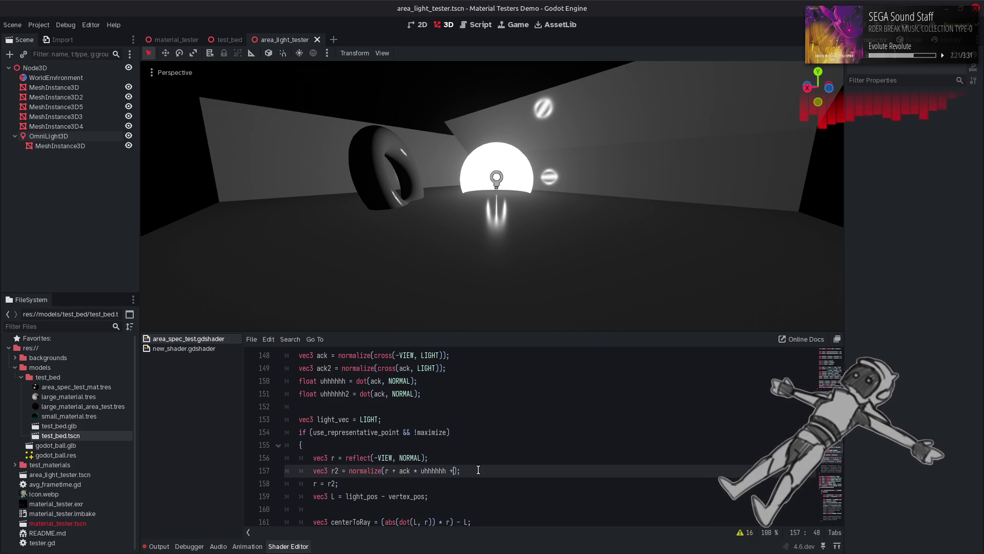
{"action": "key", "text": "ctrl+s"}
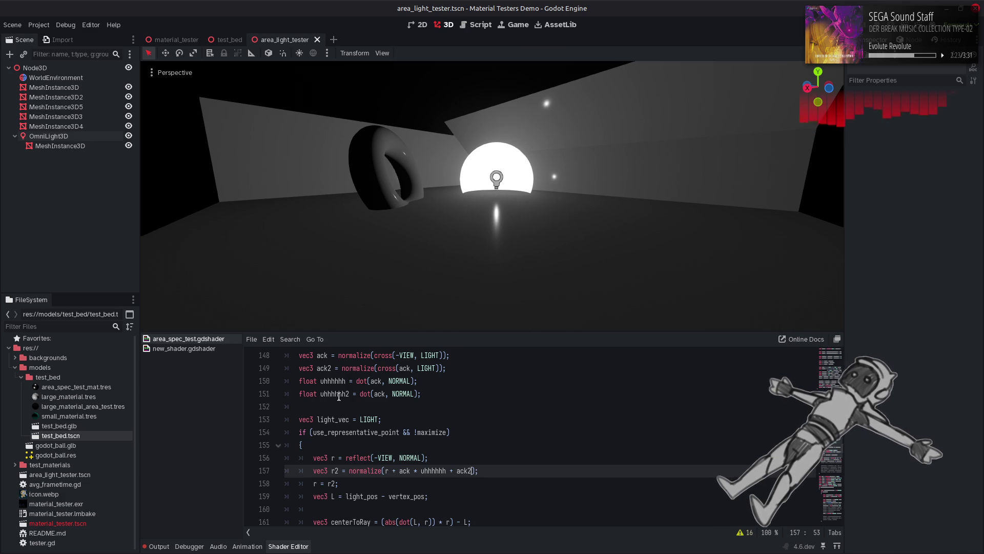
{"action": "key", "text": "F3"}
{"action": "left_click", "coordinate": [473, 470]}
{"action": "type", "text": "* uhhhhhh2"}
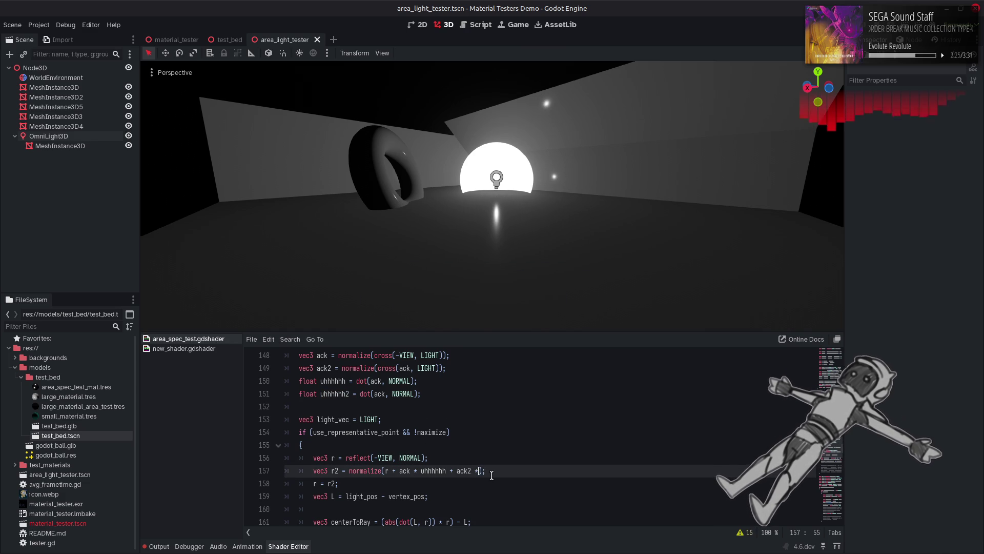
{"action": "key", "text": "ctrl+s"}
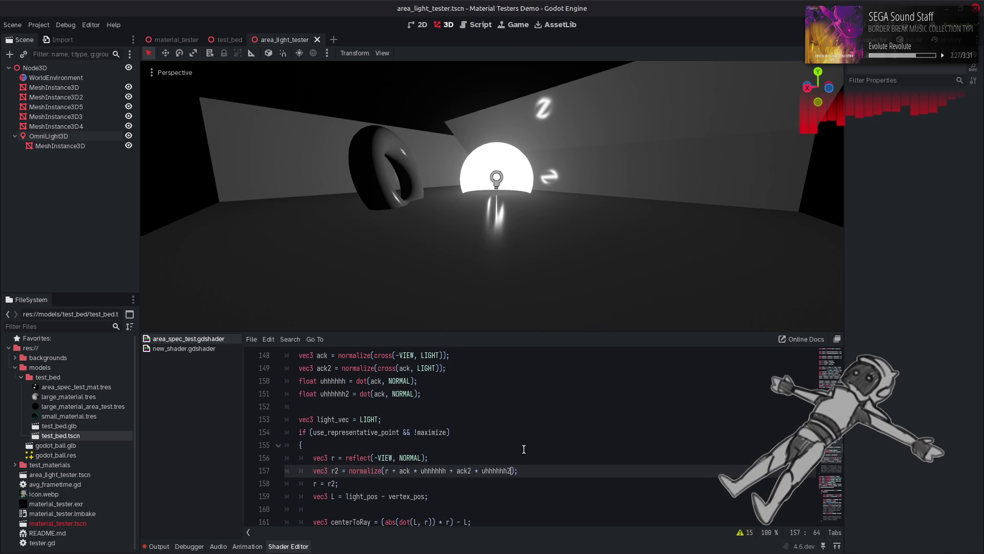
Try negating uhhhhhh2, then wrap it in abs() instead and save.
{"action": "key", "text": "ctrl+Left"}
{"action": "type", "text": "-"}
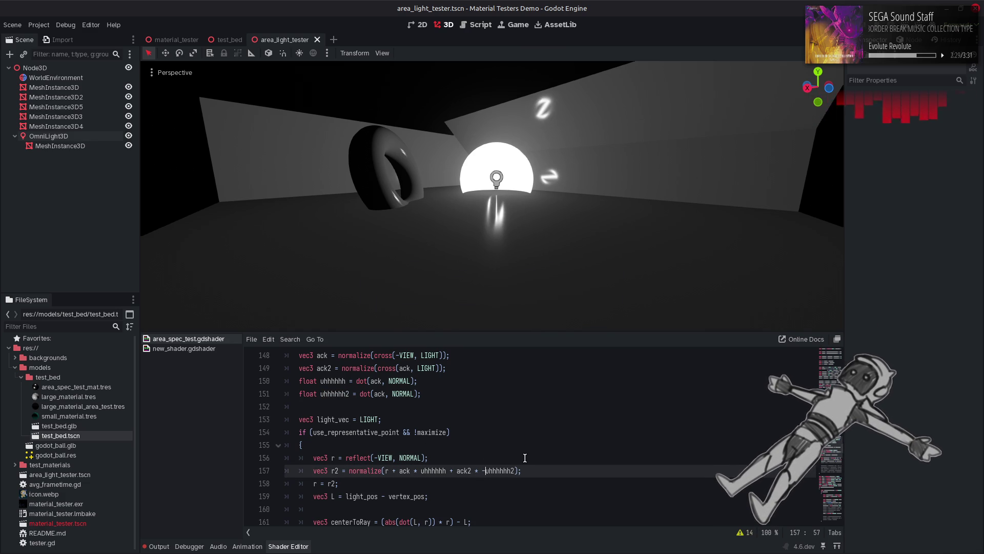
{"action": "key", "text": "ctrl+s"}
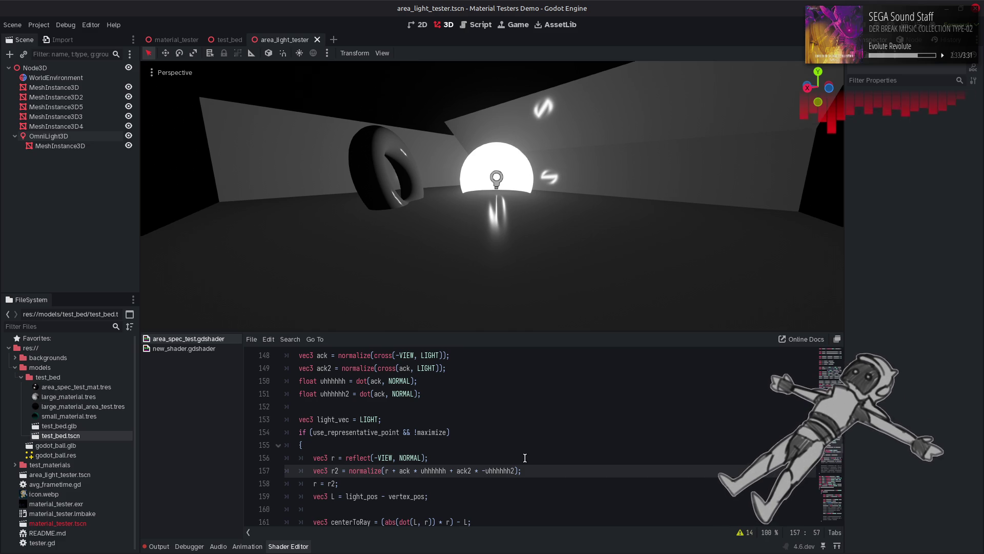
{"action": "key", "text": "BackSpace"}
{"action": "type", "text": "abs("}
{"action": "key", "text": "ctrl+Right"}
{"action": "type", "text": ")"}
{"action": "key", "text": "ctrl+s"}
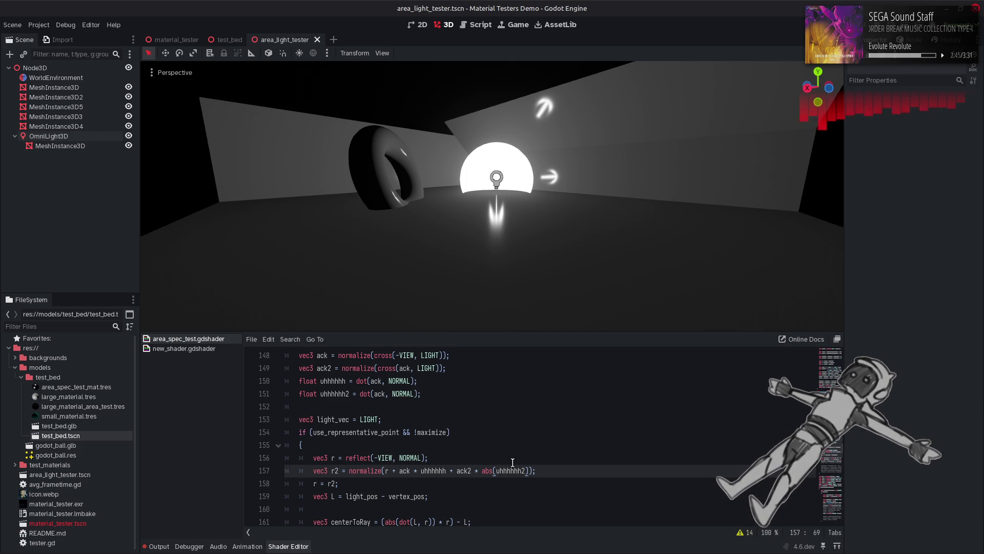
Temporarily multiply the ack2 term by 0.0 to compare, then remove it and save.
{"action": "type", "text": "*0.0"}
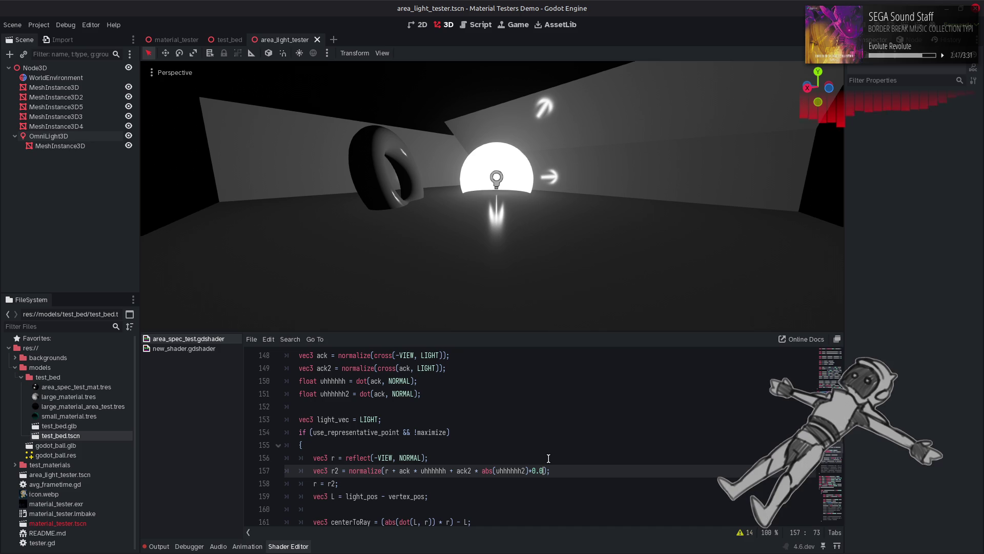
{"action": "key", "text": "ctrl+s"}
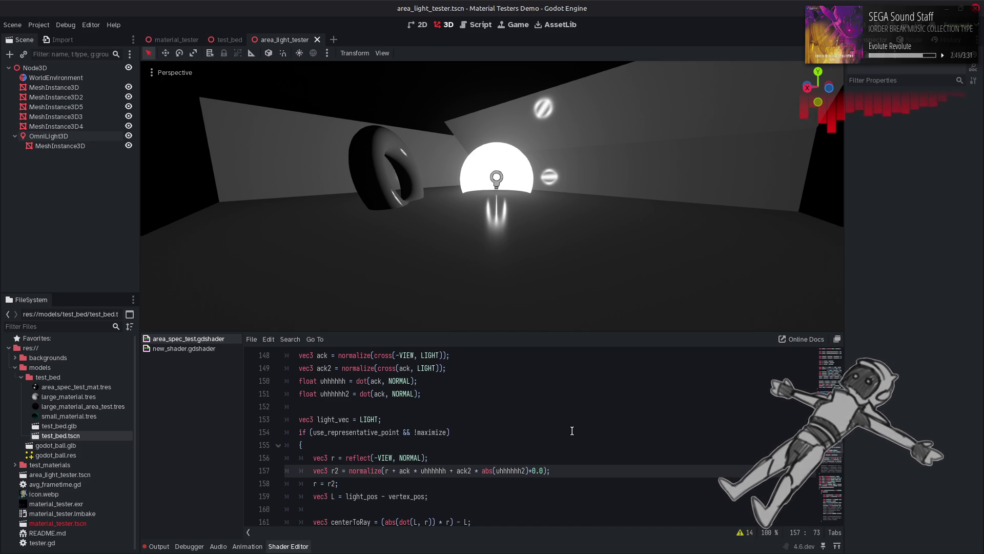
{"action": "key", "text": "ctrl+z"}
{"action": "key", "text": "ctrl+s"}
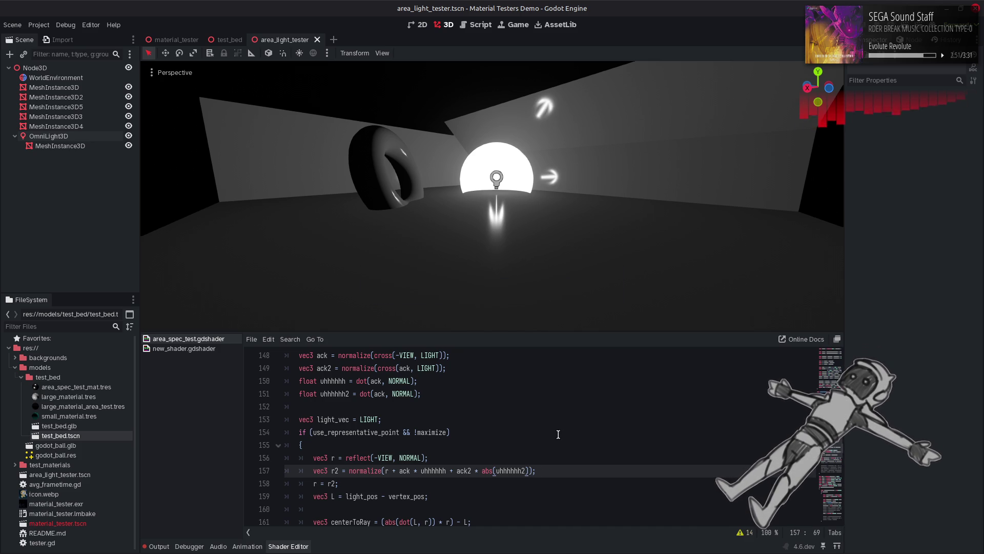
{"action": "scroll", "coordinate": [558, 435], "scroll_direction": "up", "scroll_amount": 1}
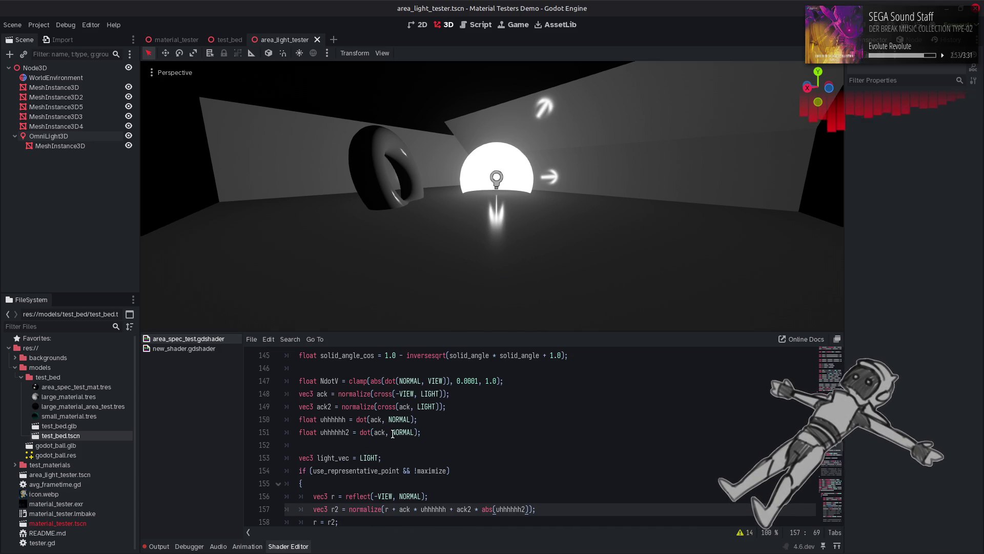
Preview line 151 using ack2 and a negated dot, then remove the minus again.
{"action": "key", "text": "ctrl+z"}
{"action": "key", "text": "ctrl+z"}
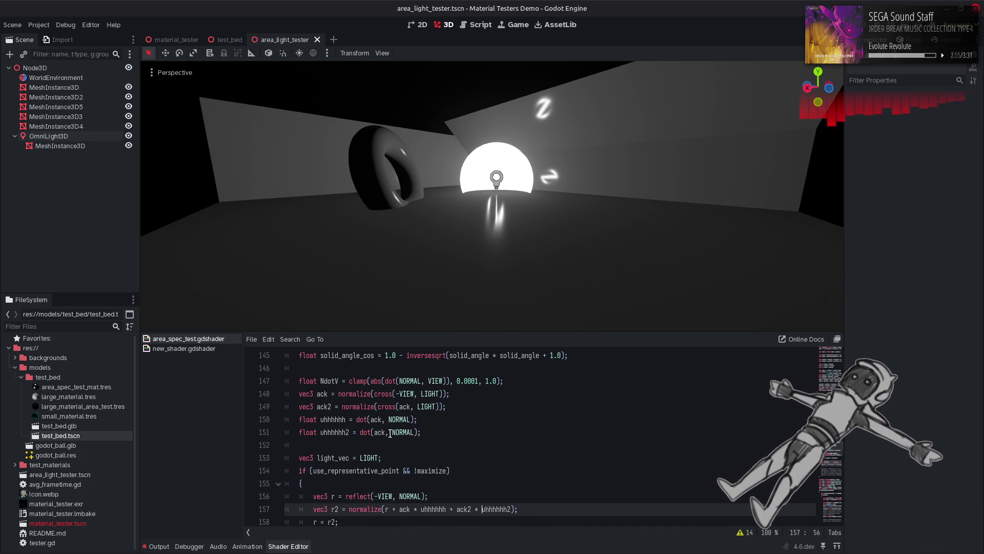
{"action": "left_click", "coordinate": [385, 433]}
{"action": "type", "text": "2"}
{"action": "left_click", "coordinate": [480, 436]}
{"action": "key", "text": "ctrl+s"}
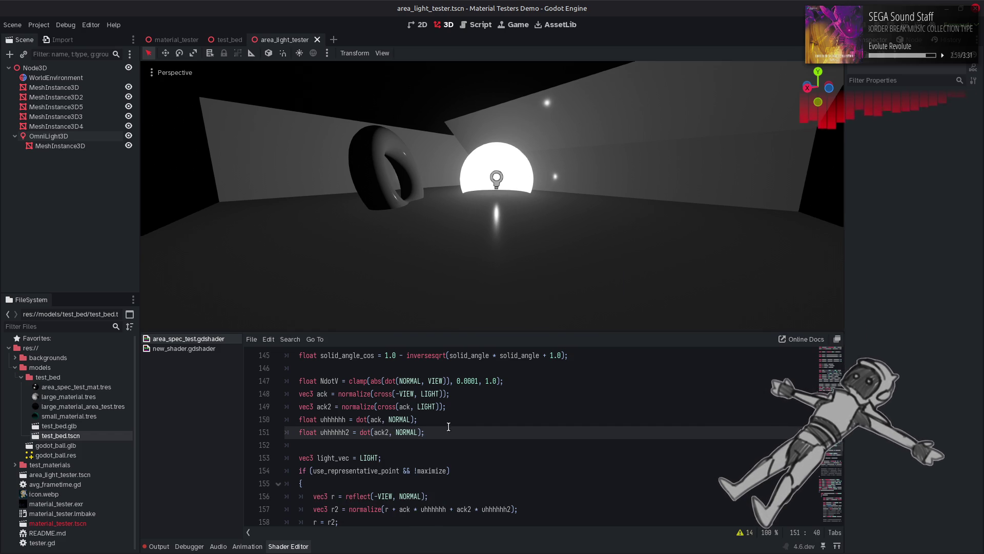
{"action": "left_click", "coordinate": [361, 433]}
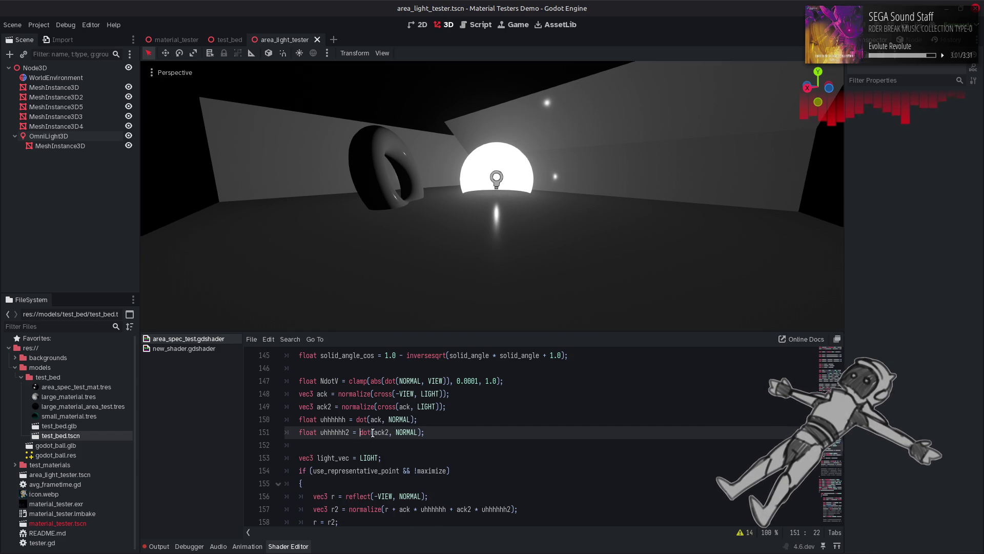
{"action": "type", "text": "-"}
{"action": "key", "text": "ctrl+s"}
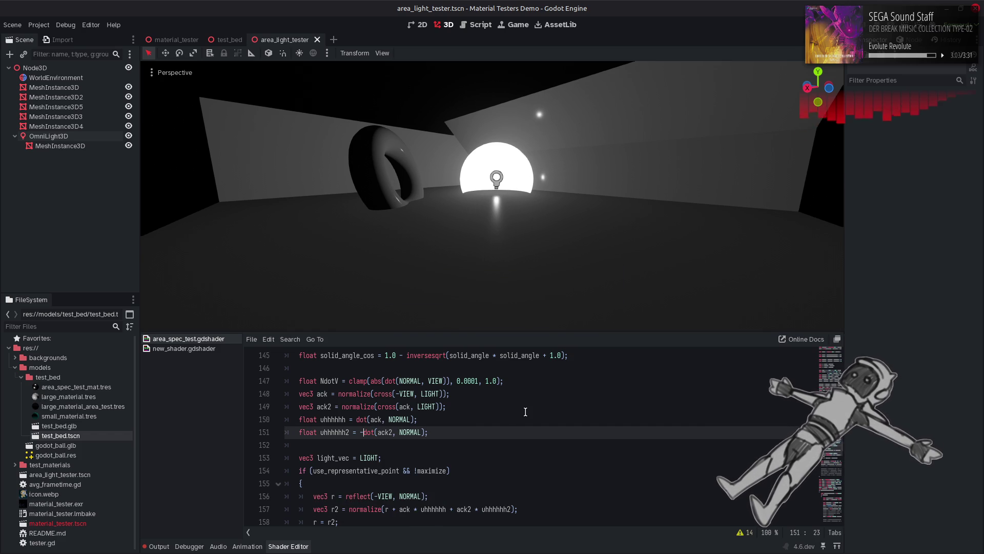
{"action": "key", "text": "BackSpace"}
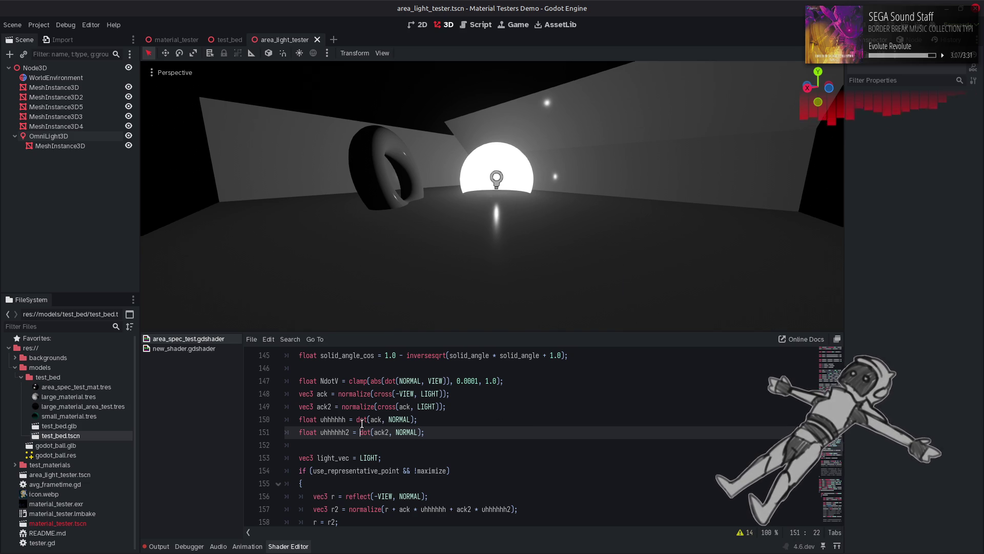
Try dotting ack2 with ack on line 151, then restore NORMAL.
{"action": "left_click", "coordinate": [411, 432]}
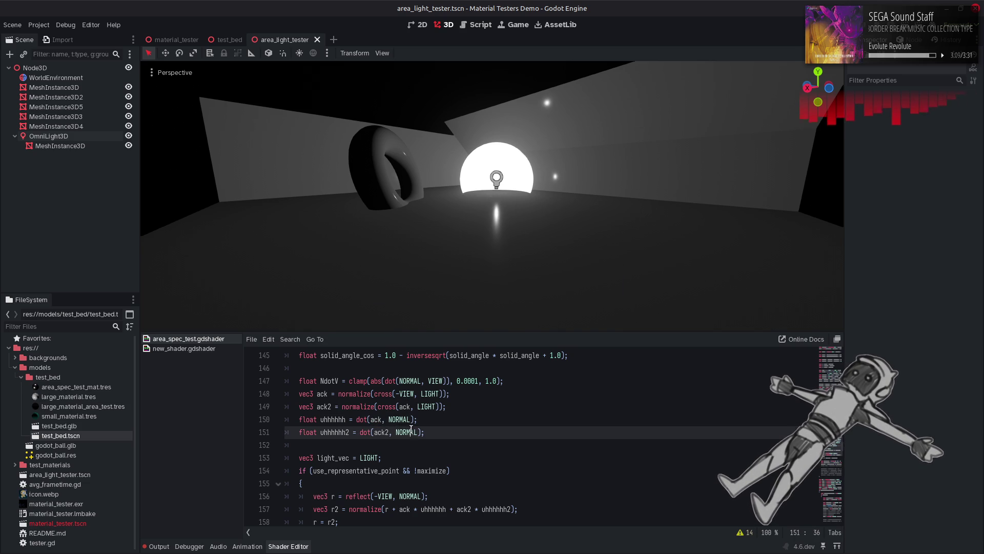
{"action": "double_click", "coordinate": [411, 432]}
{"action": "type", "text": "ack"}
{"action": "key", "text": "ctrl+s"}
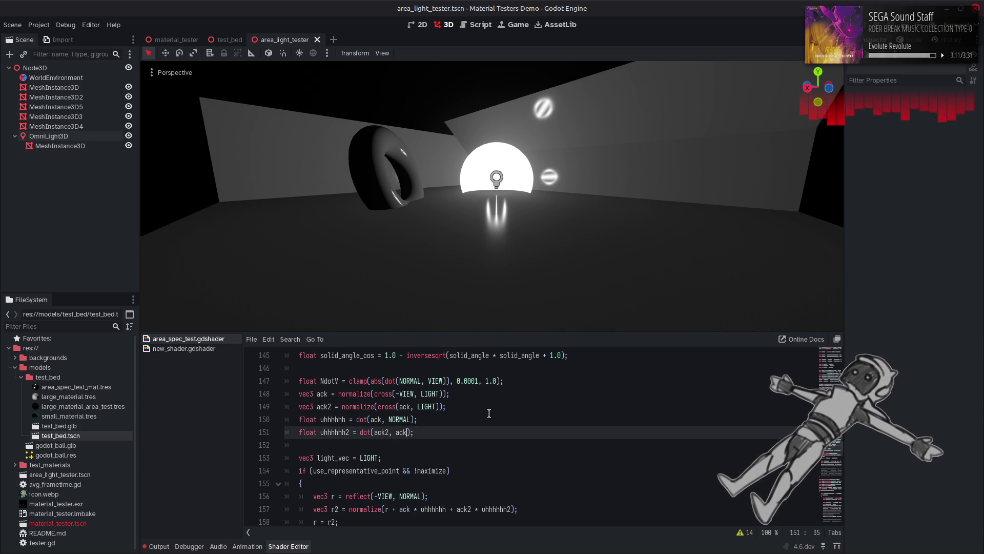
{"action": "key", "text": "ctrl+z"}
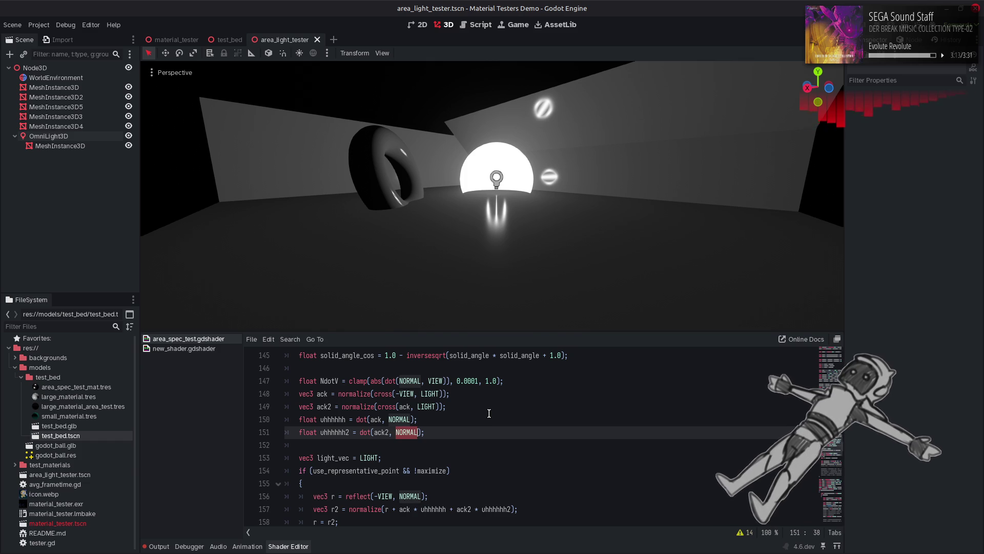
{"action": "key", "text": "ctrl+s"}
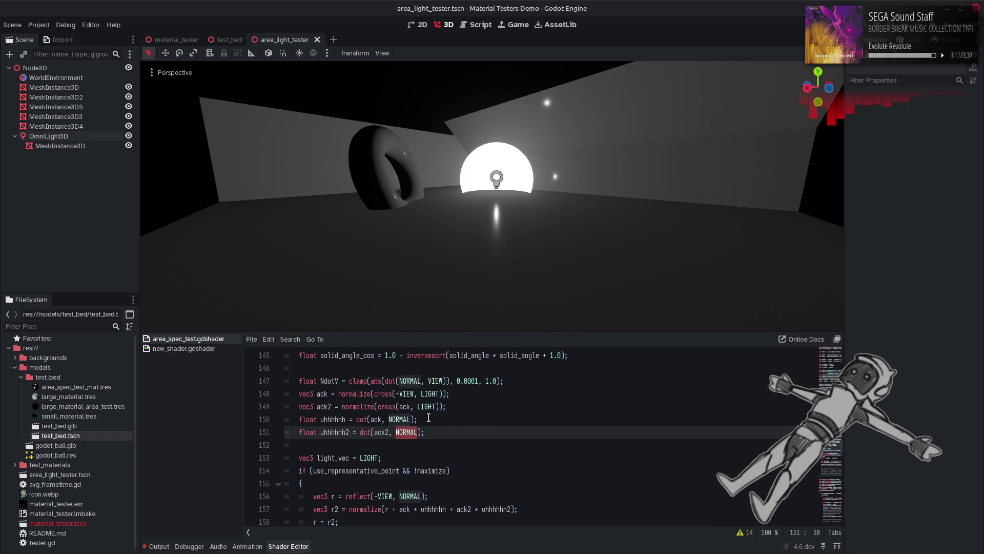
Replace -VIEW with NORMAL in the ack cross product on line 148.
{"action": "double_click", "coordinate": [409, 381]}
{"action": "key", "text": "ctrl+c"}
{"action": "left_click_drag", "start_coordinate": [413, 393], "coordinate": [395, 394]}
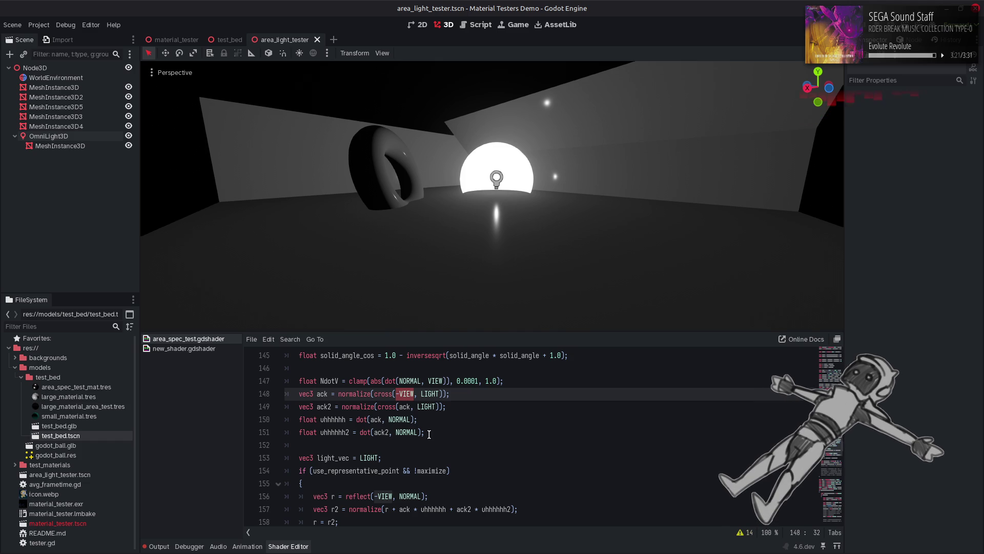
{"action": "key", "text": "ctrl+v"}
Swap NORMAL for -VIEW in the dot calls on lines 150 and 151, then save.
{"action": "double_click", "coordinate": [432, 381]}
{"action": "key", "text": "ctrl+c"}
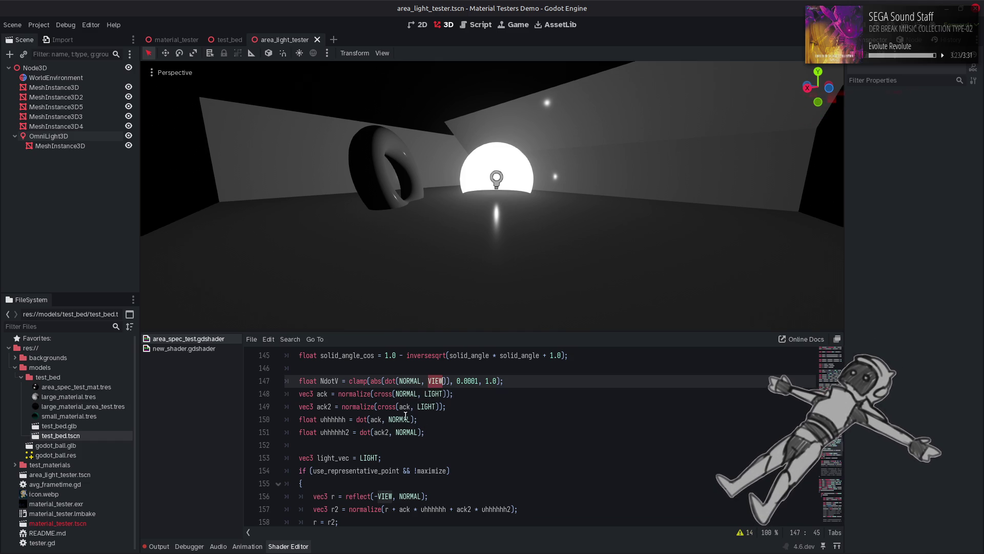
{"action": "double_click", "coordinate": [403, 419]}
{"action": "key", "text": "ctrl+v"}
{"action": "double_click", "coordinate": [406, 432]}
{"action": "key", "text": "ctrl+v"}
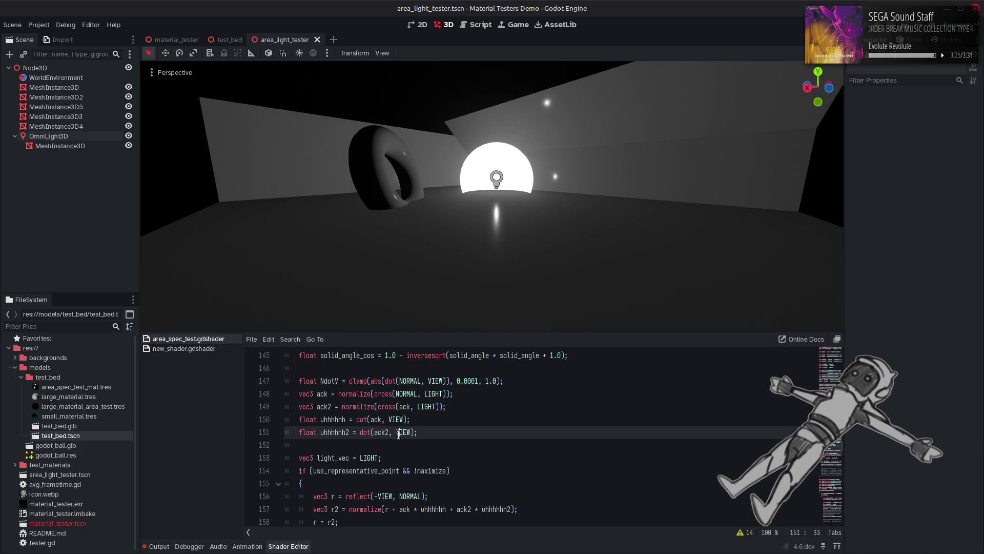
{"action": "type", "text": "-"}
{"action": "left_click", "coordinate": [388, 420]}
{"action": "type", "text": "-"}
{"action": "key", "text": "End"}
{"action": "key", "text": "ctrl+s"}
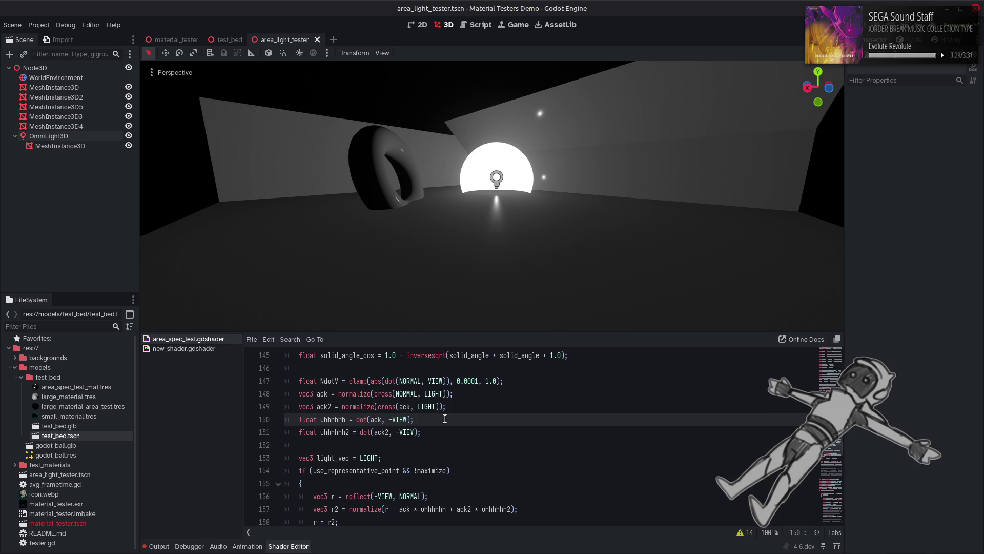
{"action": "key", "text": "Up"}
{"action": "key", "text": "Up"}
{"action": "key", "text": "Up"}
{"action": "key", "text": "Down"}
{"action": "key", "text": "Down"}
{"action": "key", "text": "Down"}
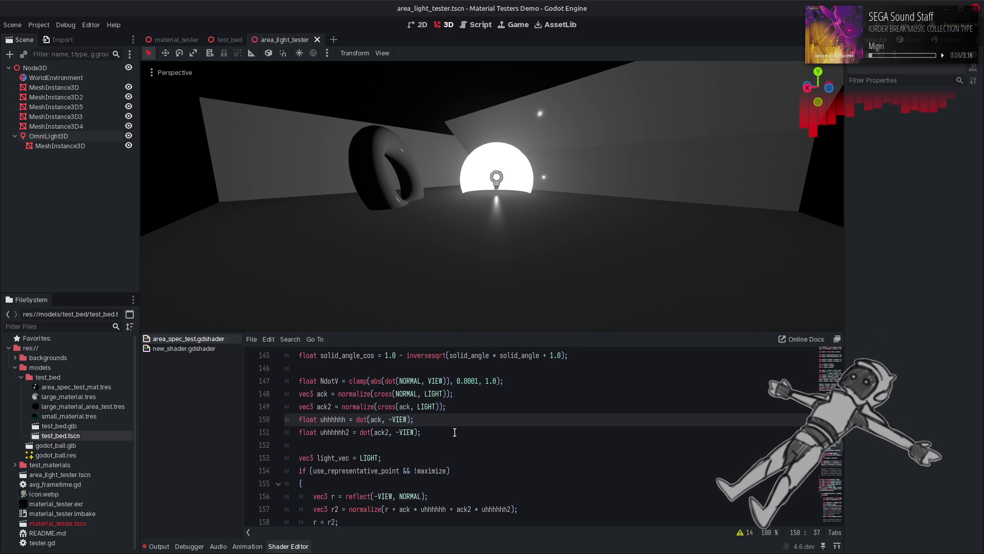
Scale line 157's parenthesized ack2 offset by 0.5, then 0.25, then 0.125, previewing each.
{"action": "left_click", "coordinate": [508, 509]}
{"action": "type", "text": ")"}
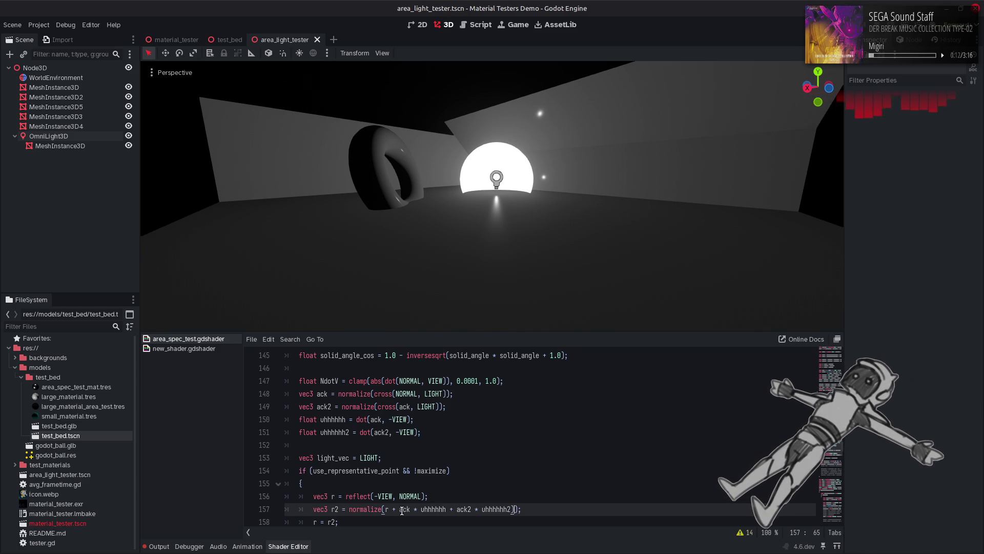
{"action": "left_click", "coordinate": [400, 509]}
{"action": "type", "text": "("}
{"action": "left_click", "coordinate": [527, 509]}
{"action": "type", "text": "* 0.5"}
{"action": "key", "text": "ctrl+s"}
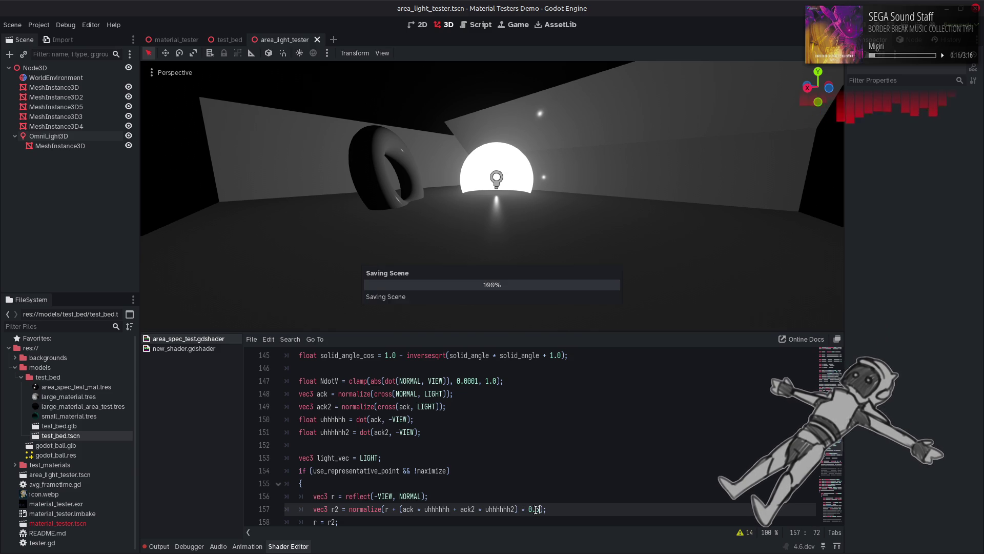
{"action": "left_click", "coordinate": [536, 510]}
{"action": "type", "text": "2"}
{"action": "key", "text": "ctrl+s"}
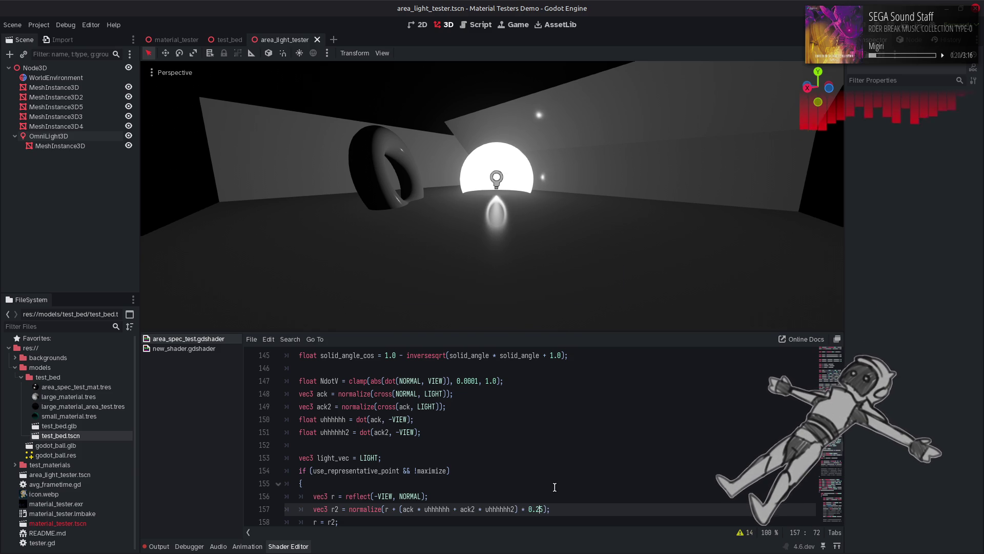
{"action": "key", "text": "Left"}
{"action": "type", "text": "1"}
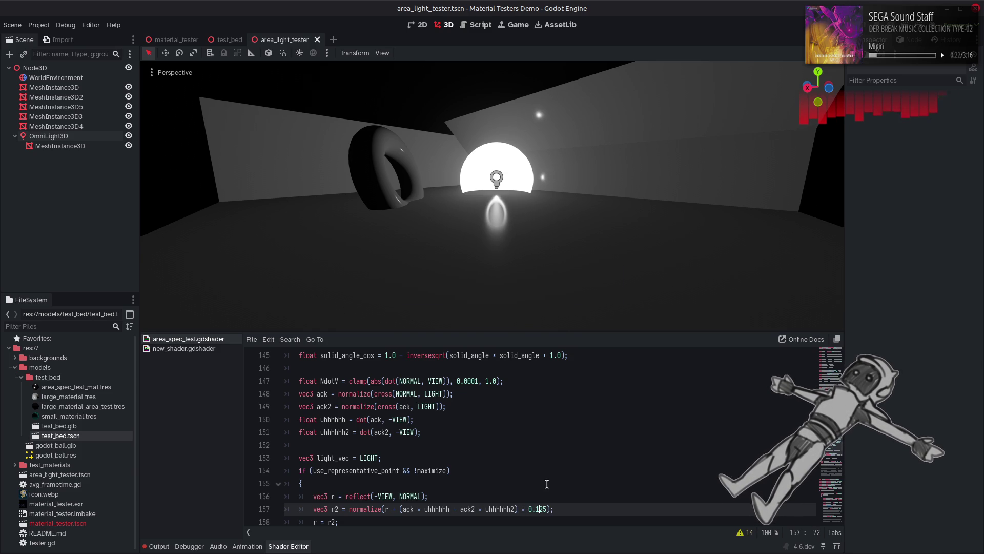
{"action": "key", "text": "ctrl+s"}
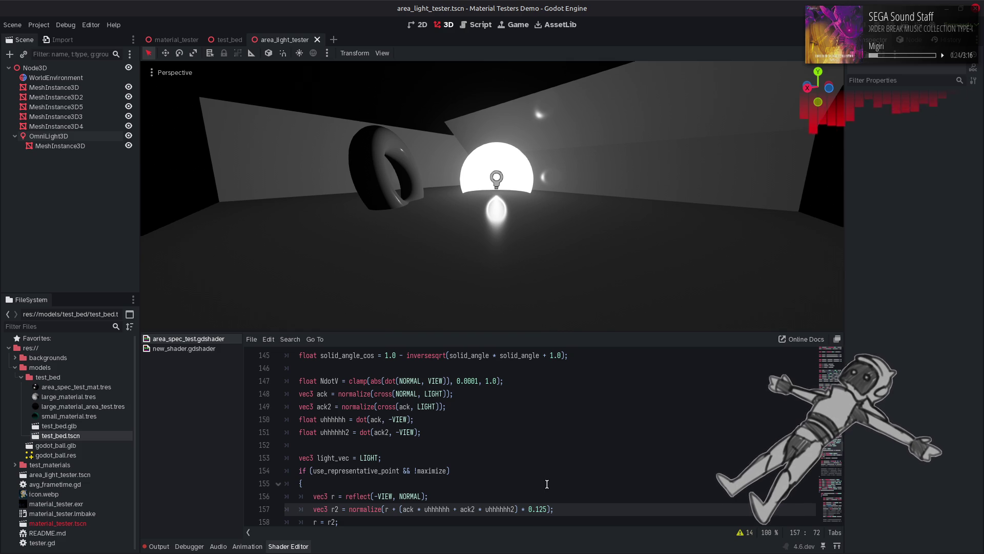
Remove the scale factor and extra parentheses from line 157's offset.
{"action": "key", "text": "Delete"}
{"action": "key", "text": "Delete"}
{"action": "key", "text": "BackSpace"}
{"action": "key", "text": "BackSpace"}
{"action": "key", "text": "BackSpace"}
{"action": "key", "text": "ctrl+Left"}
{"action": "key", "text": "ctrl+Left"}
{"action": "key", "text": "ctrl+Left"}
{"action": "key", "text": "BackSpace"}
{"action": "key", "text": "ctrl+Right"}
{"action": "key", "text": "ctrl+Right"}
{"action": "key", "text": "ctrl+Right"}
Preview subtracting the ack2 term instead of adding it, then restore the plus sign.
{"action": "key", "text": "ctrl+Left"}
{"action": "key", "text": "ctrl+Left"}
{"action": "key", "text": "ctrl+Left"}
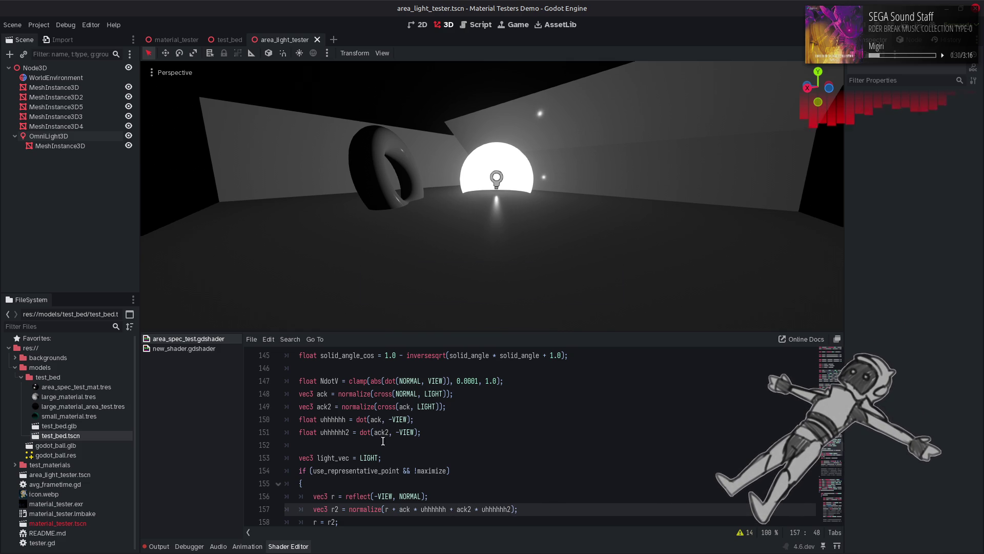
{"action": "key", "text": "BackSpace"}
{"action": "type", "text": "-"}
{"action": "key", "text": "ctrl+s"}
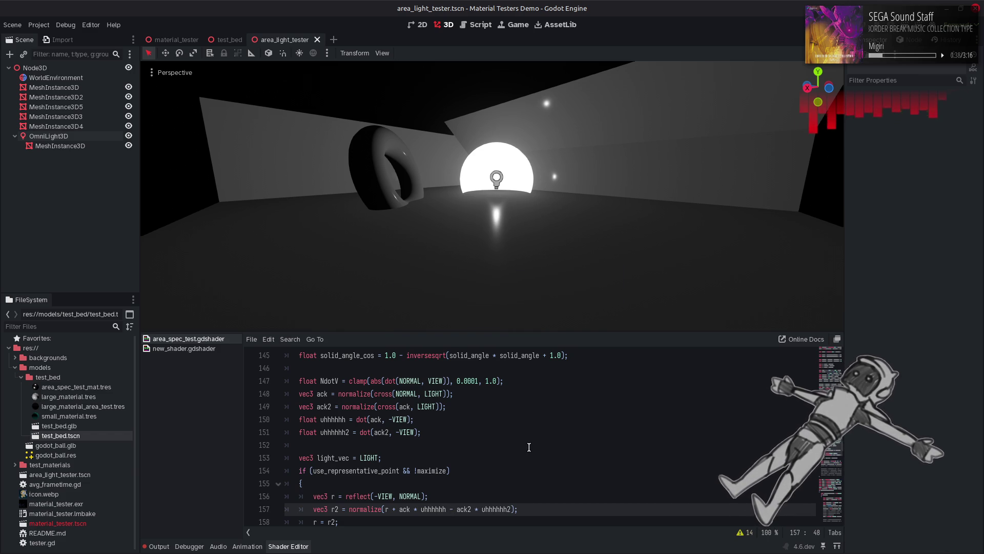
{"action": "key", "text": "BackSpace"}
{"action": "type", "text": "+"}
{"action": "key", "text": "ctrl+s"}
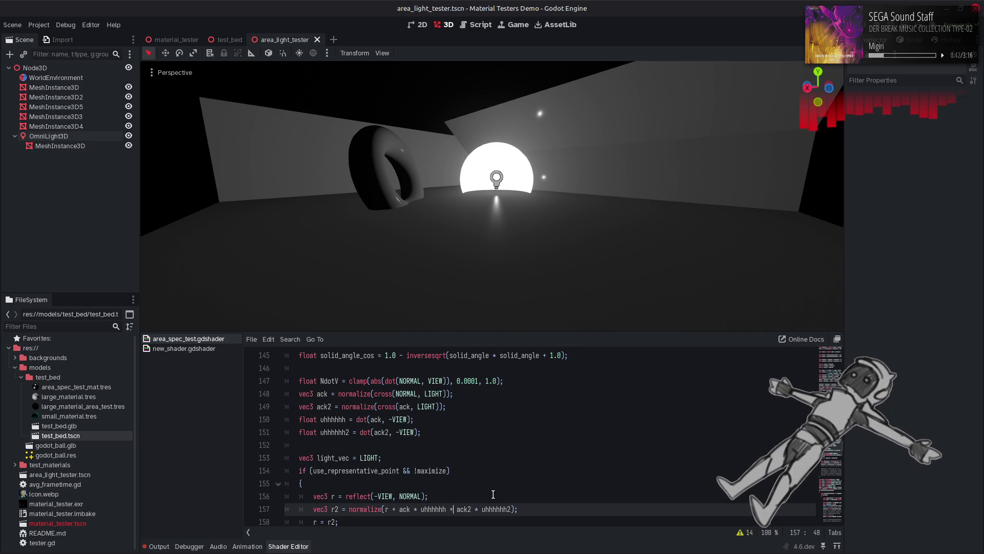
Replace uhhhhhh2 with uhhhhhh as the ack2 scale on line 157 and save.
{"action": "double_click", "coordinate": [334, 421]}
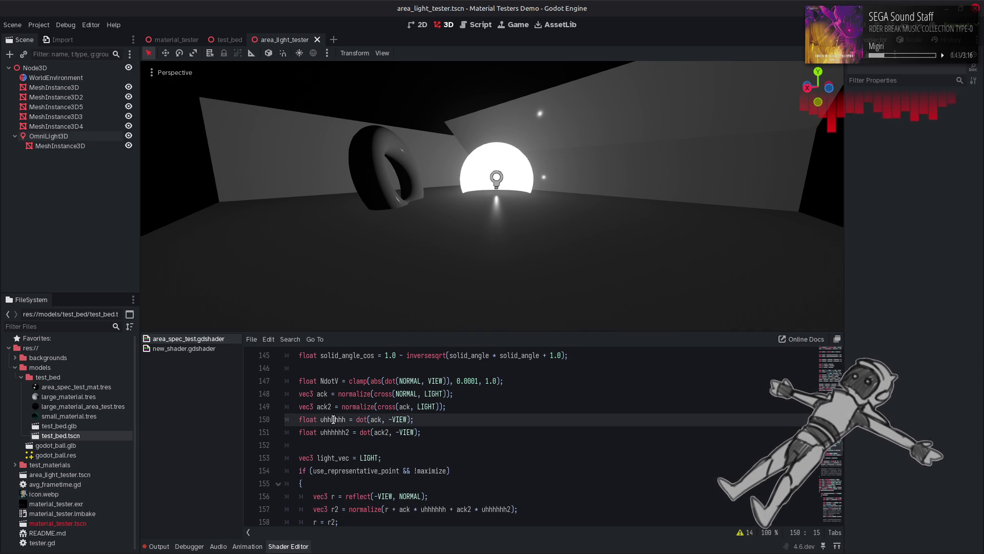
{"action": "double_click", "coordinate": [504, 510]}
{"action": "key", "text": "ctrl+v"}
{"action": "key", "text": "ctrl+s"}
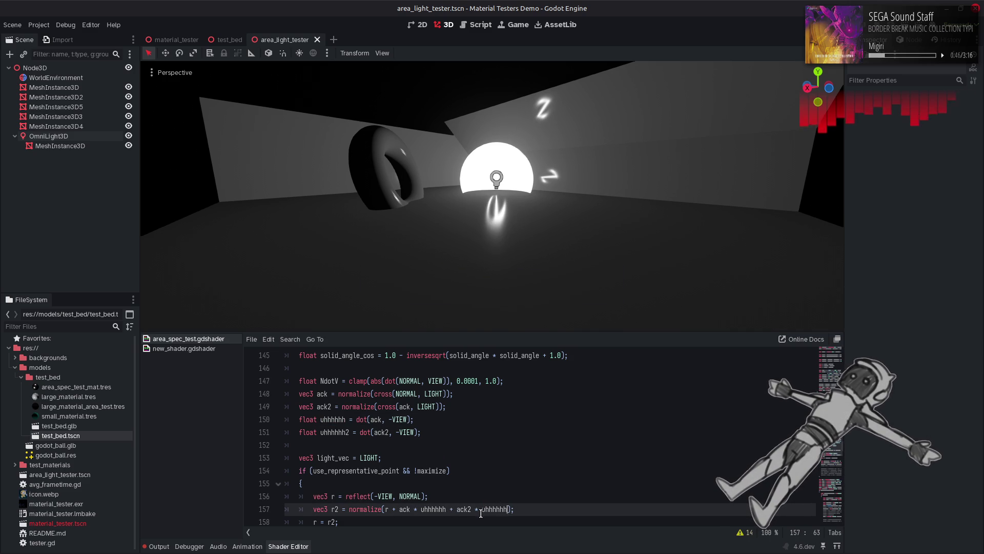
Preview negating the uhhhhhh term, then revert and restore uhhhhhh2.
{"action": "left_click", "coordinate": [481, 512]}
{"action": "type", "text": "="}
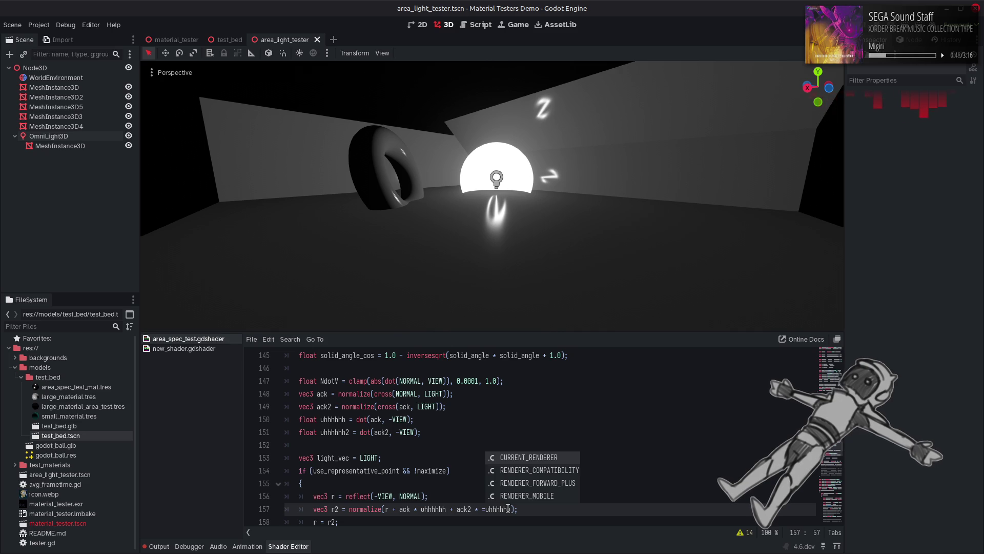
{"action": "key", "text": "BackSpace"}
{"action": "type", "text": "-"}
{"action": "key", "text": "ctrl+s"}
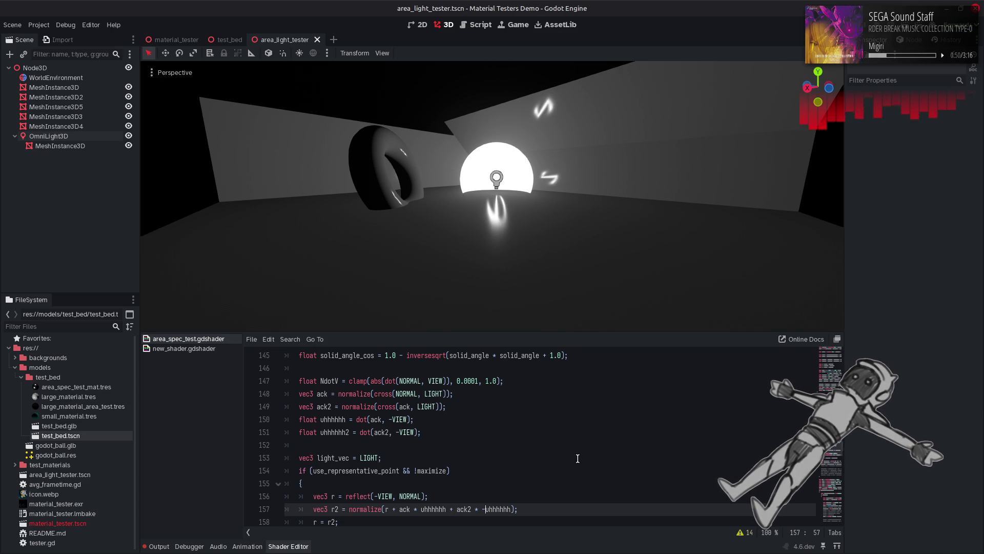
{"action": "key", "text": "ctrl+z"}
{"action": "key", "text": "BackSpace"}
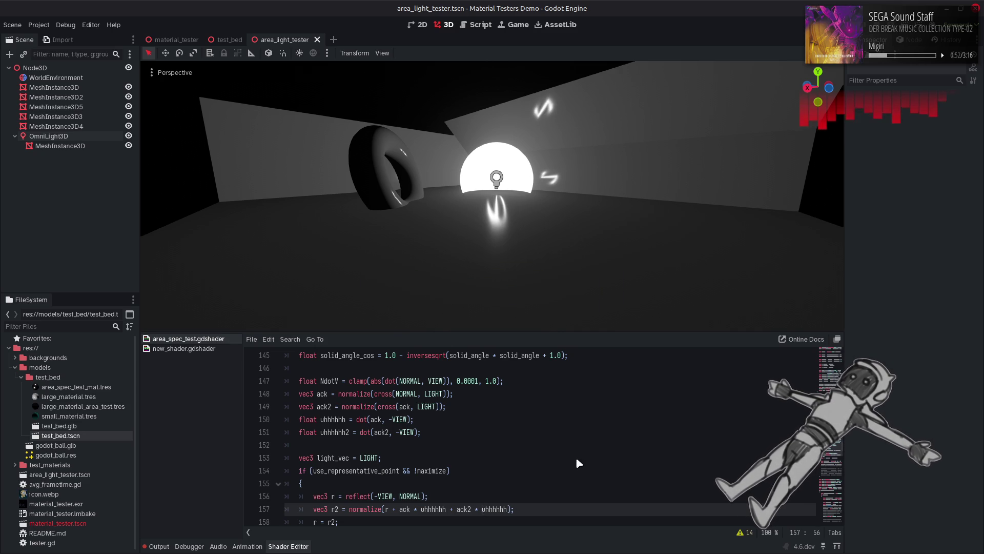
{"action": "key", "text": "ctrl+Right"}
{"action": "type", "text": "2"}
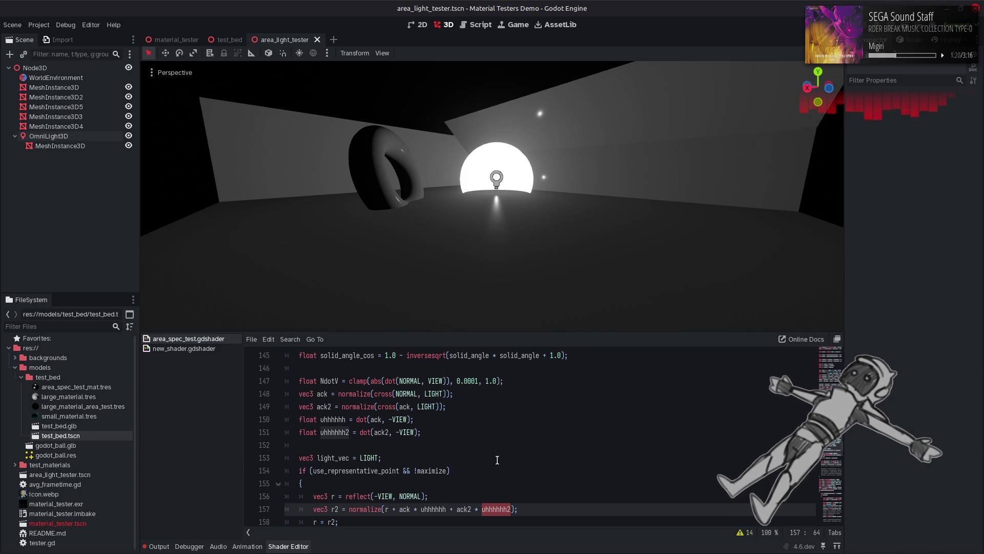
Scroll down three lines and select the ack2 term on line 157.
{"action": "scroll", "coordinate": [498, 460], "scroll_direction": "down", "scroll_amount": 1}
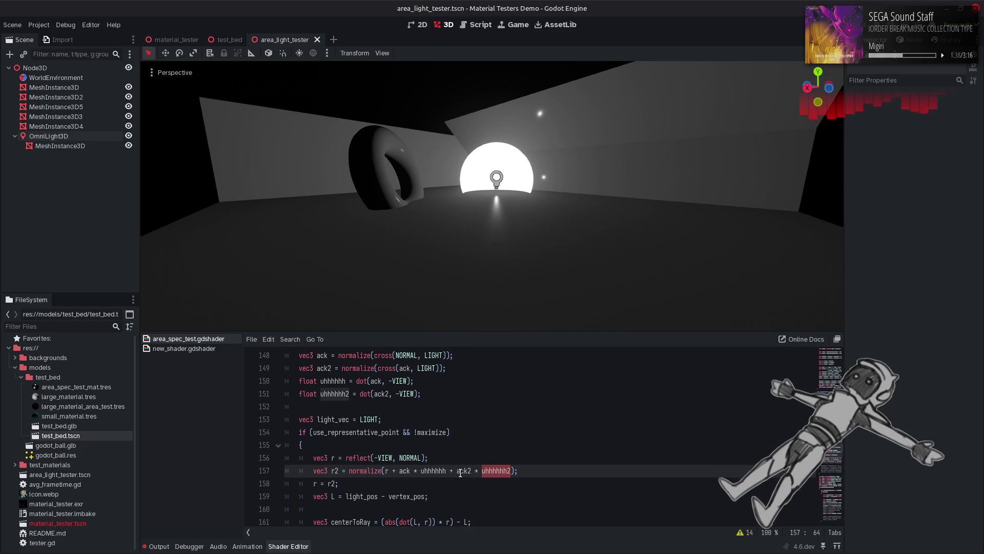
{"action": "left_click_drag", "start_coordinate": [447, 470], "coordinate": [510, 471]}
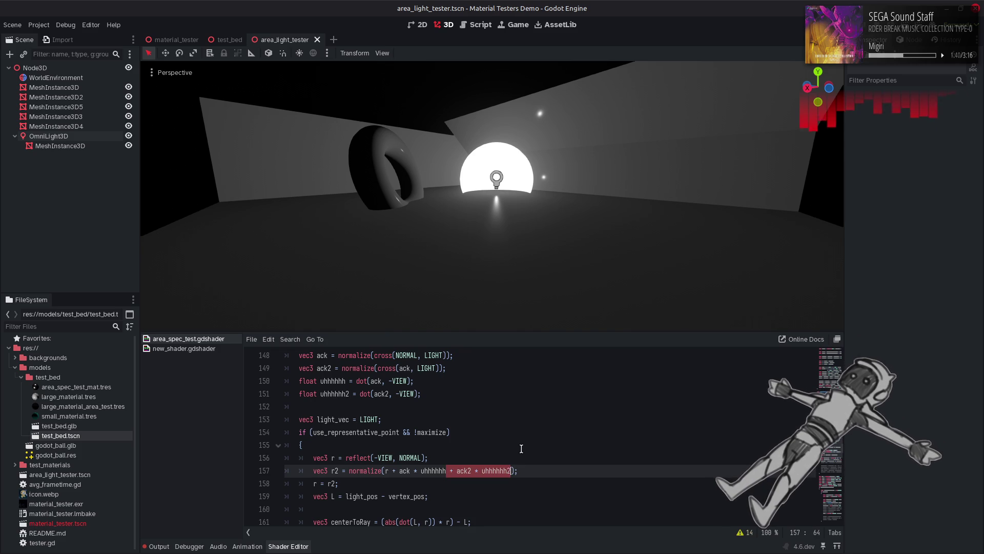
Delete the ack2 term, save, and multiply the ack term by max(0.0, dot(r, LIGHT).
{"action": "key", "text": "BackSpace"}
{"action": "key", "text": "ctrl+s"}
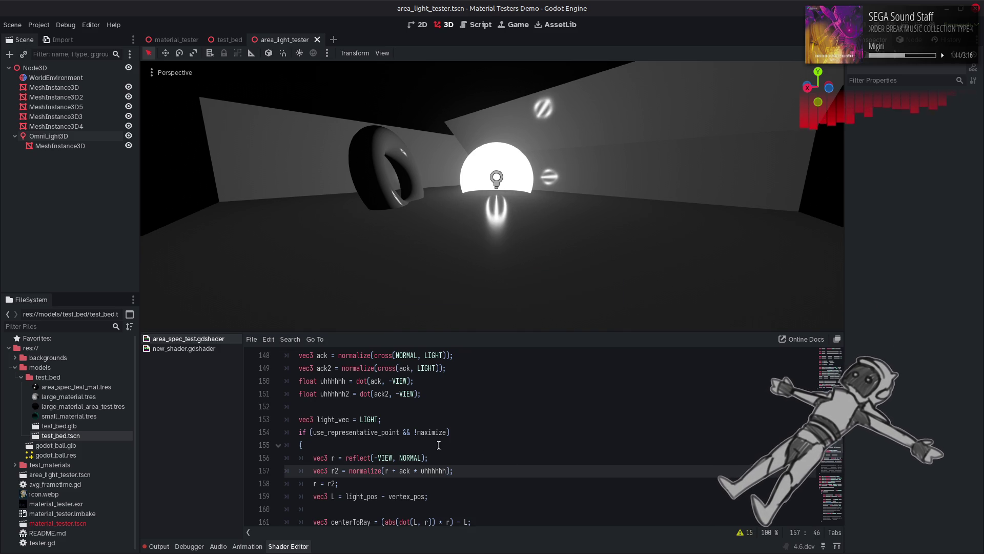
{"action": "scroll", "coordinate": [439, 445], "scroll_direction": "down", "scroll_amount": 3}
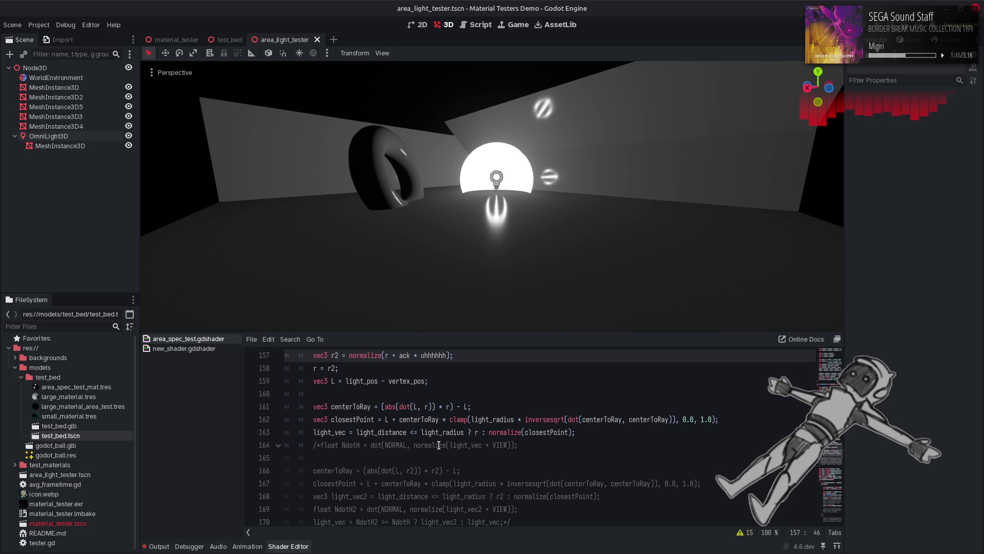
{"action": "scroll", "coordinate": [439, 445], "scroll_direction": "up", "scroll_amount": 2}
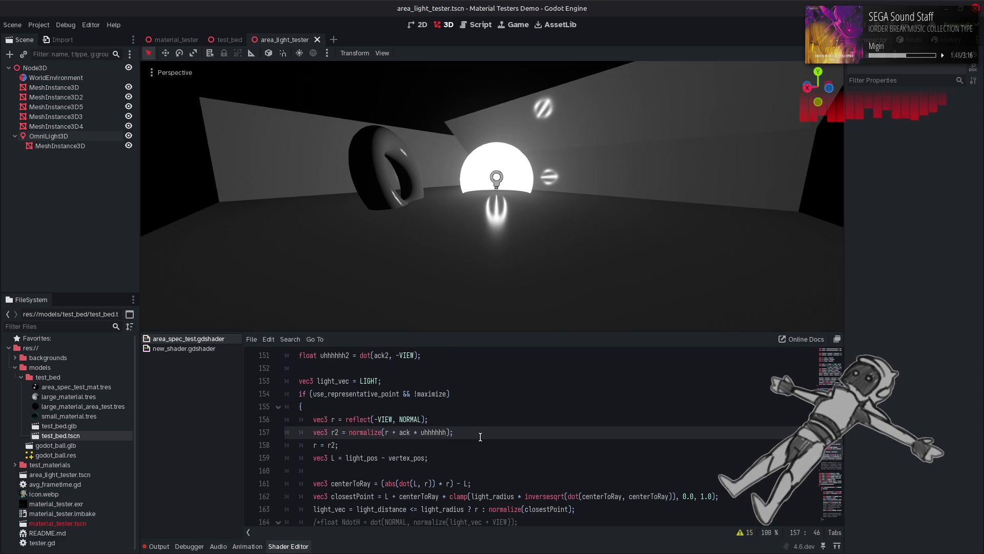
{"action": "type", "text": "* "}
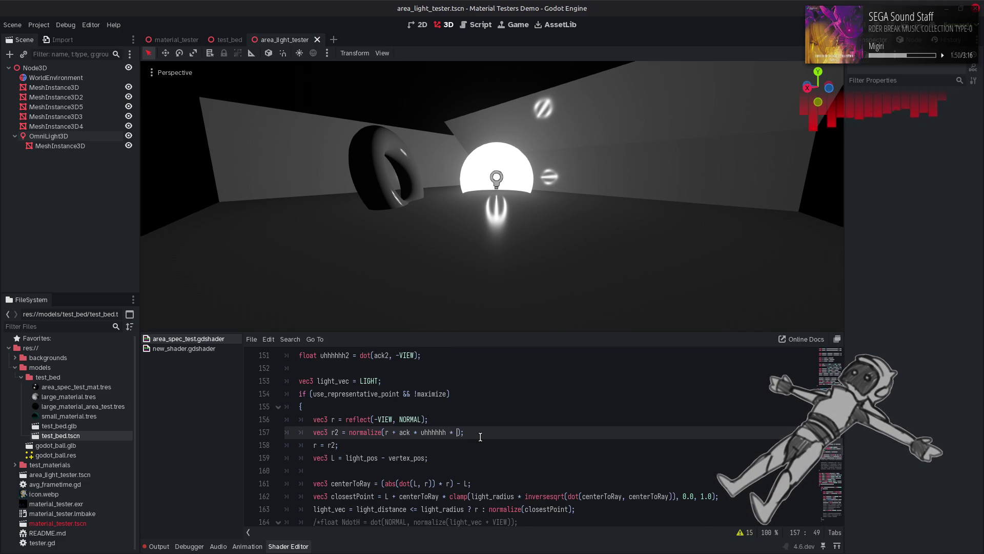
{"action": "type", "text": "max("}
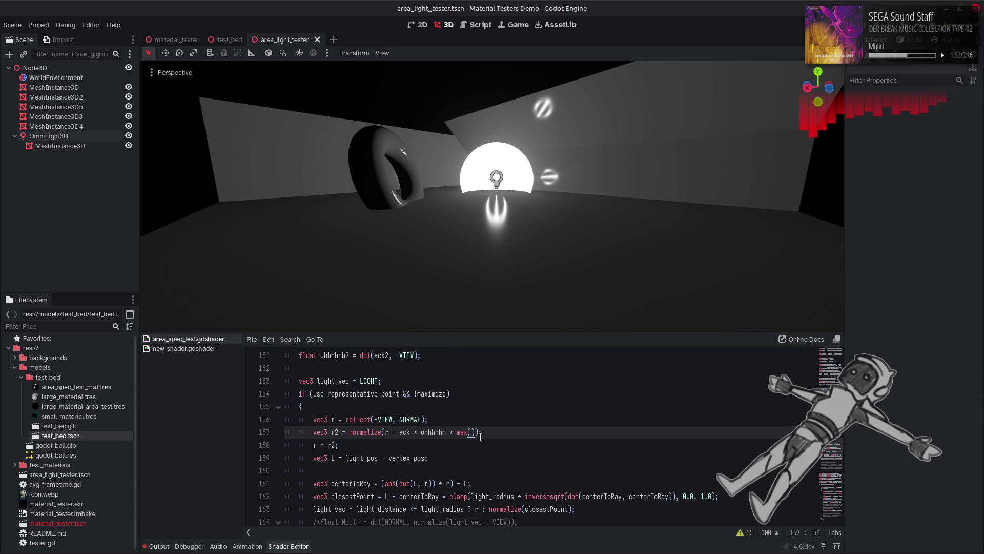
{"action": "type", "text": "0.0, d"}
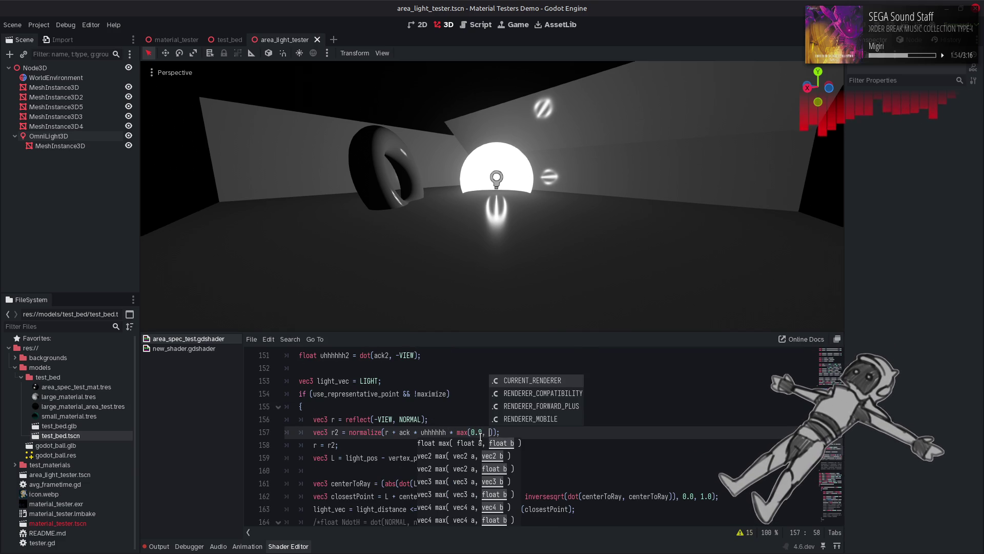
{"action": "type", "text": "ot(r,"}
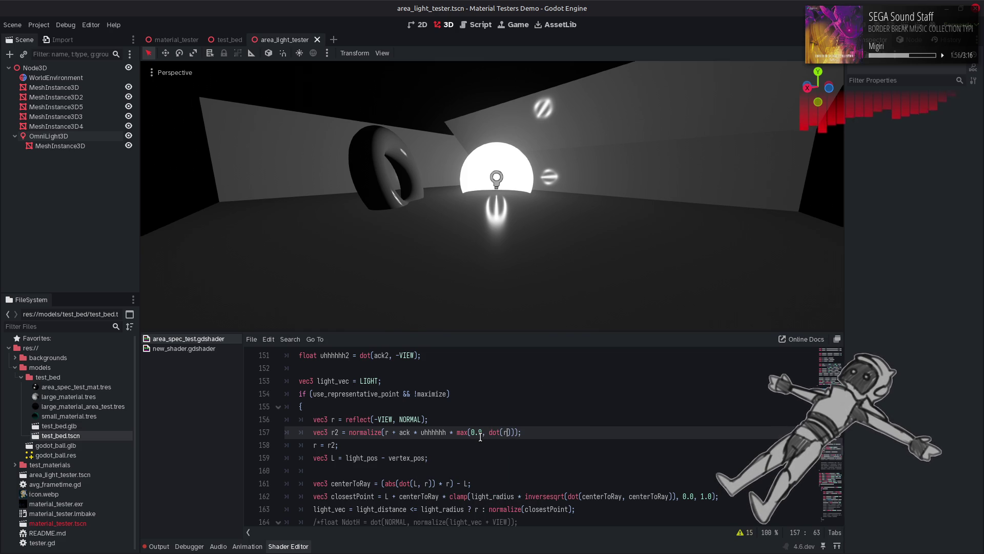
{"action": "type", "text": " LIGHT"}
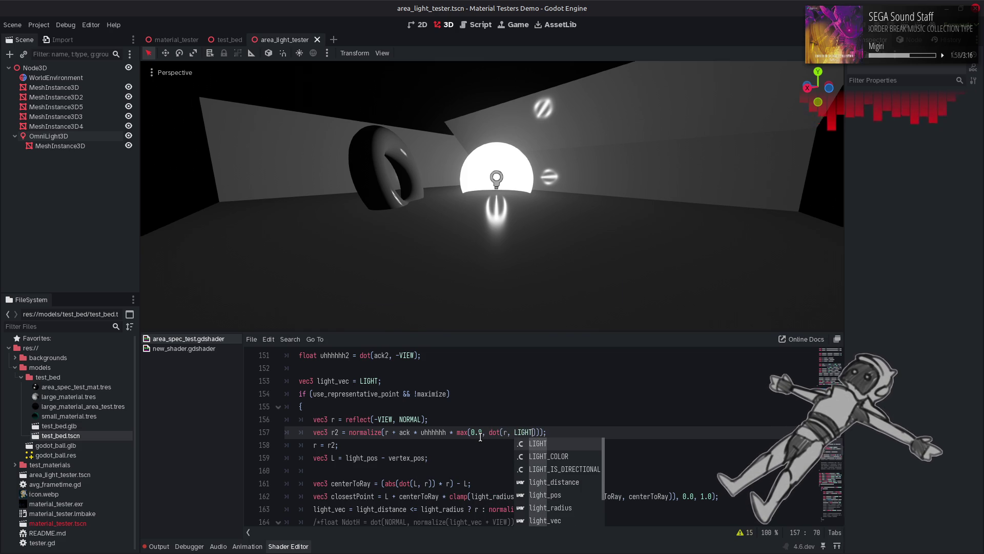
{"action": "key", "text": "Escape"}
{"action": "key", "text": "Up"}
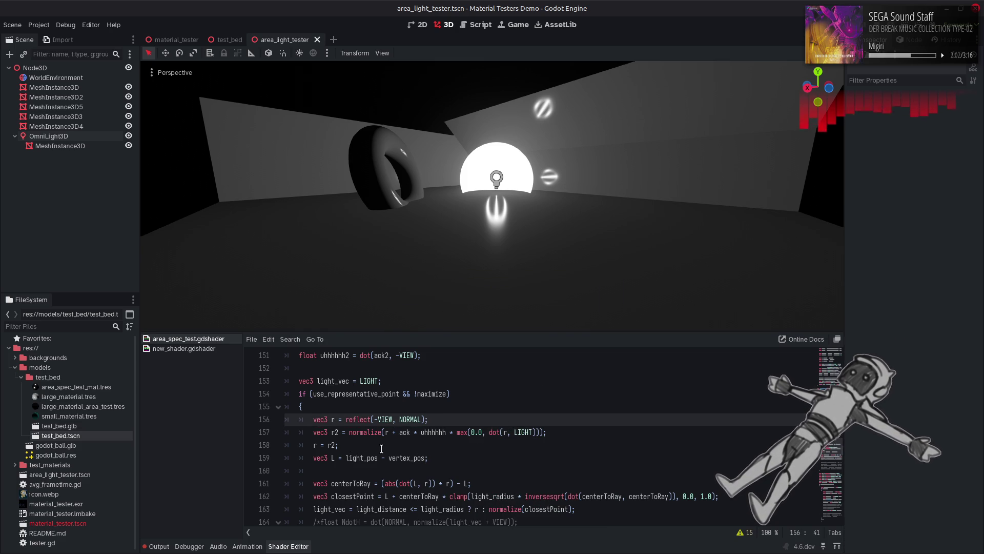
Add + solid_angle_cos after dot(r, LIGHT) and remove the minus sign before dot.
{"action": "left_click", "coordinate": [489, 432]}
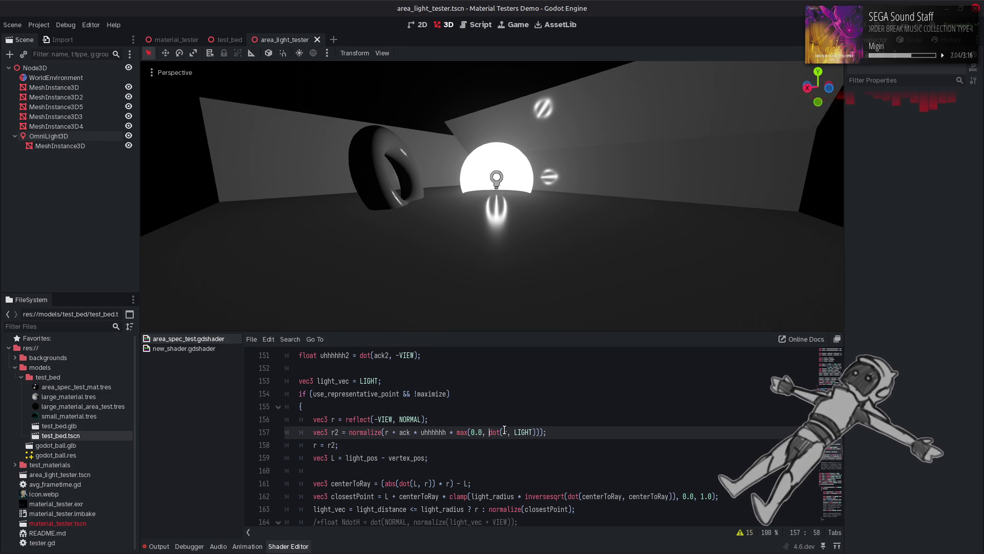
{"action": "type", "text": "-"}
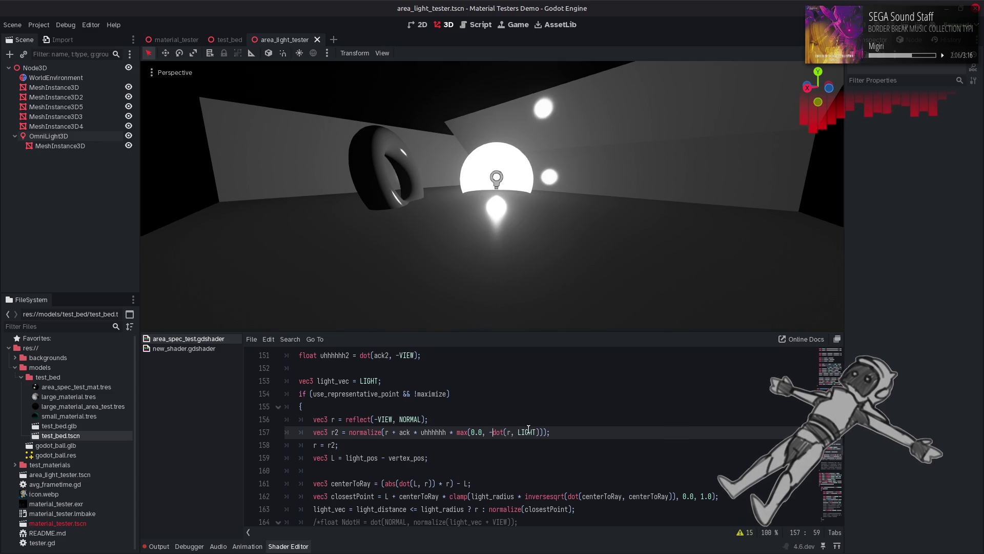
{"action": "scroll", "coordinate": [534, 427], "scroll_direction": "up", "scroll_amount": 5}
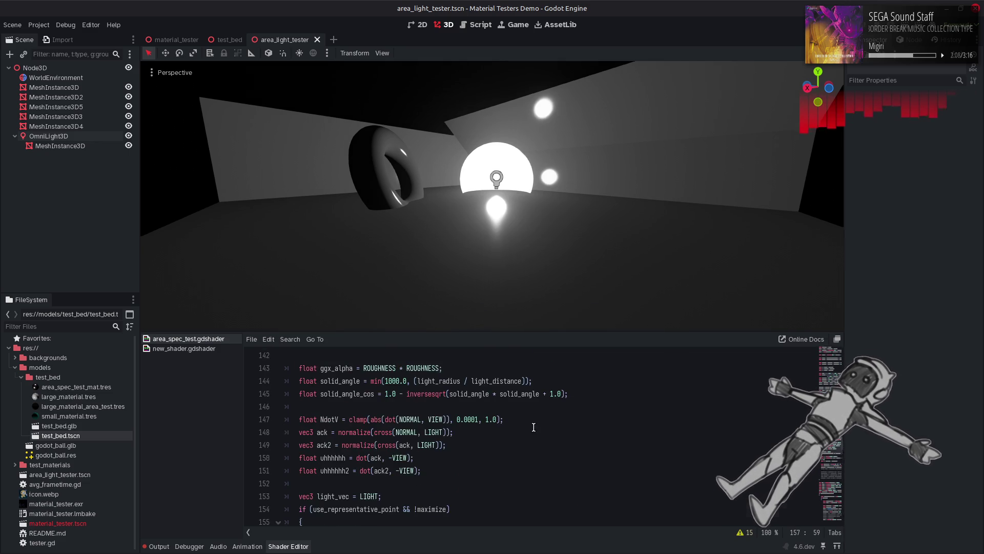
{"action": "left_click", "coordinate": [375, 469]}
{"action": "scroll", "coordinate": [375, 468], "scroll_direction": "down", "scroll_amount": 4}
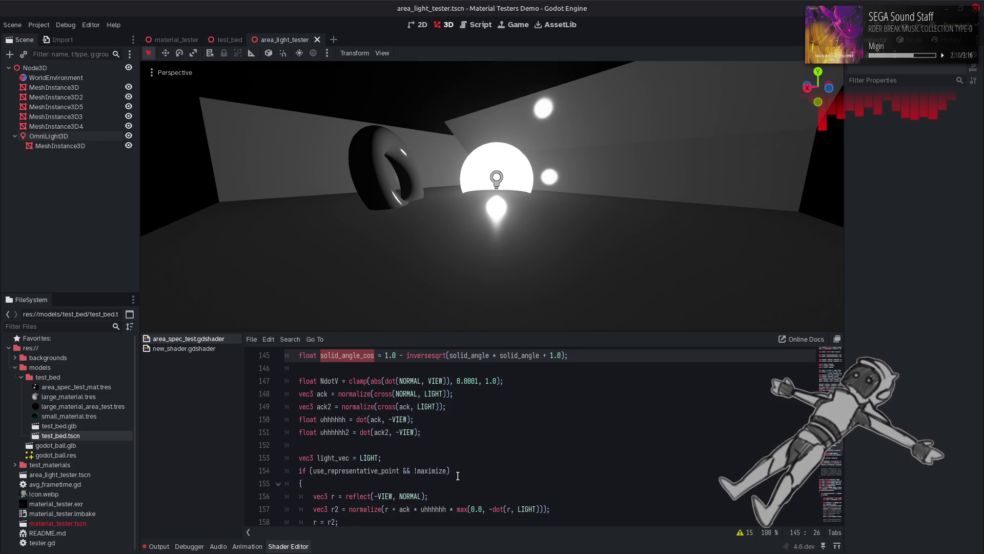
{"action": "left_click", "coordinate": [539, 470]}
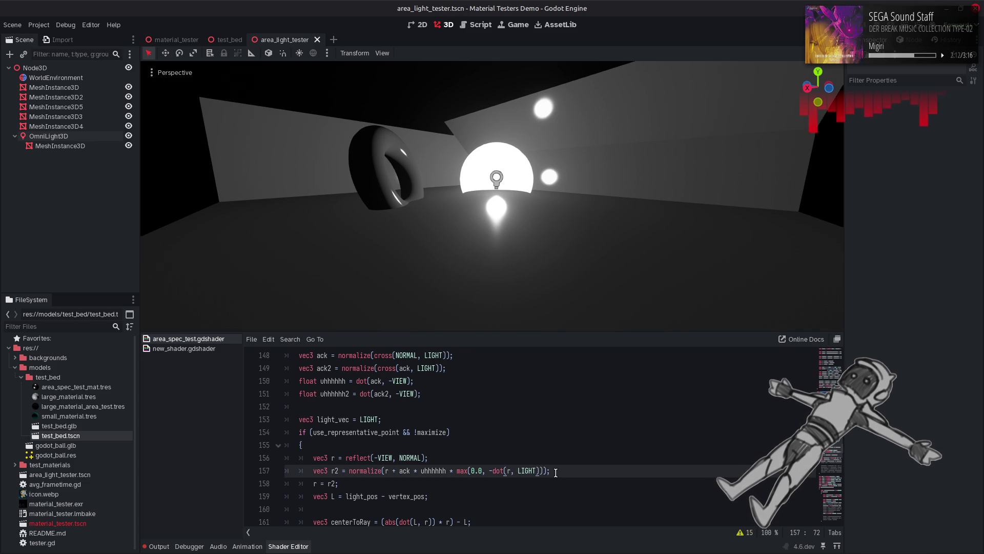
{"action": "type", "text": "+ solid_angle_cos"}
{"action": "left_click", "coordinate": [495, 470]}
{"action": "key", "text": "BackSpace"}
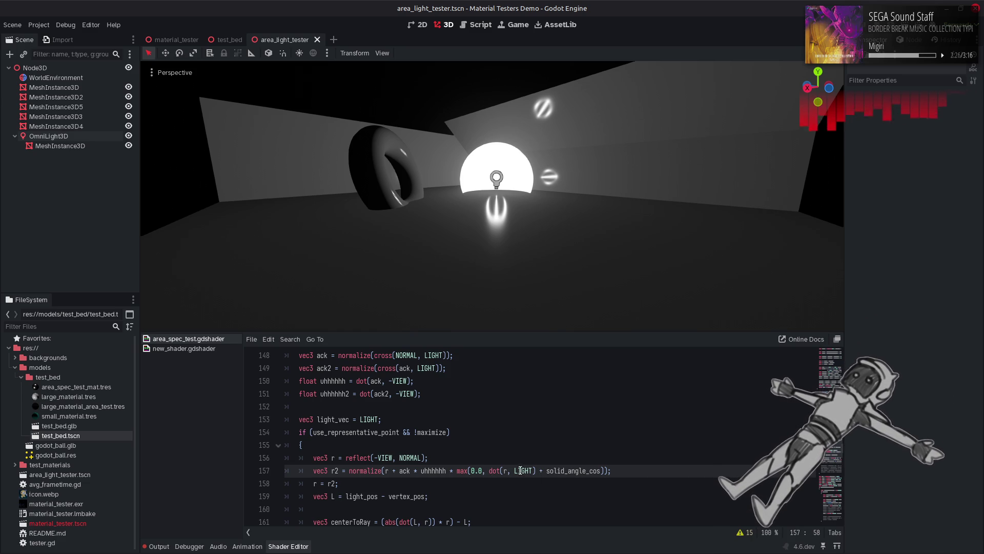
Negate LIGHT to dot(r, -LIGHT) and save to refresh the viewport.
{"action": "left_click", "coordinate": [515, 470]}
{"action": "type", "text": "-"}
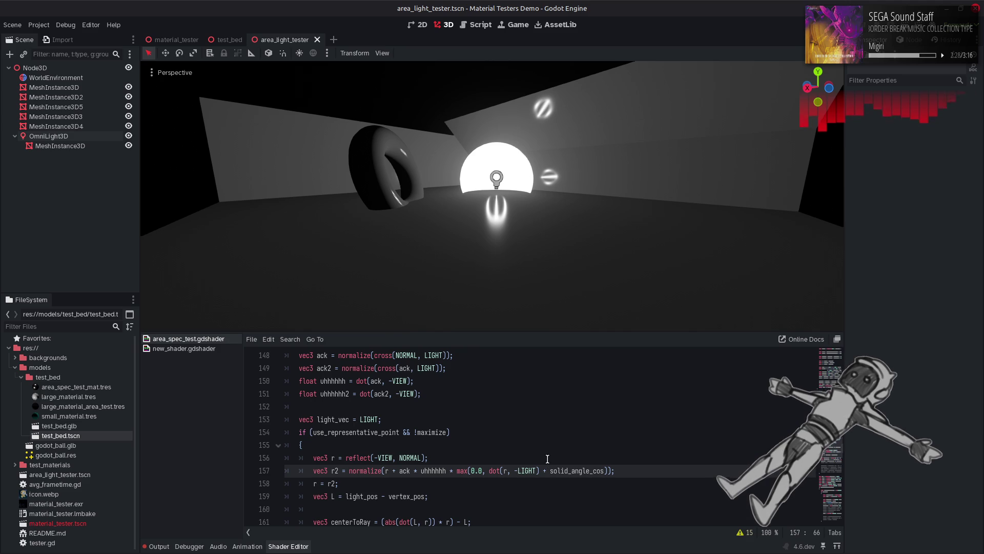
{"action": "key", "text": "ctrl+s"}
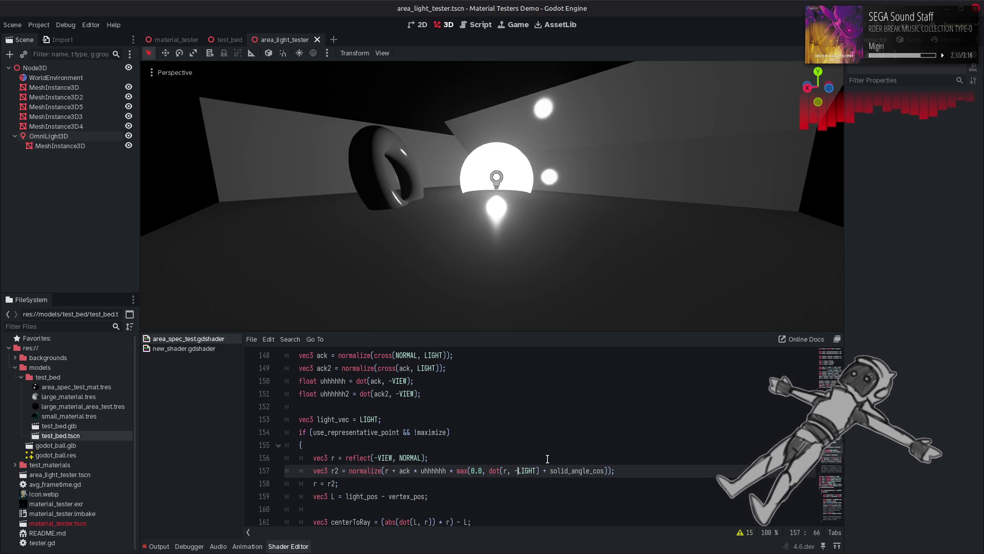
{"action": "left_click", "coordinate": [313, 483]}
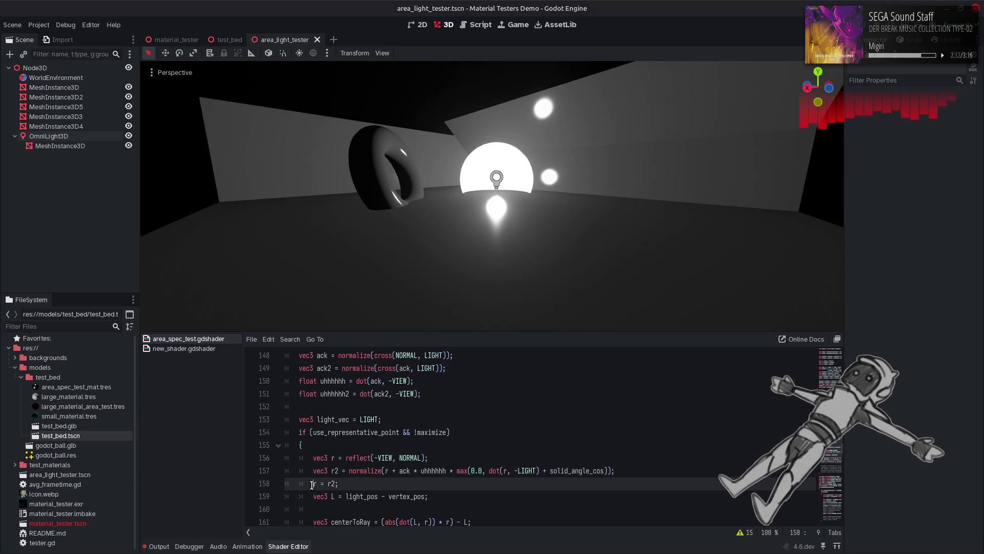
{"action": "type", "text": "//"}
{"action": "key", "text": "ctrl+s"}
{"action": "key", "text": "ctrl+s"}
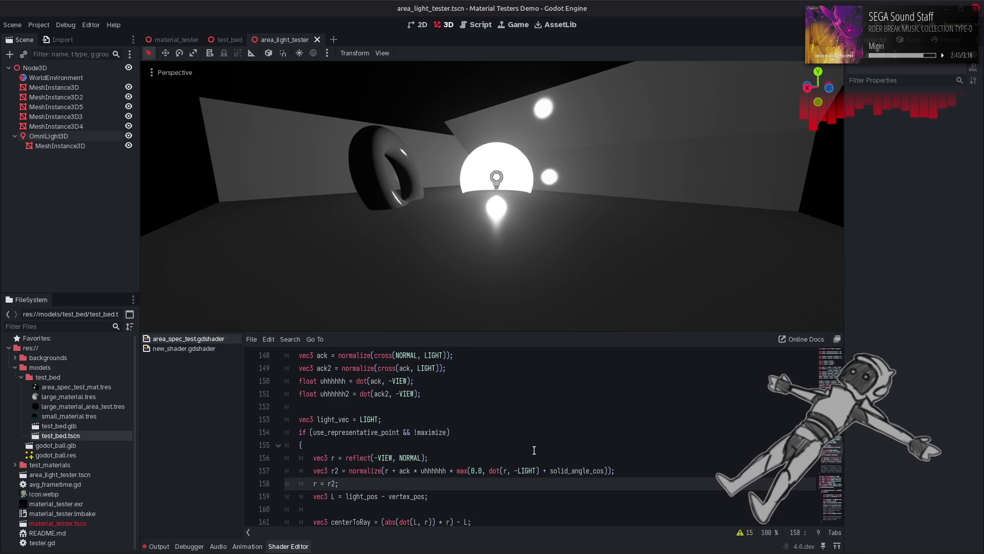
Replace max with step using autocomplete and recompile the shader.
{"action": "double_click", "coordinate": [463, 471]}
{"action": "type", "text": "ste"}
{"action": "key", "text": "Return"}
{"action": "left_click", "coordinate": [533, 463]}
{"action": "key", "text": "ctrl+s"}
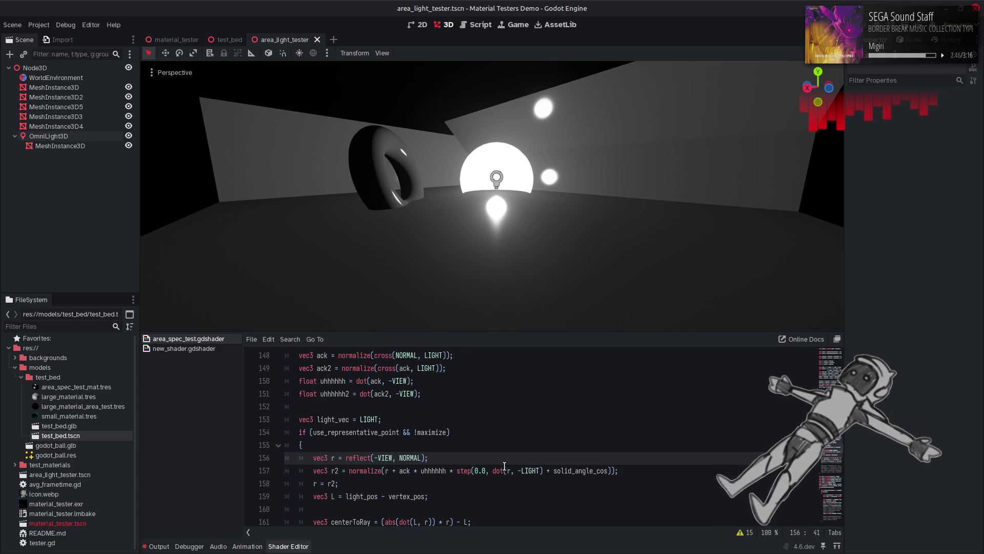
Tune the step threshold through 1.0 and -1.0 to -0.875.
{"action": "double_click", "coordinate": [476, 470]}
{"action": "type", "text": "1"}
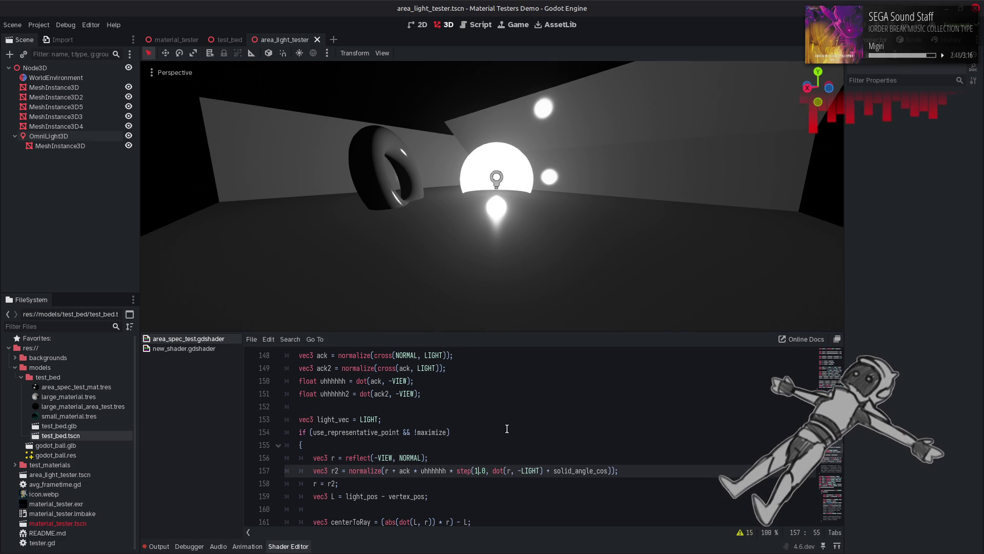
{"action": "key", "text": "ctrl+z"}
{"action": "type", "text": "-1"}
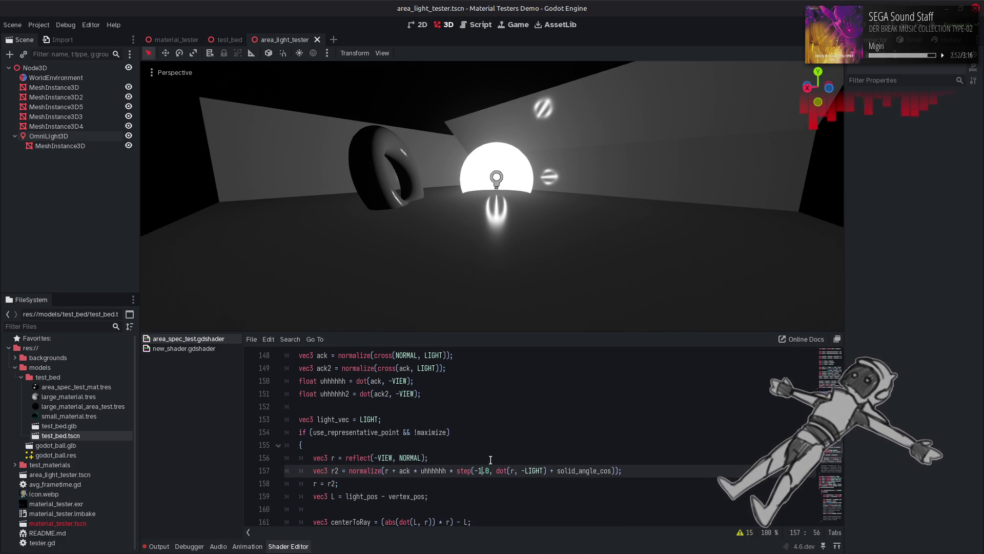
{"action": "key", "text": "ctrl+z"}
{"action": "key", "text": "ctrl+shift+z"}
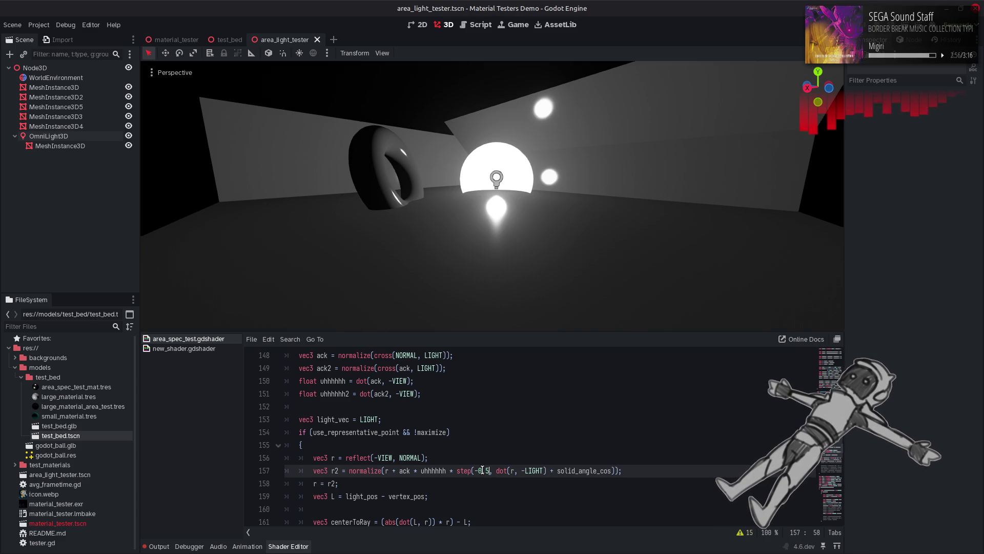
{"action": "type", "text": "7"}
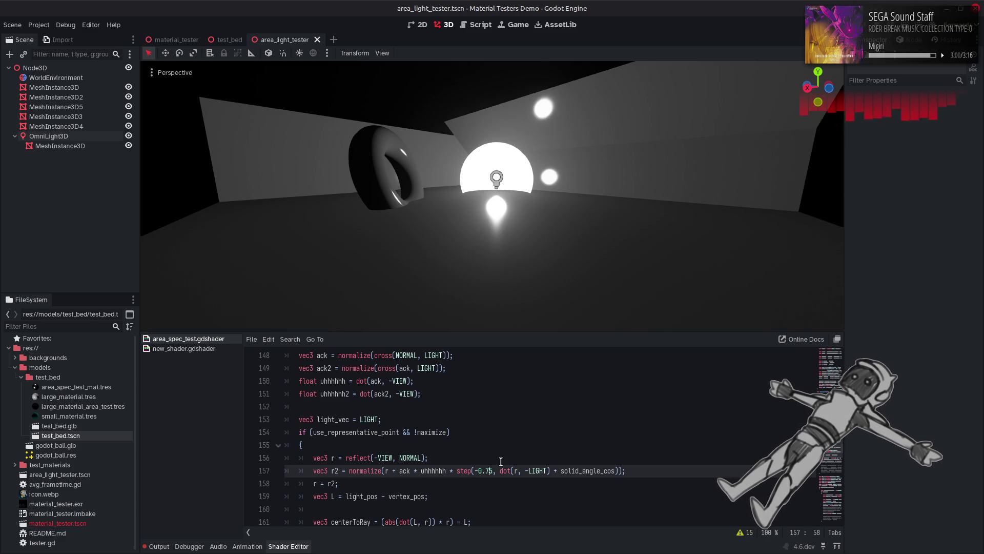
{"action": "type", "text": "8"}
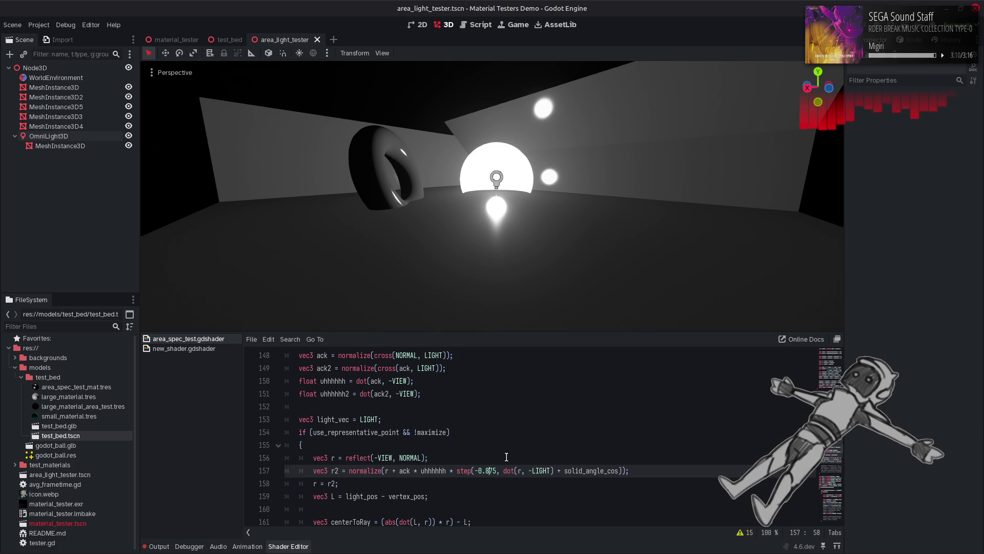
{"action": "double_click", "coordinate": [579, 471]}
{"action": "key", "text": "ctrl+c"}
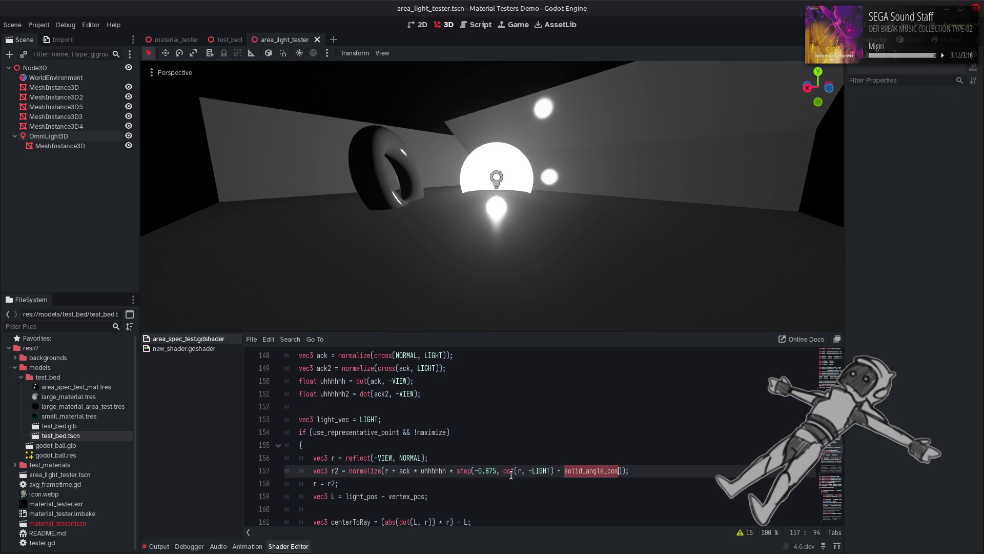
Put solid_angle_cos in place of the -0.875 threshold and save.
{"action": "left_click", "coordinate": [495, 470]}
{"action": "left_click_drag", "start_coordinate": [494, 470], "coordinate": [473, 470]}
{"action": "key", "text": "ctrl+v"}
{"action": "double_click", "coordinate": [610, 470]}
{"action": "key", "text": "BackSpace"}
{"action": "key", "text": "BackSpace"}
{"action": "key", "text": "BackSpace"}
{"action": "key", "text": "BackSpace"}
{"action": "key", "text": "ctrl+s"}
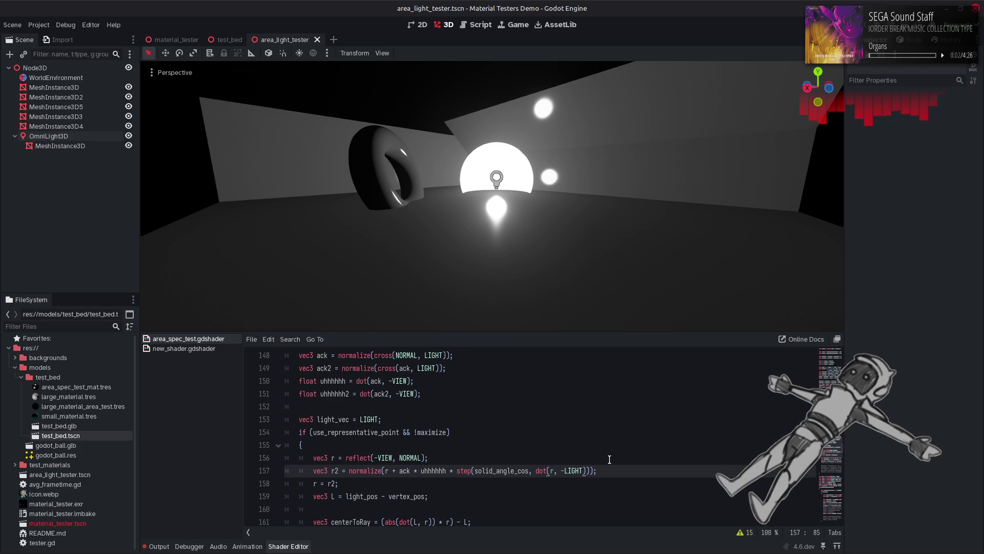
Clean up leftover fragments and pass solid_angle_cos as step's second argument after dot(r, -LIGHT).
{"action": "left_click_drag", "start_coordinate": [517, 470], "coordinate": [474, 470]}
{"action": "key", "text": "BackSpace"}
{"action": "key", "text": "Delete"}
{"action": "key", "text": "Delete"}
{"action": "key", "text": "Delete"}
{"action": "key", "text": "Right"}
{"action": "key", "text": "Right"}
{"action": "key", "text": "Right"}
{"action": "key", "text": "Left"}
{"action": "key", "text": "BackSpace"}
{"action": "key", "text": "BackSpace"}
{"action": "key", "text": "Right"}
{"action": "key", "text": "Right"}
{"action": "key", "text": "Right"}
{"action": "type", "text": ", solid_angle_cos"}
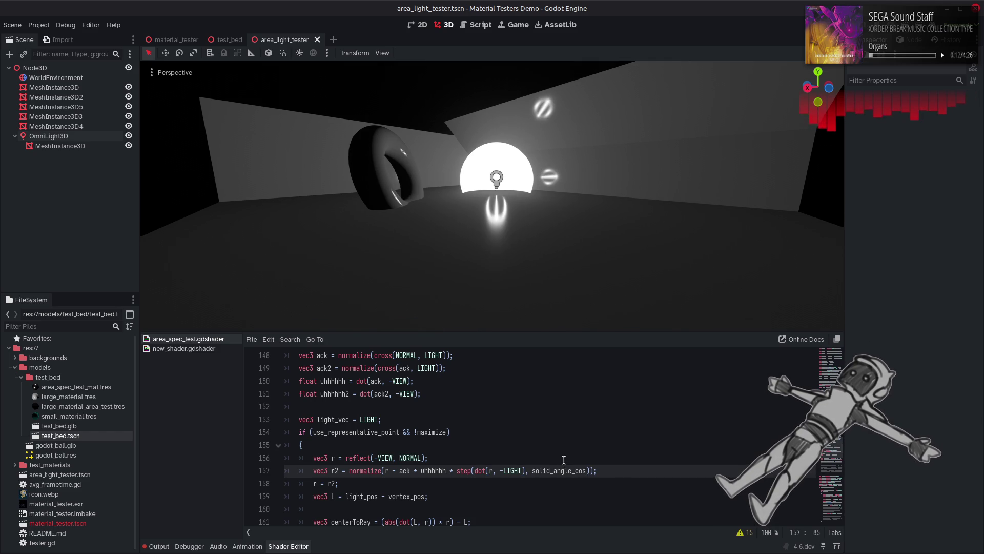
Preview using 1.0 - solid_angle_cos as the argument, then revert it.
{"action": "left_click", "coordinate": [540, 470]}
{"action": "type", "text": "1.0 -"}
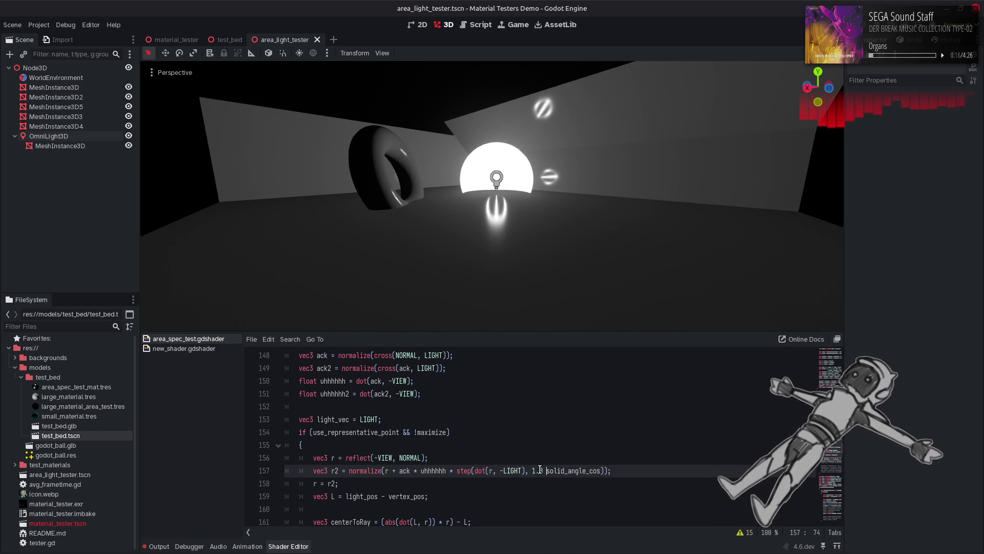
{"action": "left_click", "coordinate": [540, 470]}
{"action": "key", "text": "Delete"}
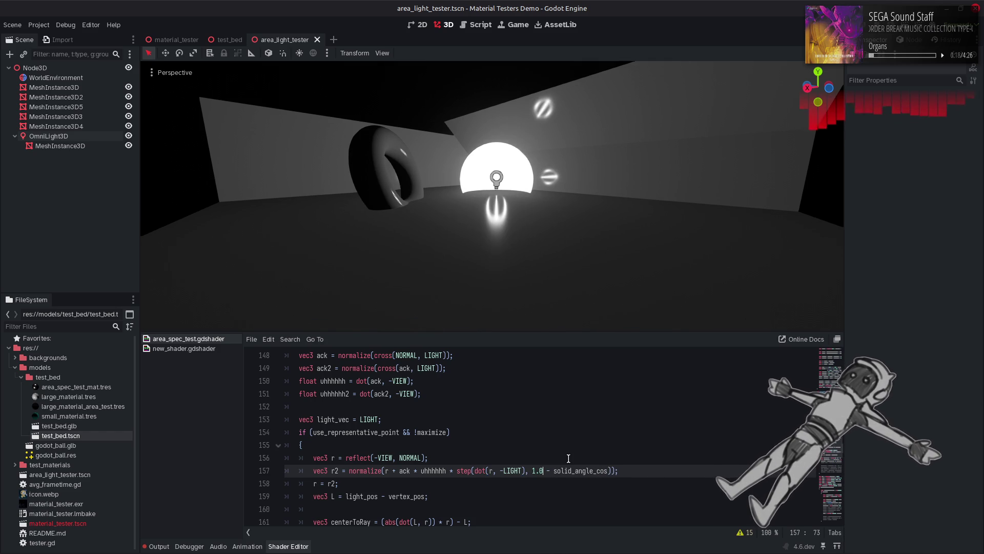
{"action": "key", "text": "ctrl+s"}
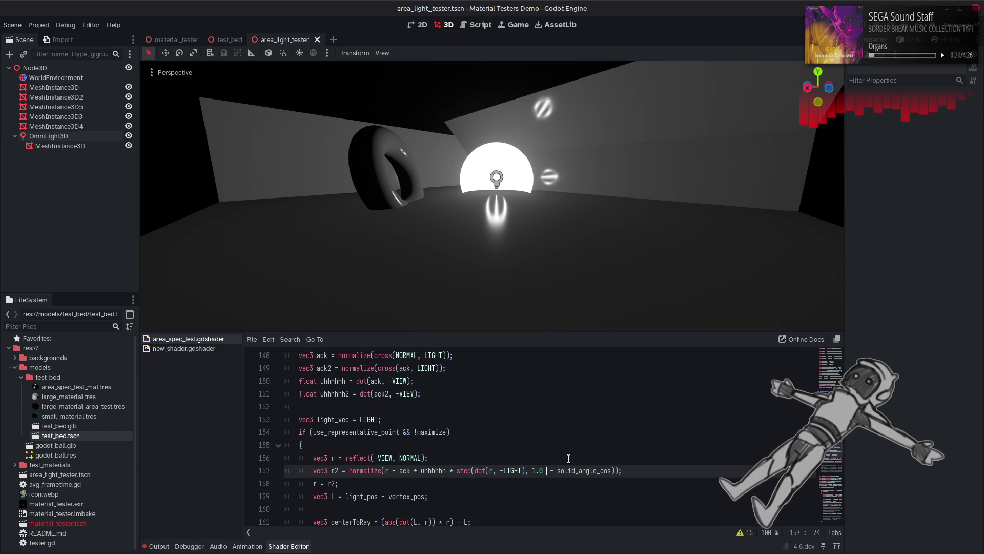
{"action": "key", "text": "ctrl+z"}
{"action": "key", "text": "ctrl+z"}
{"action": "key", "text": "ctrl+s"}
Remove the minus before LIGHT so step uses dot(r, LIGHT), and save.
{"action": "left_click", "coordinate": [475, 470]}
{"action": "key", "text": "Right"}
{"action": "key", "text": "Right"}
{"action": "key", "text": "Right"}
{"action": "key", "text": "BackSpace"}
{"action": "key", "text": "ctrl+s"}
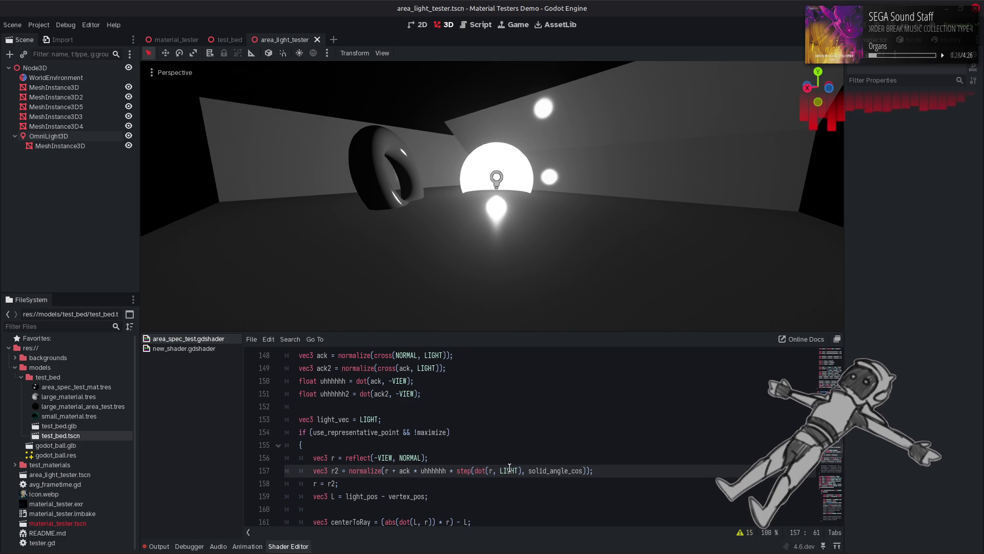
Try solid_angle_cos as step's first argument, then settle on step(dot(r, LIGHT), solid_angle_cos).
{"action": "key", "text": "Right"}
{"action": "key", "text": "Right"}
{"action": "key", "text": "Right"}
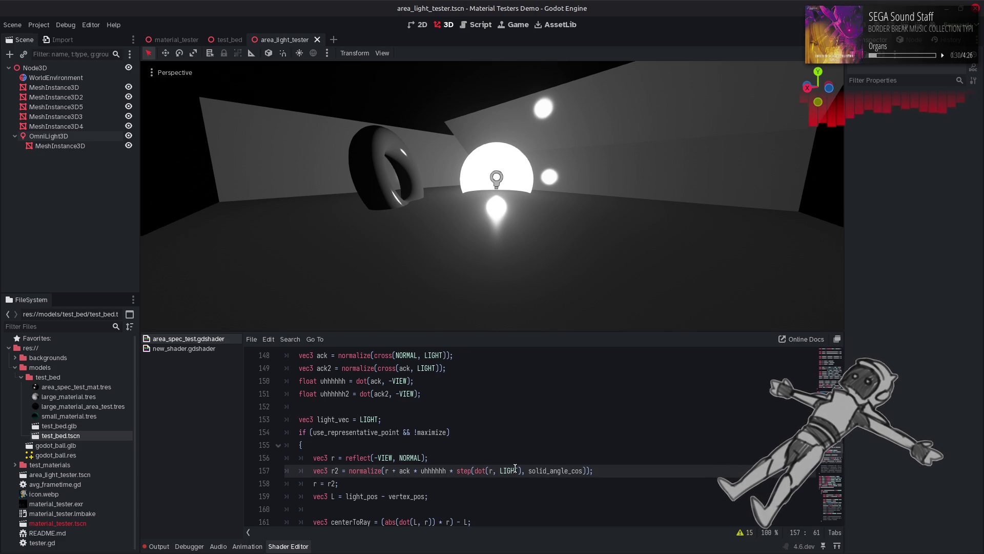
{"action": "key", "text": "ctrl+shift+Right"}
{"action": "key", "text": "Delete"}
{"action": "key", "text": "BackSpace"}
{"action": "left_click", "coordinate": [474, 471]}
{"action": "key", "text": "ctrl+v"}
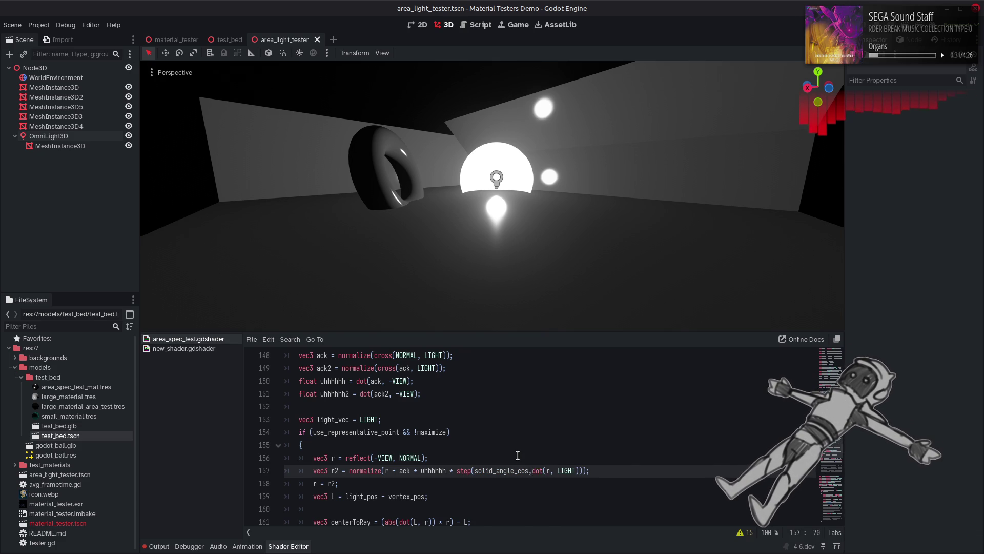
{"action": "type", "text": ","}
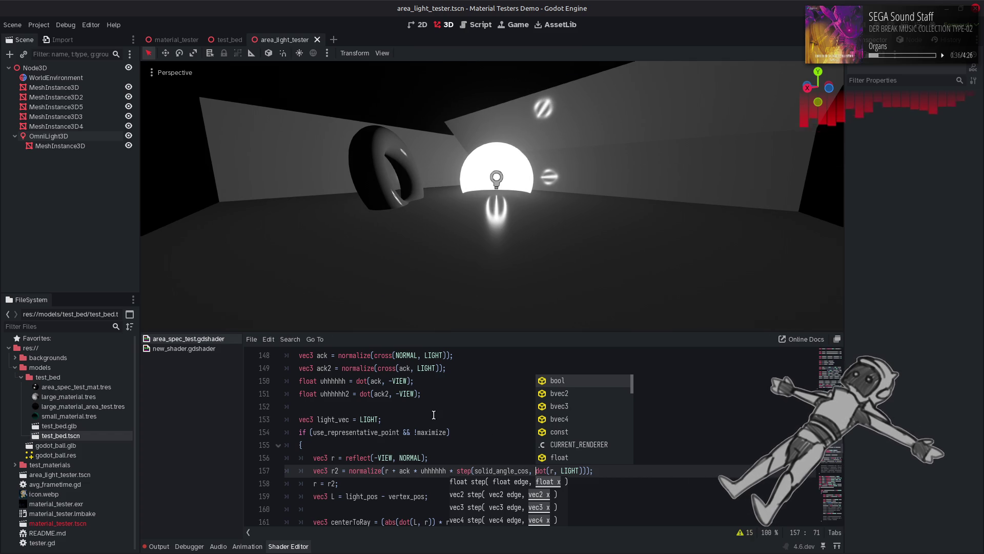
{"action": "left_click", "coordinate": [529, 413]}
{"action": "key", "text": "ctrl+z"}
{"action": "key", "text": "ctrl+z"}
{"action": "key", "text": "ctrl+z"}
{"action": "key", "text": "ctrl+v"}
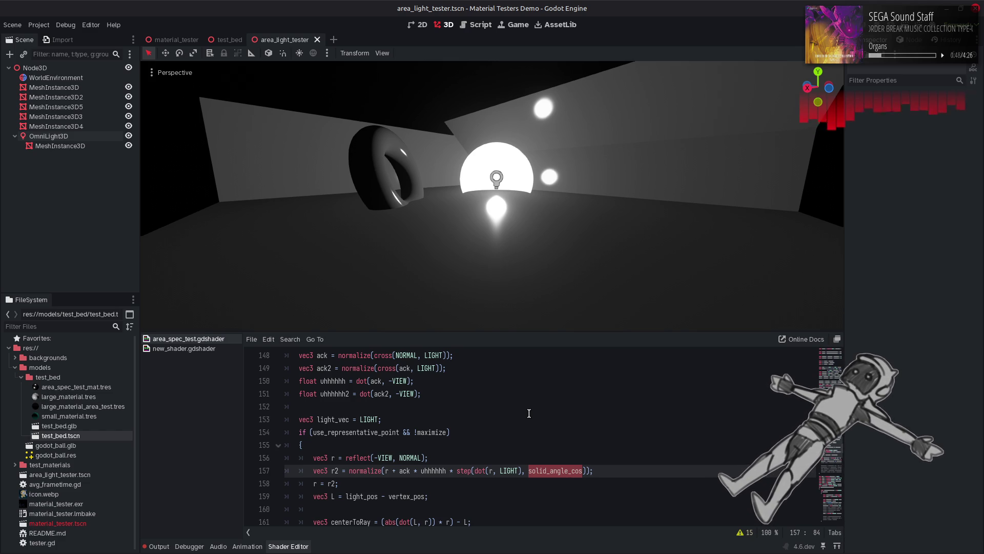
Replace the step call with the ratio dot(r, LIGHT) / solid_angle_cos and save to recompile.
{"action": "double_click", "coordinate": [465, 470]}
{"action": "key", "text": "BackSpace"}
{"action": "left_click", "coordinate": [508, 470]}
{"action": "key", "text": "BackSpace"}
{"action": "type", "text": "/"}
{"action": "key", "text": "ctrl+s"}
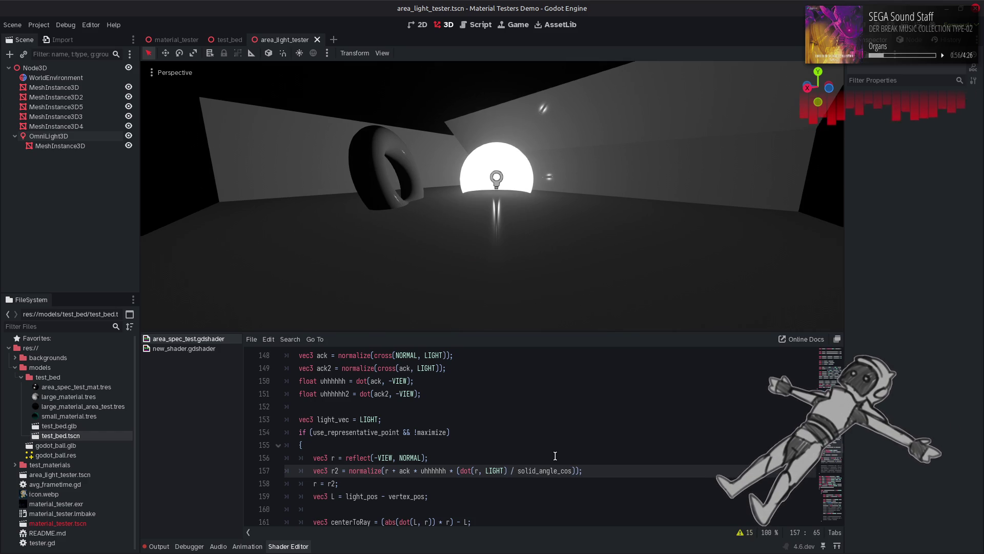
Try multiplying instead, switch back to division, then undo to restore step(dot(r, -LIGHT), solid_angle_cos).
{"action": "key", "text": "BackSpace"}
{"action": "type", "text": "*"}
{"action": "key", "text": "ctrl+s"}
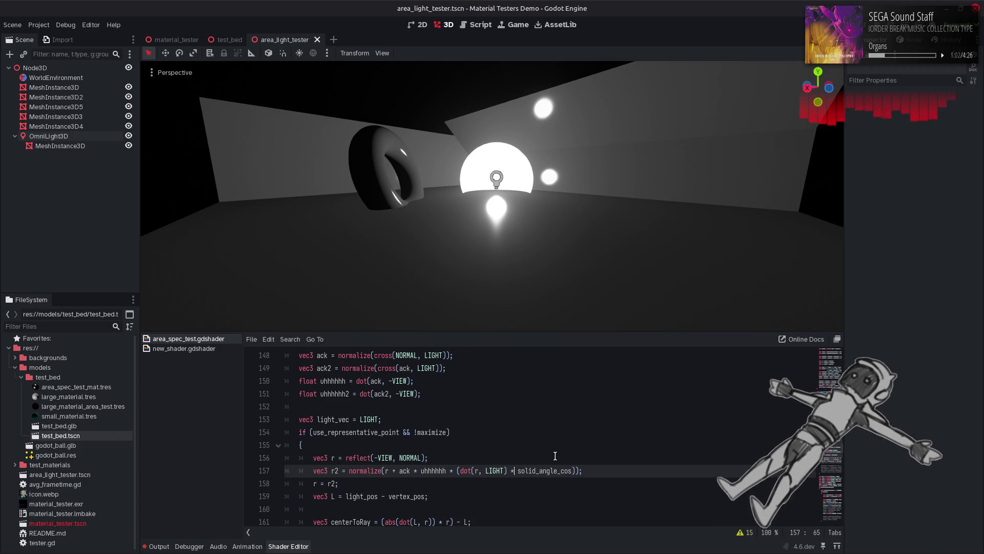
{"action": "key", "text": "BackSpace"}
{"action": "type", "text": "/"}
{"action": "double_click", "coordinate": [549, 469]}
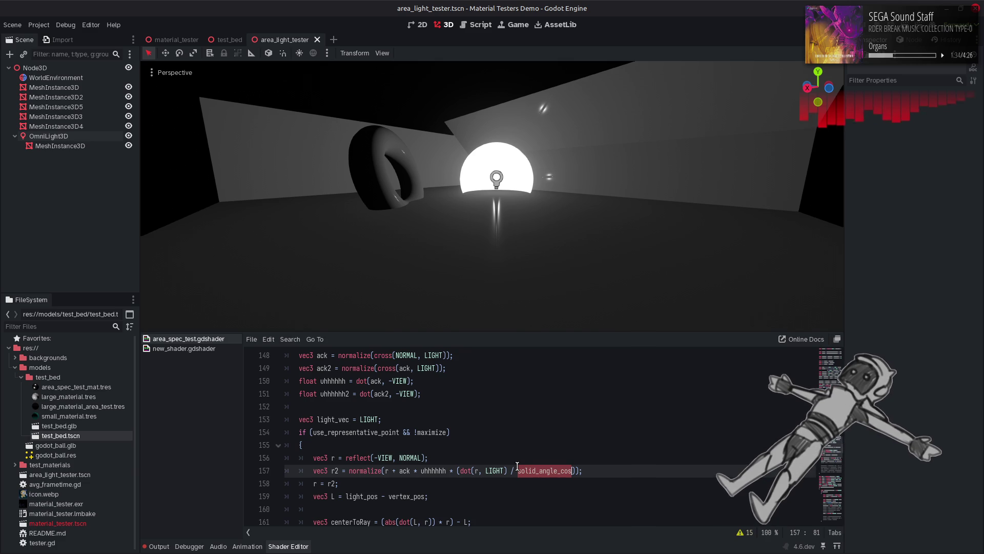
{"action": "key", "text": "ctrl+z"}
{"action": "key", "text": "ctrl+z"}
{"action": "key", "text": "ctrl+z"}
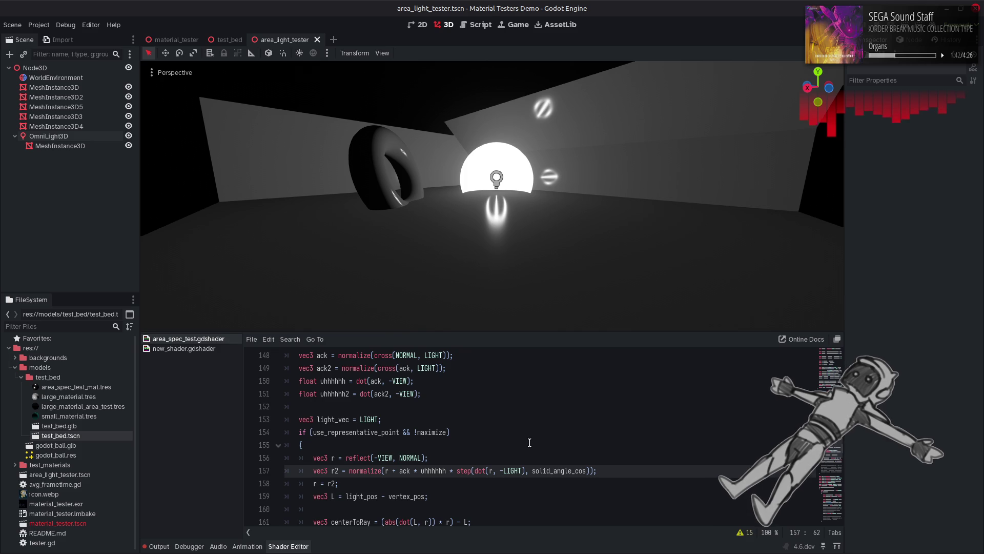
Drop the minus on LIGHT and make the step edge (1.0 - solid_angle_cos).
{"action": "key", "text": "BackSpace"}
{"action": "left_click", "coordinate": [528, 470]}
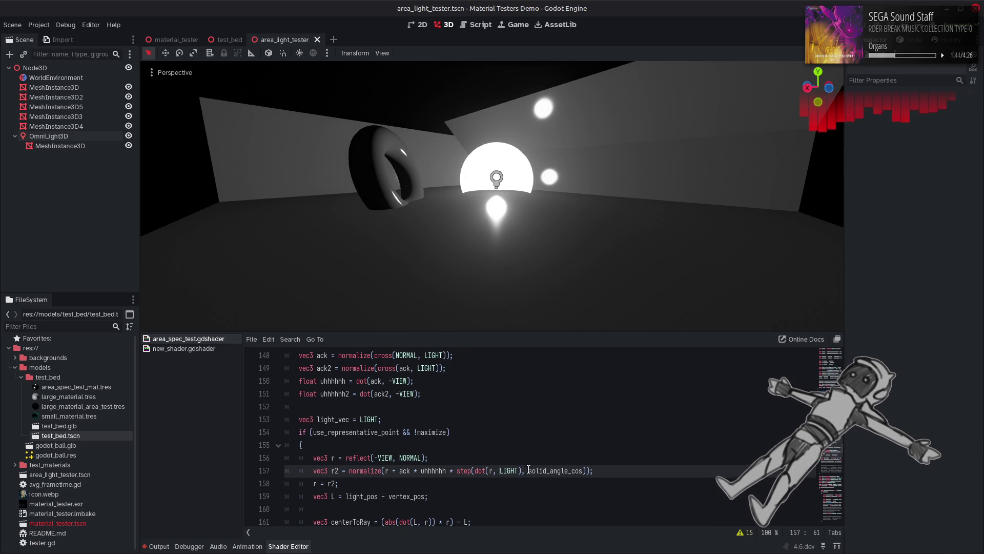
{"action": "type", "text": "1.0 -"}
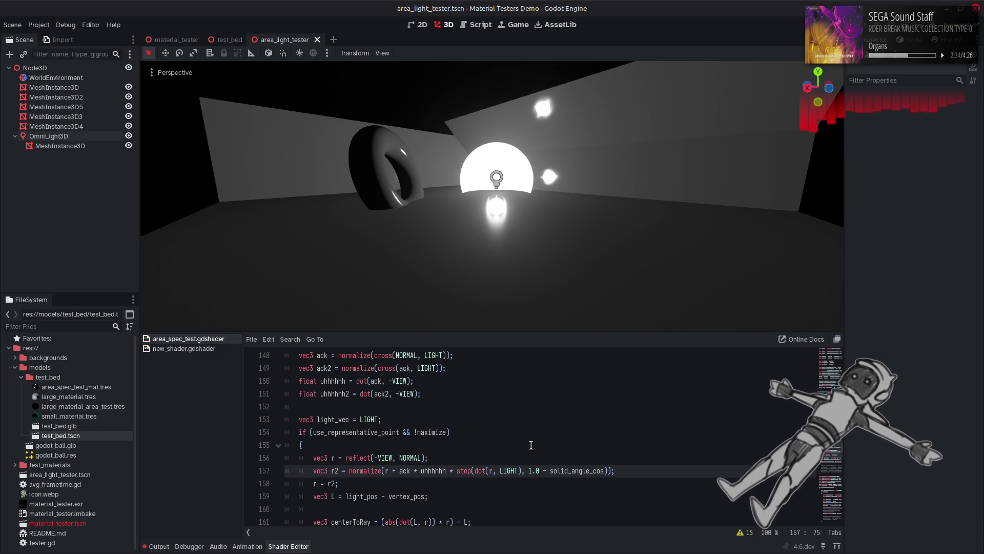
{"action": "left_click", "coordinate": [528, 470]}
{"action": "type", "text": "("}
{"action": "left_click", "coordinate": [608, 471]}
{"action": "type", "text": "))"}
Turn the step call into the ratio dot(r, LIGHT) / (1.0 - solid_angle_cos).
{"action": "left_click", "coordinate": [528, 471]}
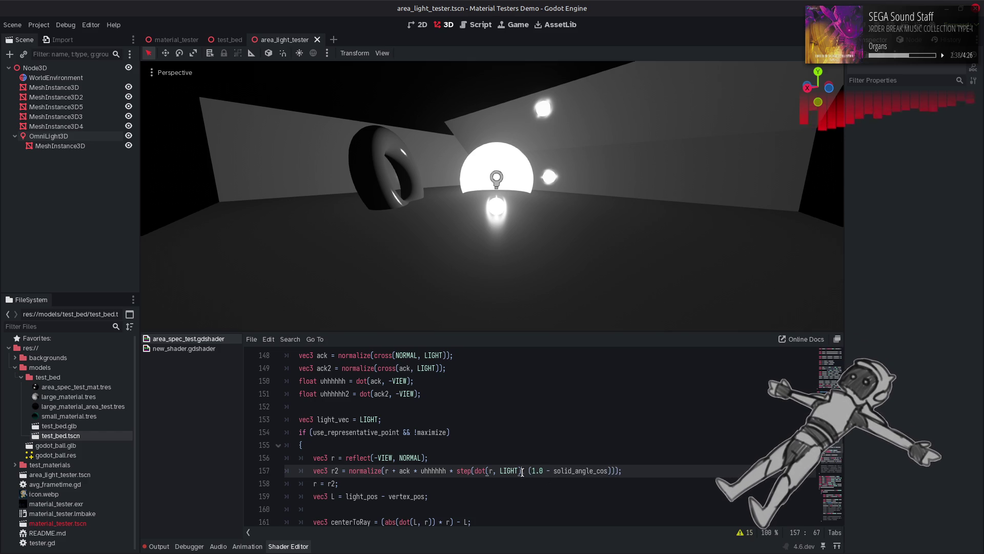
{"action": "key", "text": "BackSpace"}
{"action": "key", "text": "BackSpace"}
{"action": "type", "text": "/"}
{"action": "left_click", "coordinate": [482, 471]}
{"action": "key", "text": "BackSpace"}
{"action": "key", "text": "BackSpace"}
{"action": "key", "text": "BackSpace"}
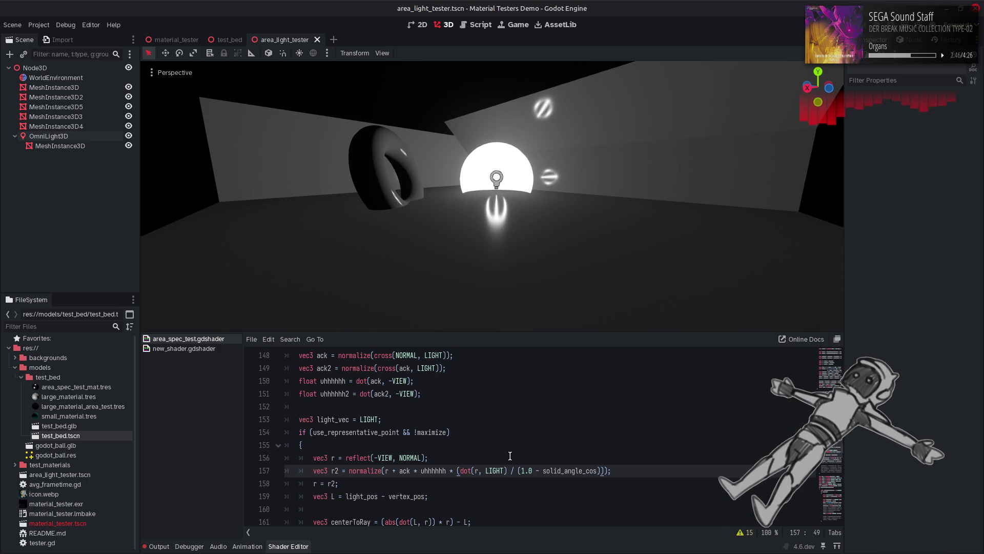
Wrap dot(r, LIGHT) in max(0.0, ...), tidy the parentheses, and save to recompile.
{"action": "key", "text": "Right"}
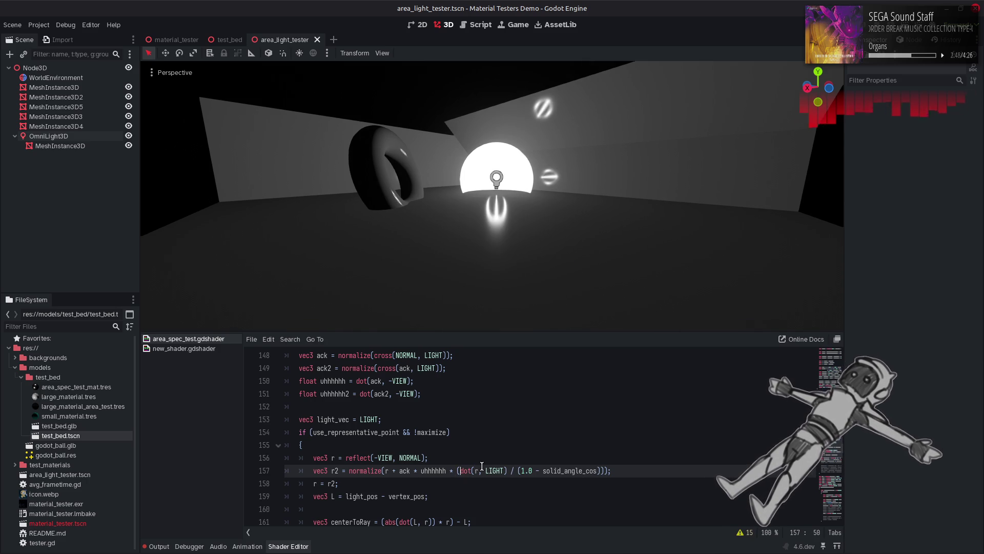
{"action": "type", "text": "max("}
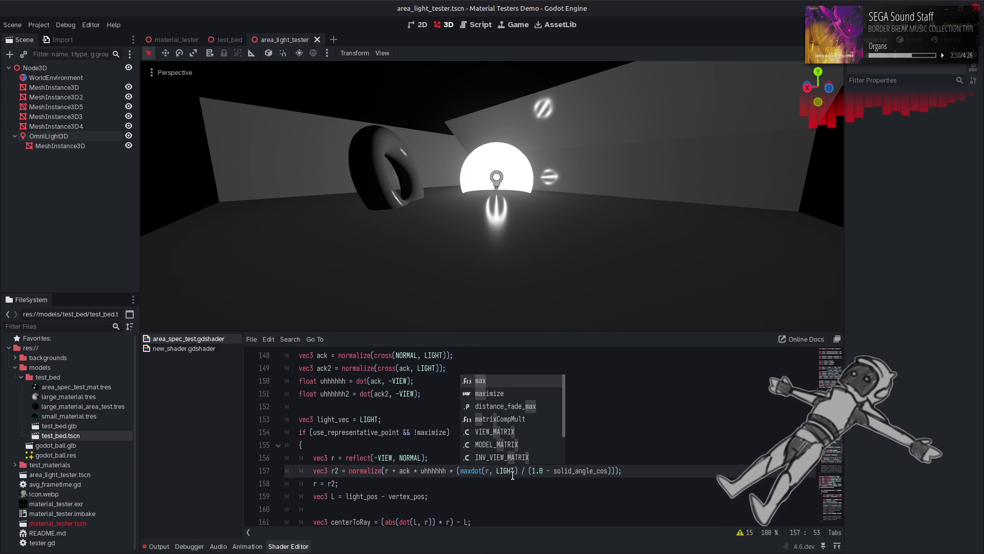
{"action": "middle_click", "coordinate": [523, 471]}
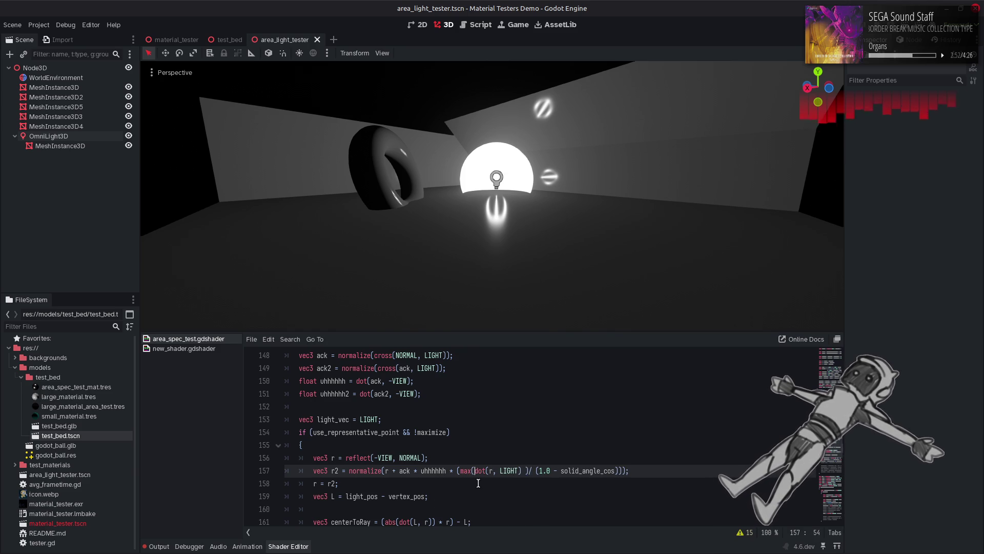
{"action": "type", "text": "0.0,"}
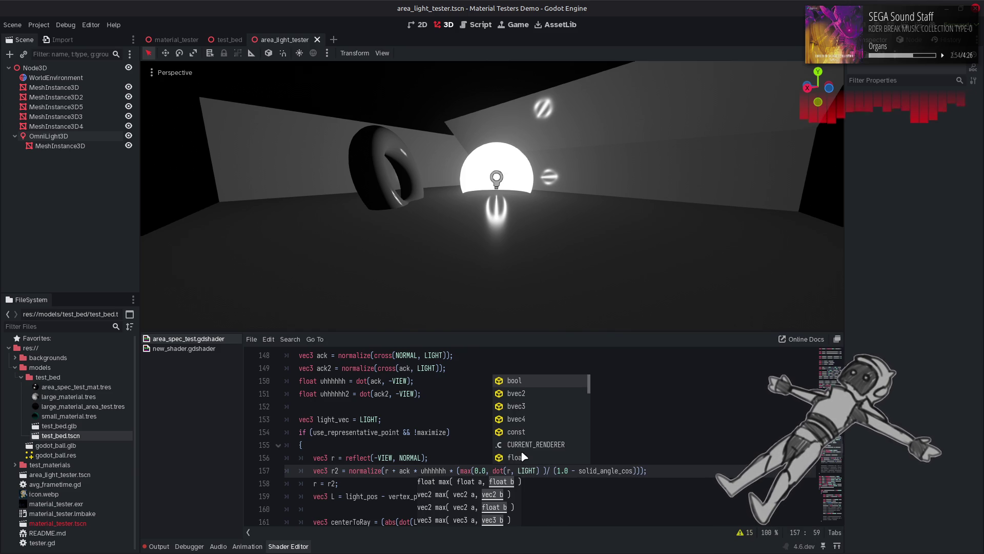
{"action": "left_click", "coordinate": [548, 471]}
{"action": "left_click", "coordinate": [544, 470]}
{"action": "key", "text": "BackSpace"}
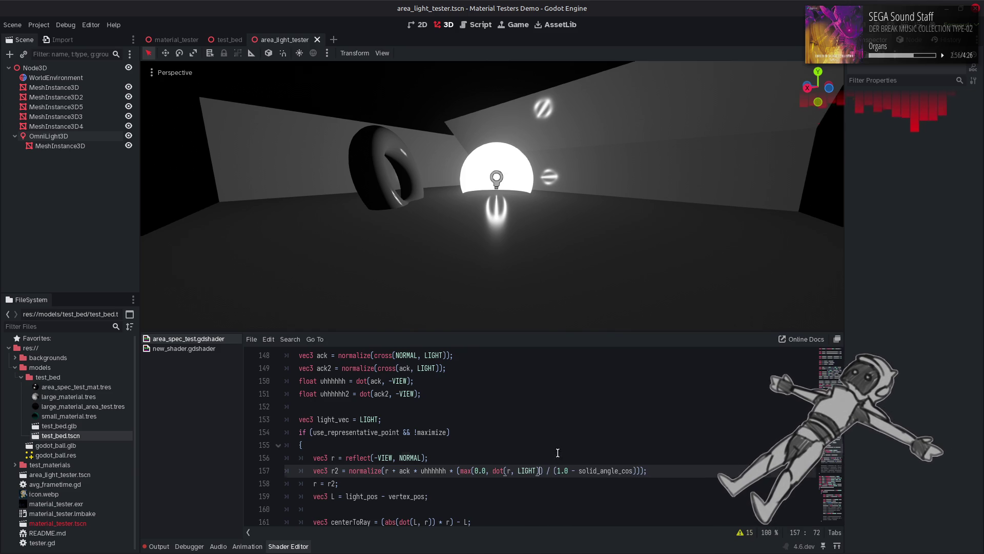
{"action": "left_click", "coordinate": [557, 455]}
{"action": "key", "text": "ctrl+s"}
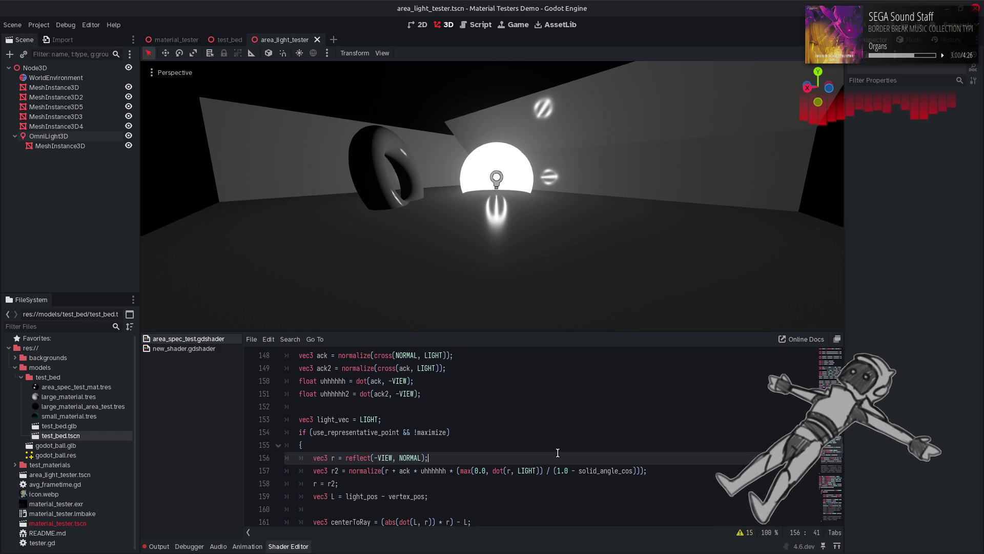
Multiply instead of divide and drop the '1.0 -' part, saving each variant to preview.
{"action": "left_click", "coordinate": [551, 471]}
{"action": "key", "text": "BackSpace"}
{"action": "type", "text": "*"}
{"action": "key", "text": "ctrl+s"}
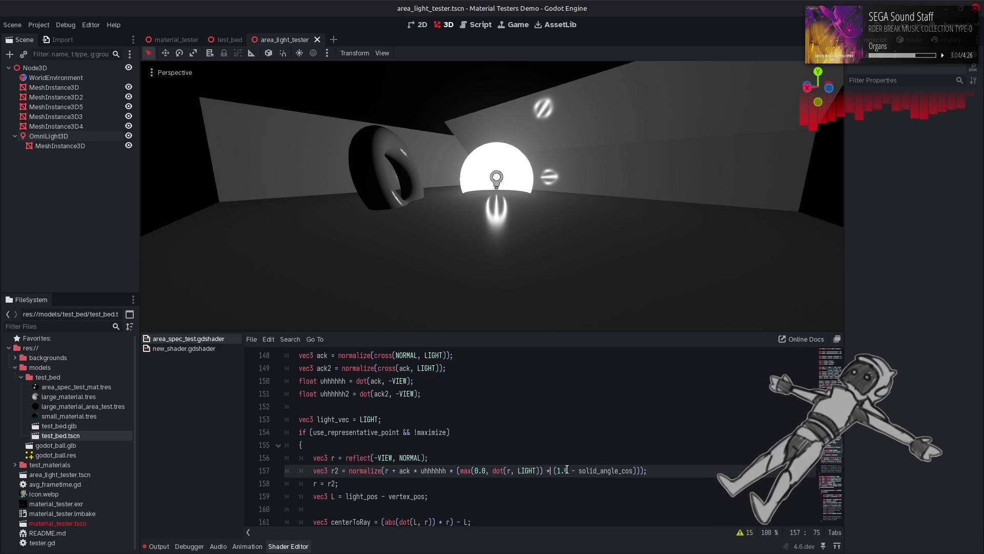
{"action": "left_click_drag", "start_coordinate": [578, 471], "coordinate": [557, 470]}
{"action": "key", "text": "BackSpace"}
{"action": "key", "text": "ctrl+s"}
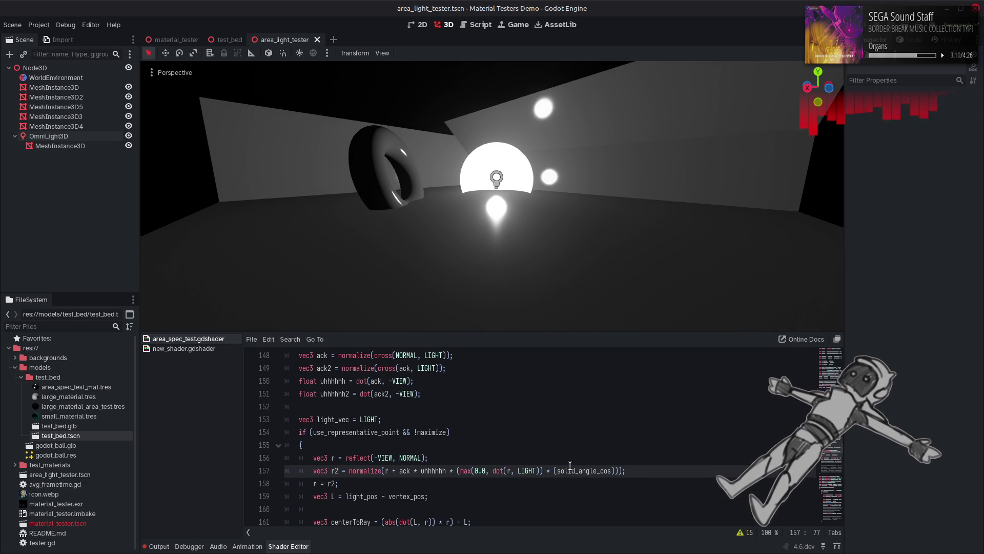
Divide solid_angle_cos by (1.0 - solid_angle_cos), try and undo a swapped ratio, then find solid_angle.
{"action": "double_click", "coordinate": [570, 468]}
{"action": "left_click", "coordinate": [623, 467]}
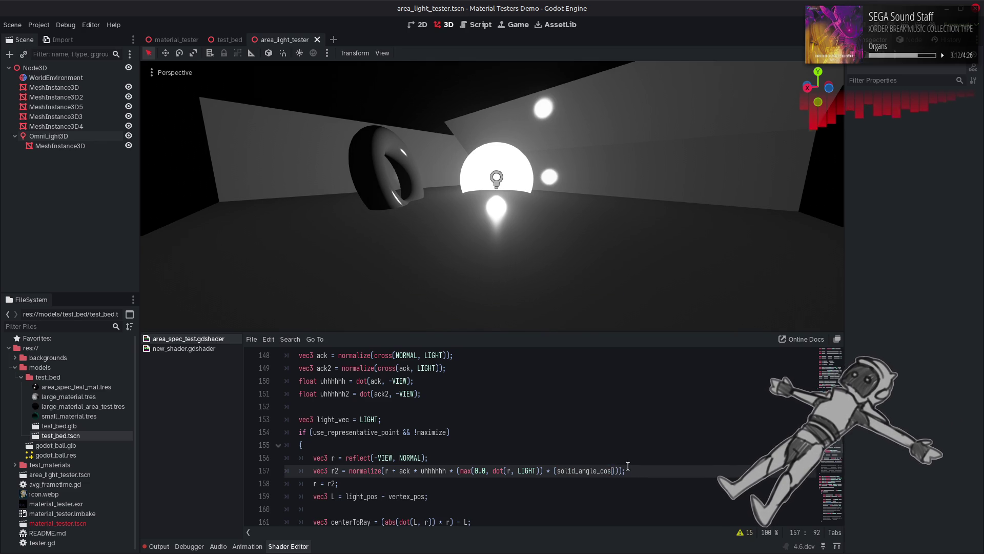
{"action": "type", "text": "/ (1."}
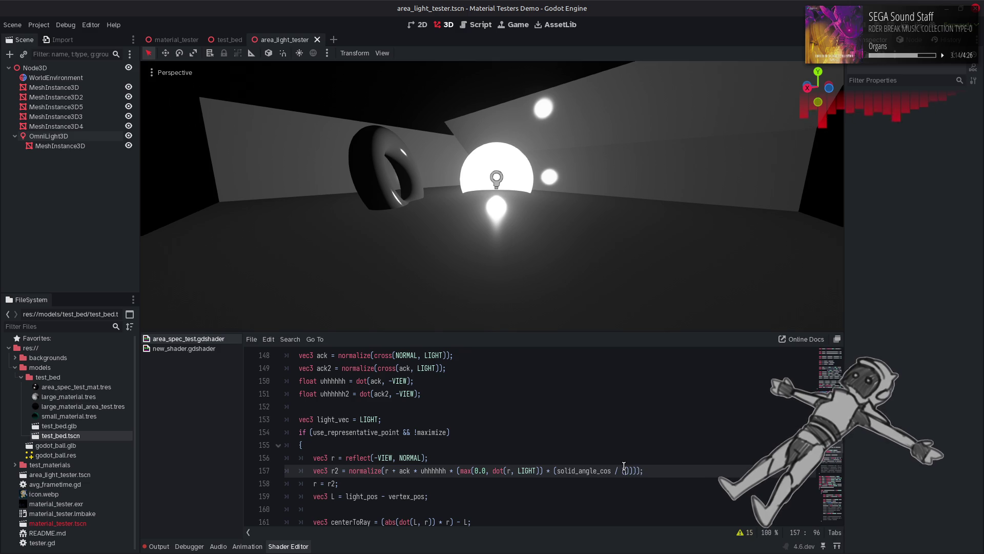
{"action": "type", "text": "0 - solid_angle_cos"}
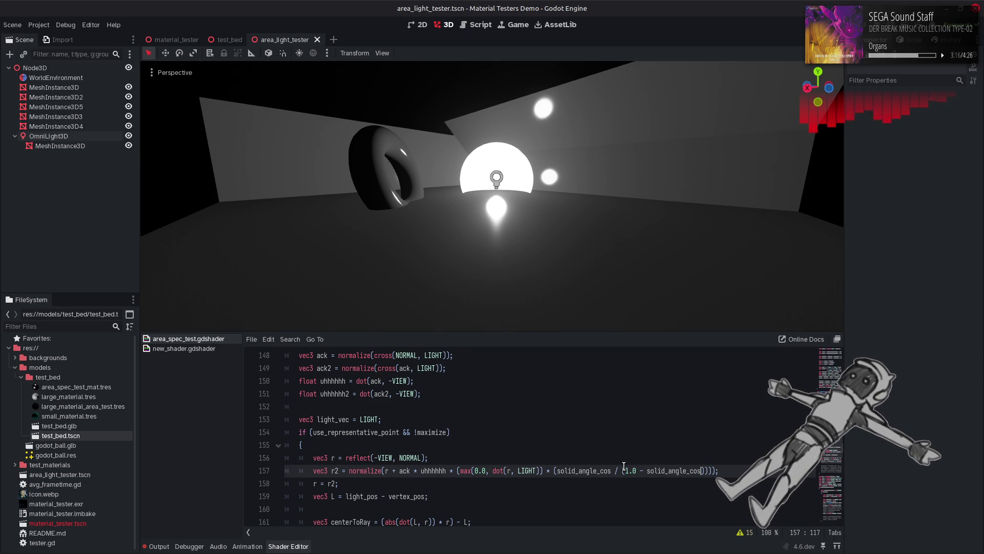
{"action": "left_click_drag", "start_coordinate": [624, 467], "coordinate": [706, 468]}
{"action": "key", "text": "ctrl+c"}
{"action": "key", "text": "BackSpace"}
{"action": "key", "text": "BackSpace"}
{"action": "key", "text": "BackSpace"}
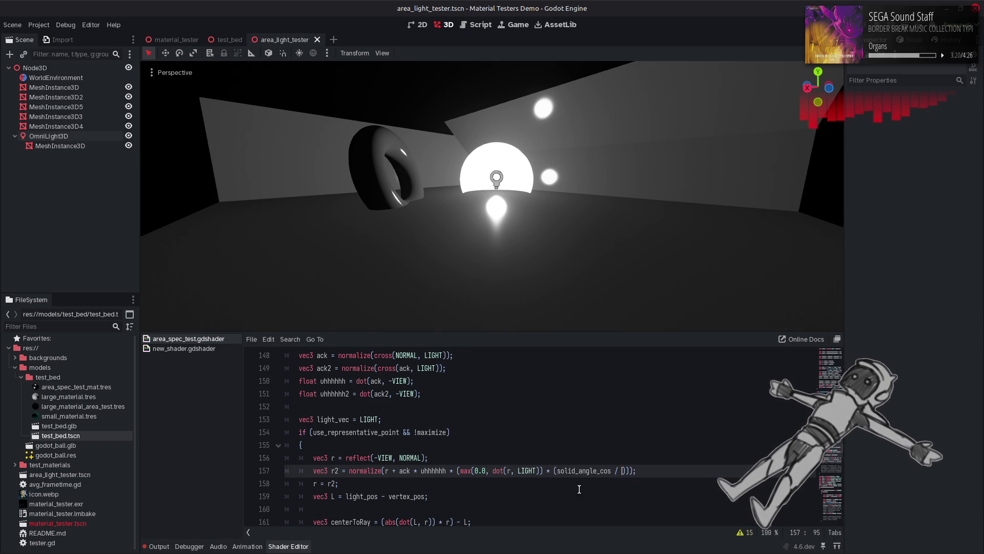
{"action": "left_click", "coordinate": [557, 470]}
{"action": "key", "text": "ctrl+v"}
{"action": "type", "text": "/"}
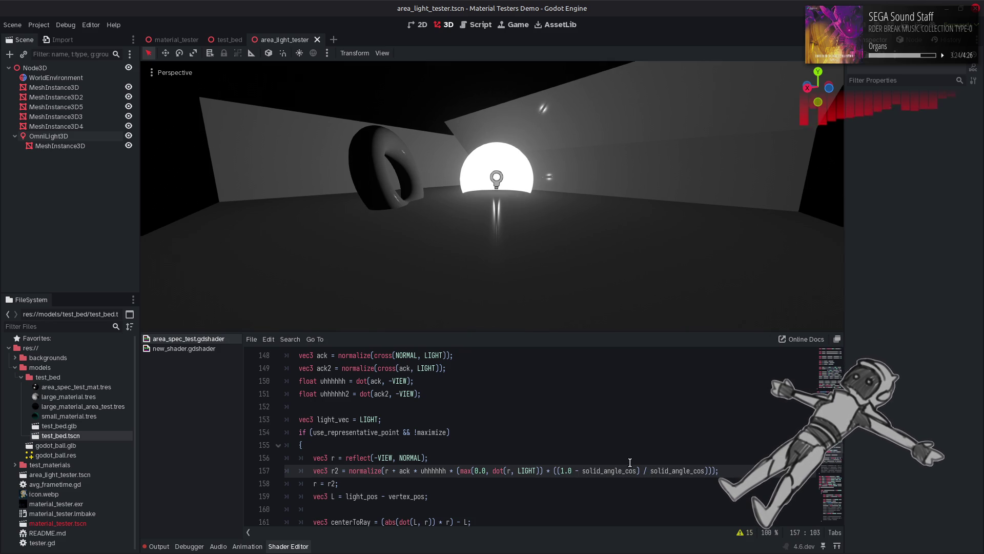
{"action": "key", "text": "ctrl+z"}
{"action": "key", "text": "ctrl+z"}
{"action": "key", "text": "ctrl+z"}
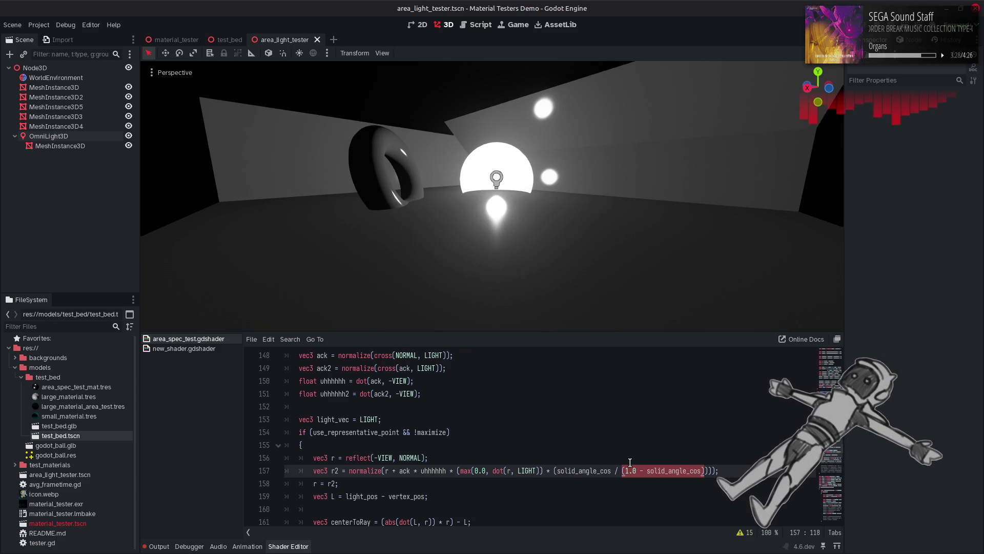
{"action": "scroll", "coordinate": [616, 456], "scroll_direction": "up", "scroll_amount": 2}
{"action": "double_click", "coordinate": [361, 381]}
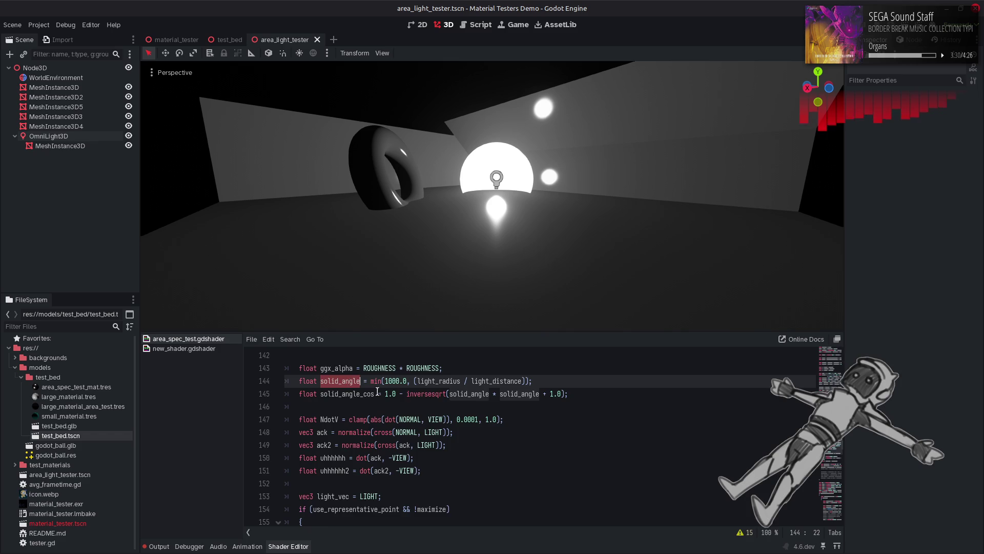
Replace the cosine ratio on line 157 with solid_angle and save to recompile.
{"action": "scroll", "coordinate": [552, 434], "scroll_direction": "down", "scroll_amount": 3}
{"action": "left_click", "coordinate": [554, 432]}
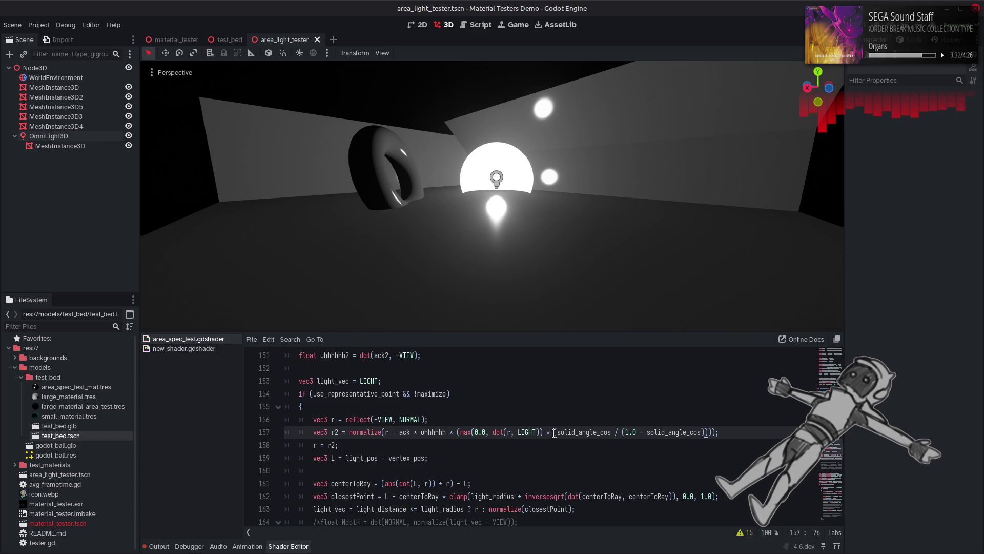
{"action": "left_click_drag", "start_coordinate": [553, 432], "coordinate": [707, 432]}
{"action": "type", "text": "solid_angle"}
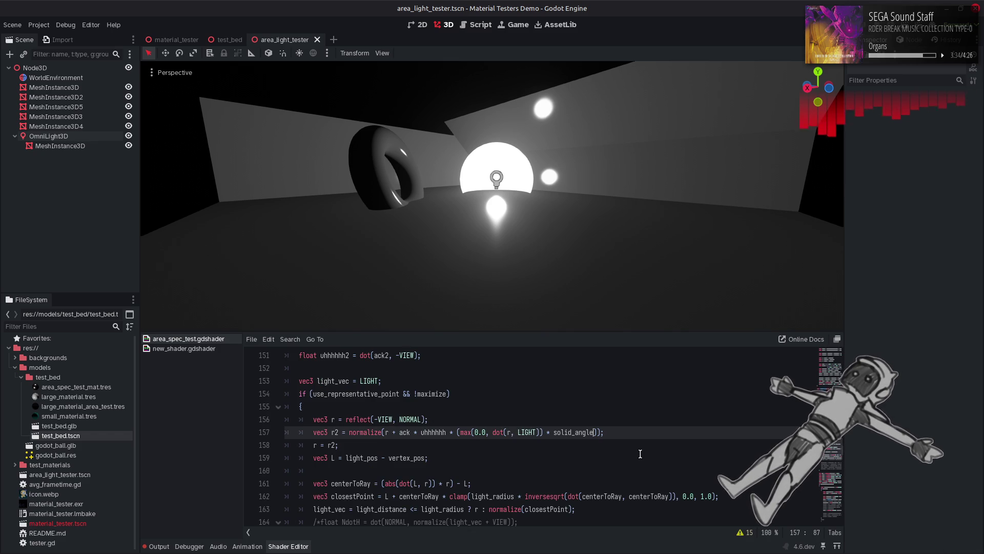
{"action": "key", "text": "ctrl+s"}
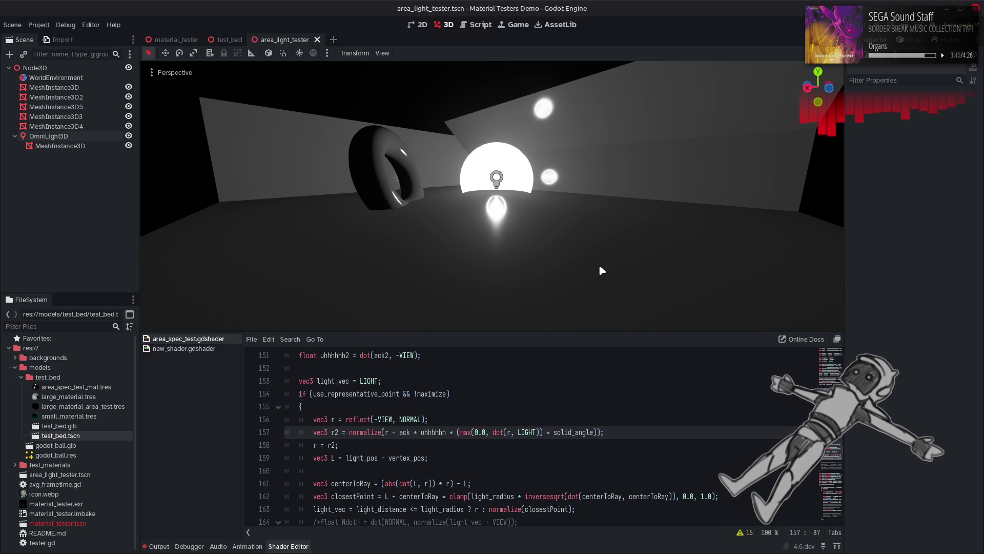
Fly the viewport camera into the sphere and back out to check the torus highlights.
{"action": "scroll", "coordinate": [599, 265], "scroll_direction": "down", "scroll_amount": 5}
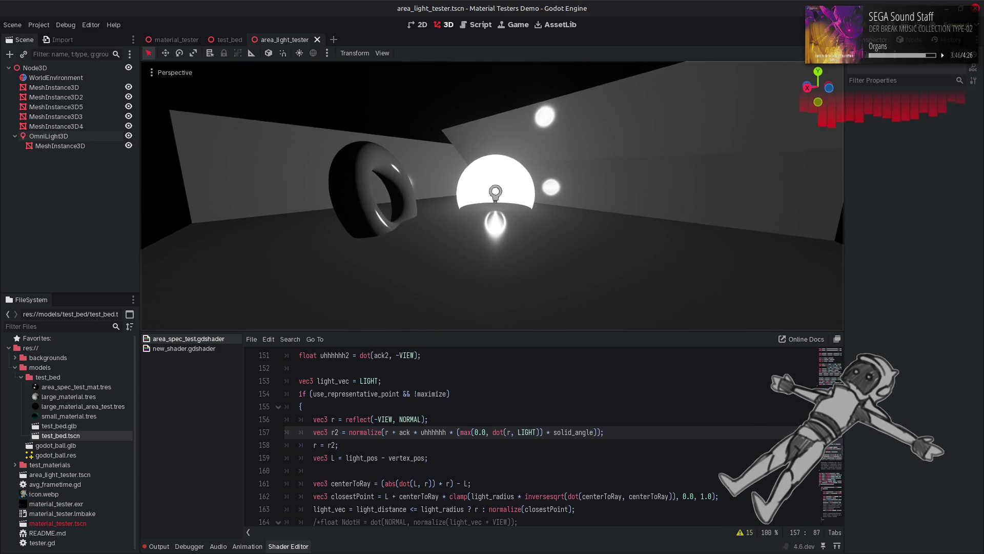
{"action": "key", "text": "w"}
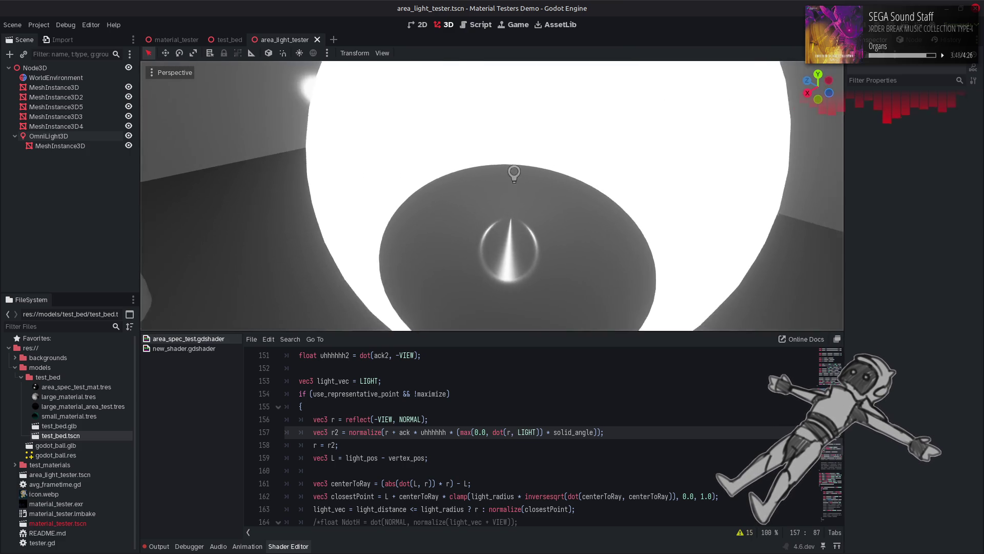
{"action": "key", "text": "s"}
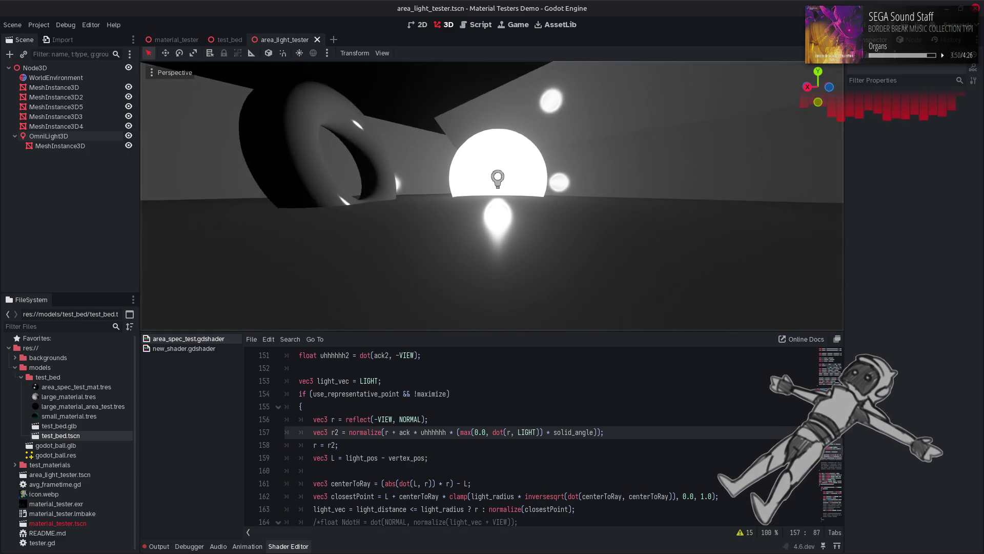
{"action": "key", "text": "s"}
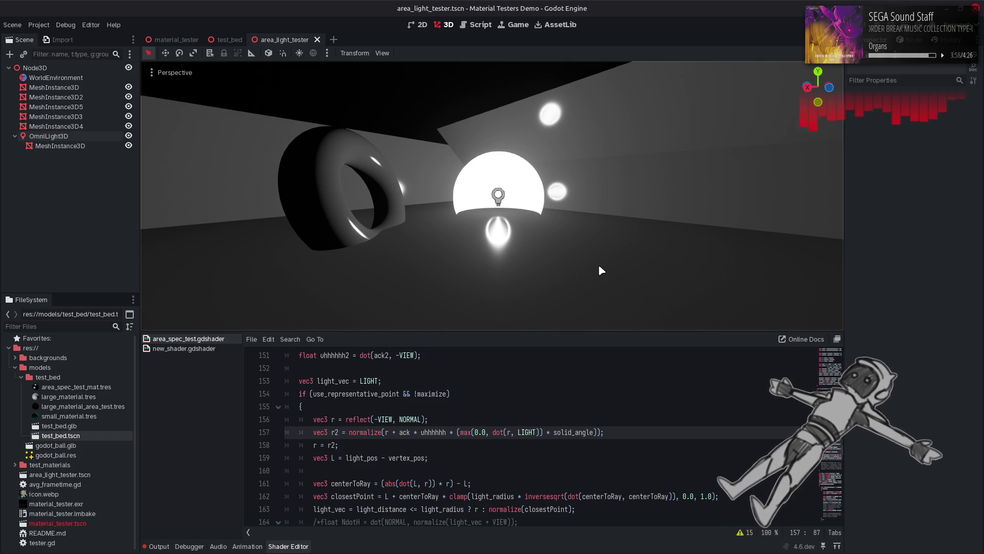
{"action": "left_click", "coordinate": [551, 432]}
Preview dividing by solid_angle, revert to multiplying, and raise the max floor to 1.0.
{"action": "key", "text": "BackSpace"}
{"action": "key", "text": "BackSpace"}
{"action": "type", "text": "/"}
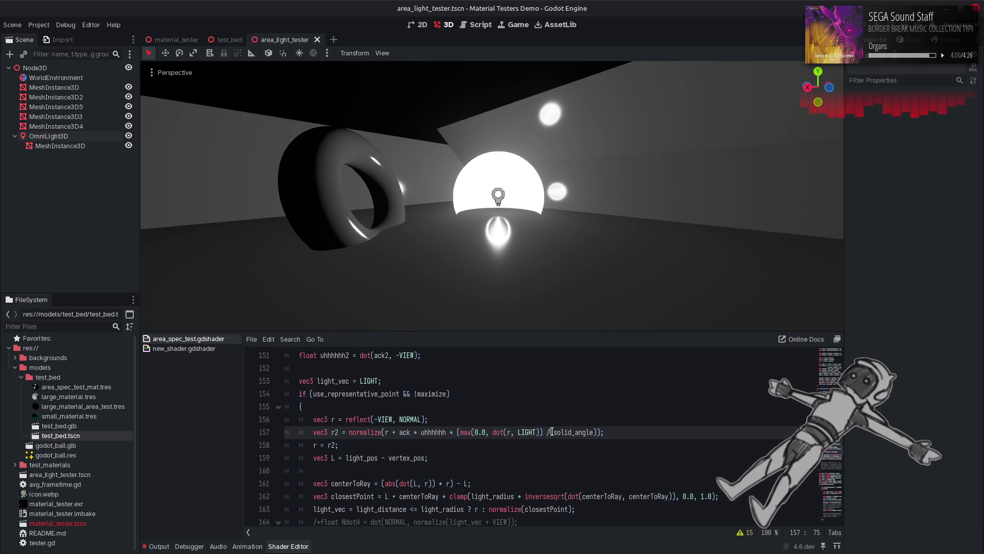
{"action": "key", "text": "ctrl+s"}
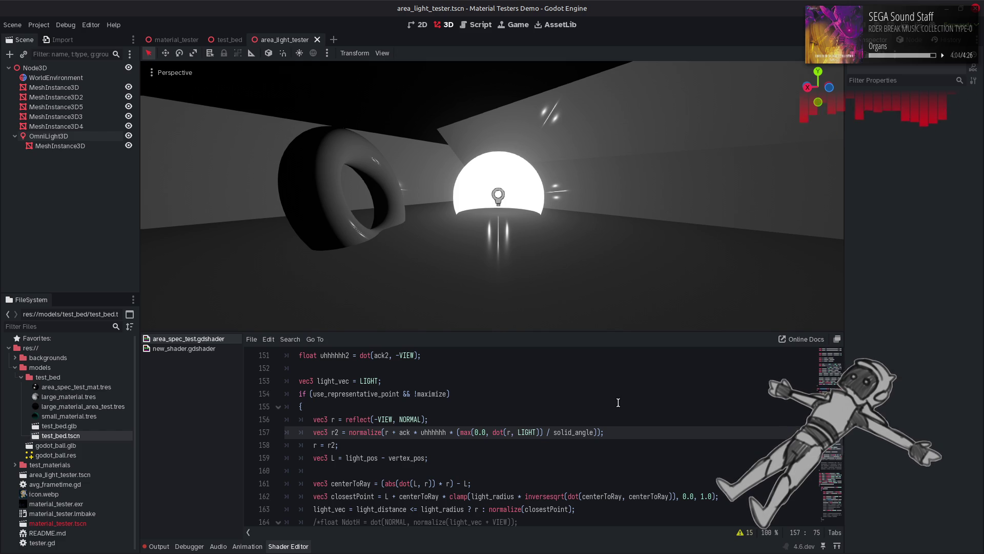
{"action": "key", "text": "BackSpace"}
{"action": "type", "text": "*"}
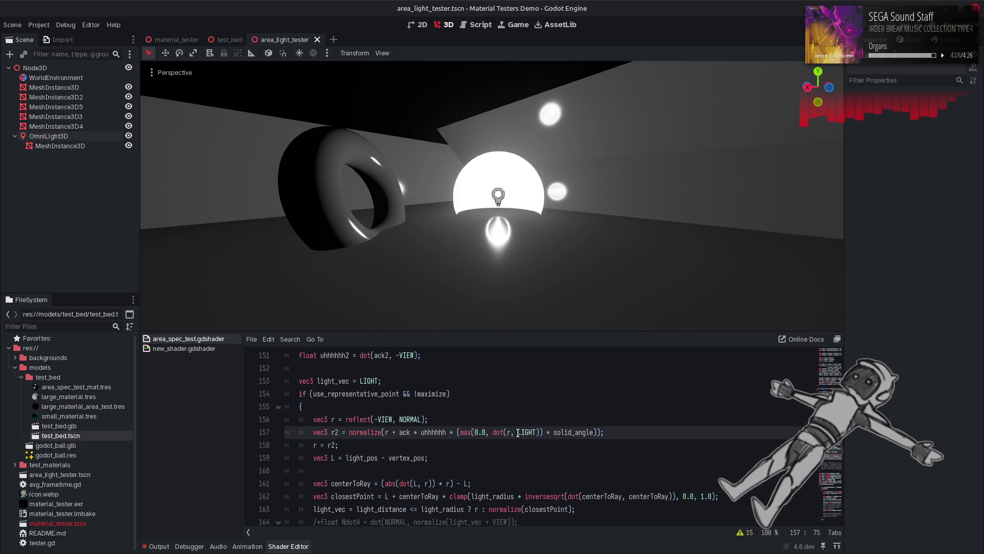
{"action": "left_click", "coordinate": [479, 432]}
{"action": "key", "text": "BackSpace"}
{"action": "type", "text": "1"}
{"action": "key", "text": "ctrl+s"}
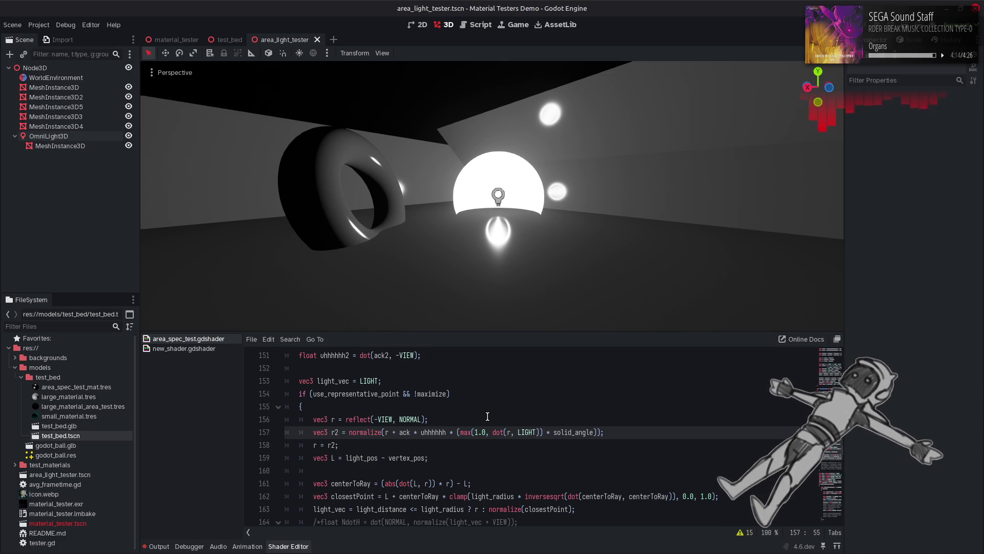
Wrap the max(...) * solid_angle term in clamp(..., 0.0, 1.0) and save.
{"action": "left_click", "coordinate": [598, 432]}
{"action": "type", "text": "0"}
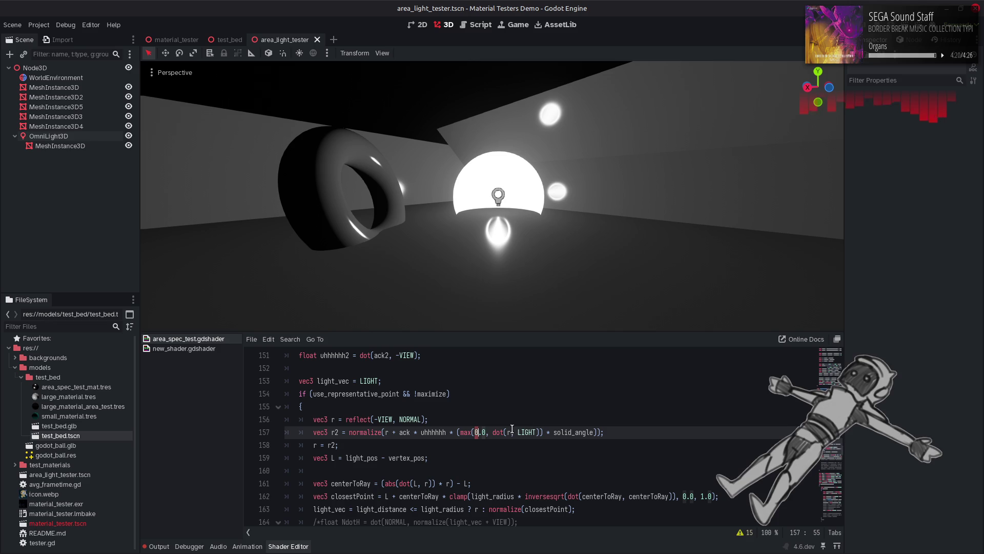
{"action": "key", "text": "ctrl+z"}
{"action": "key", "text": "ctrl+z"}
{"action": "key", "text": "ctrl+shift+z"}
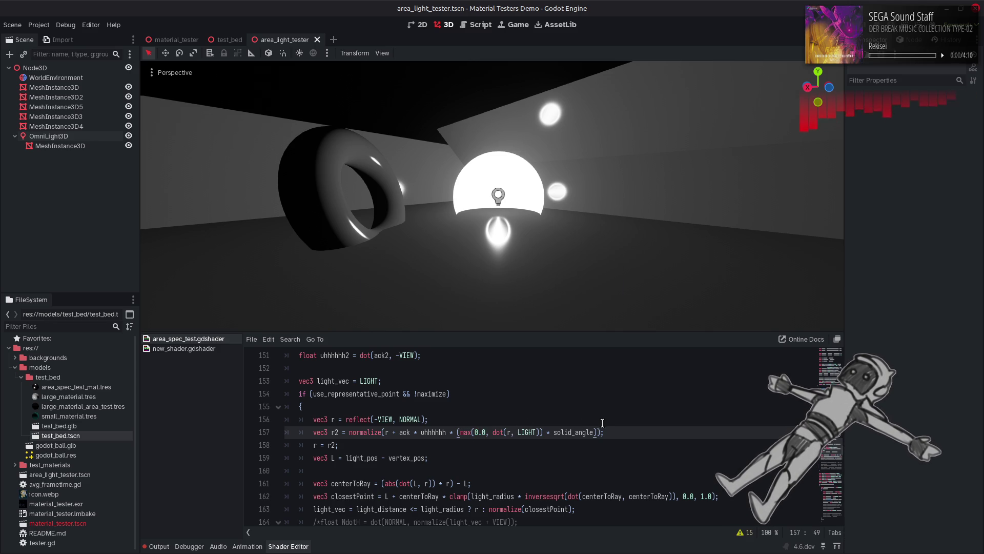
{"action": "type", "text": "clamp"}
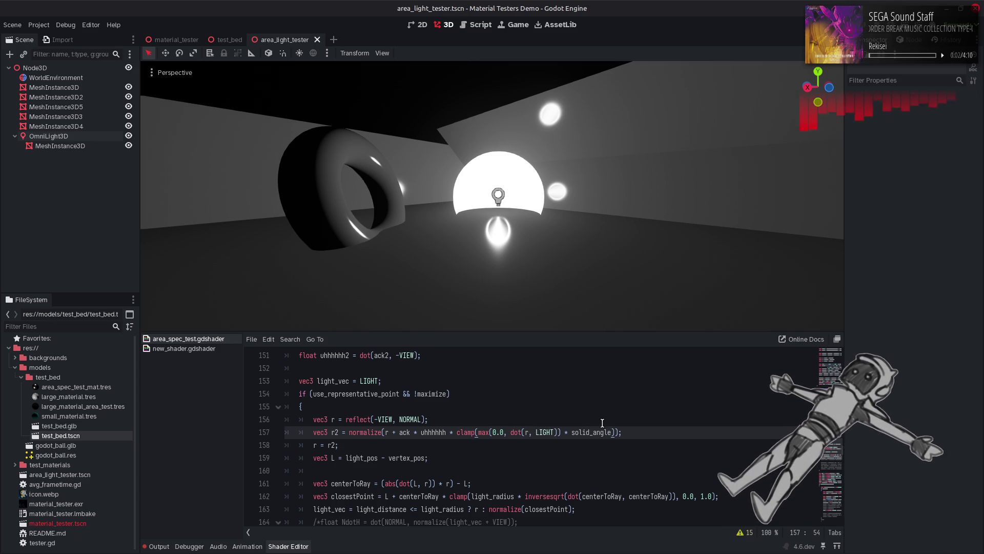
{"action": "left_click", "coordinate": [614, 432]}
{"action": "type", "text": ", 0.0, 1.0"}
{"action": "key", "text": "ctrl+s"}
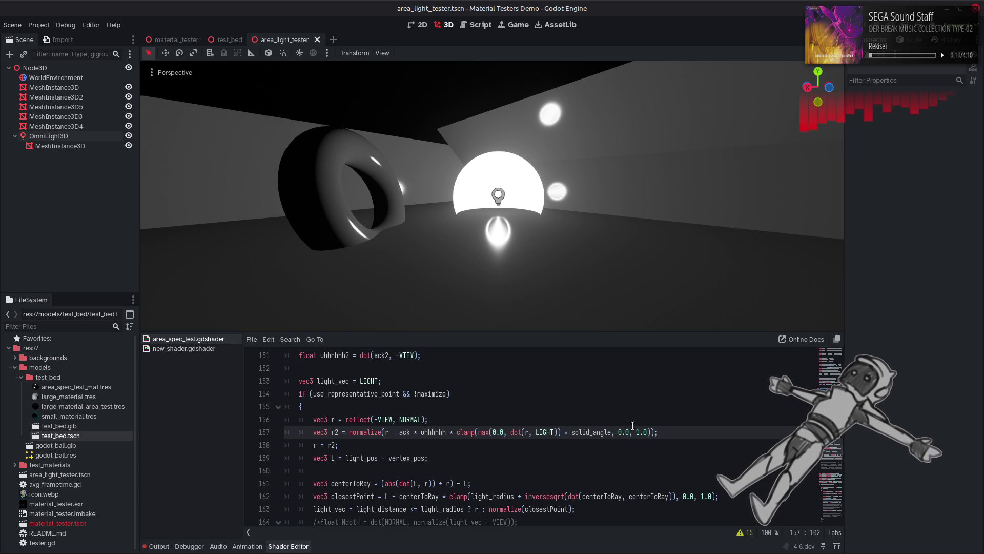
Raise the clamp's lower bound to 1.0 and save, then select the whole clamped term.
{"action": "left_click", "coordinate": [620, 432]}
{"action": "key", "text": "ctrl+s"}
{"action": "key", "text": "shift+Left"}
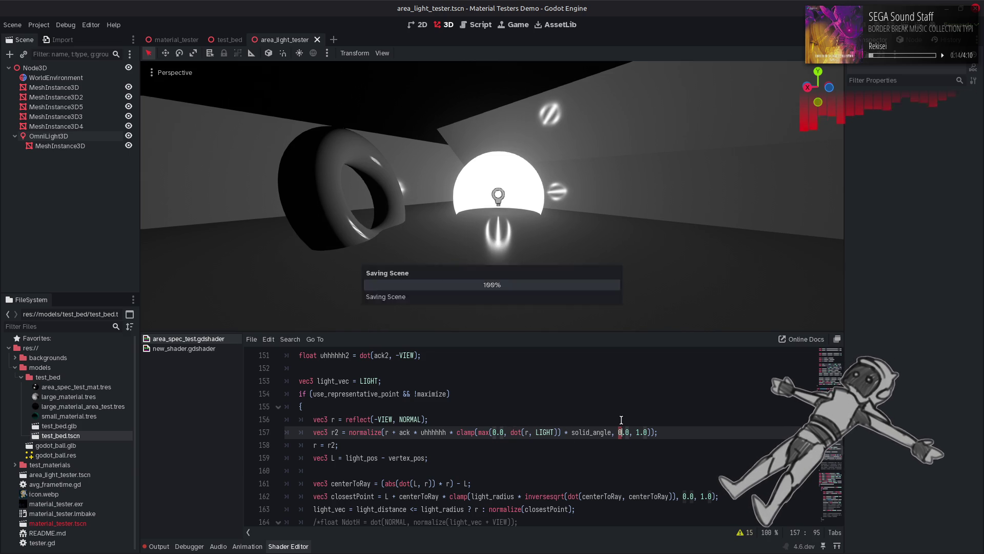
{"action": "type", "text": "0"}
{"action": "key", "text": "shift+Left"}
{"action": "key", "text": "ctrl+s"}
{"action": "type", "text": "1"}
{"action": "key", "text": "ctrl+s"}
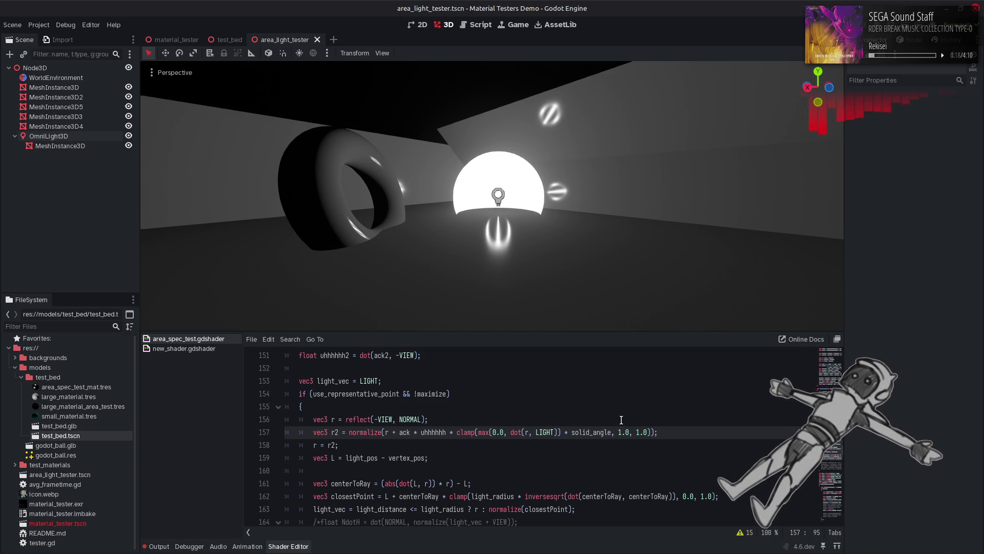
{"action": "left_click_drag", "start_coordinate": [650, 433], "coordinate": [446, 435]}
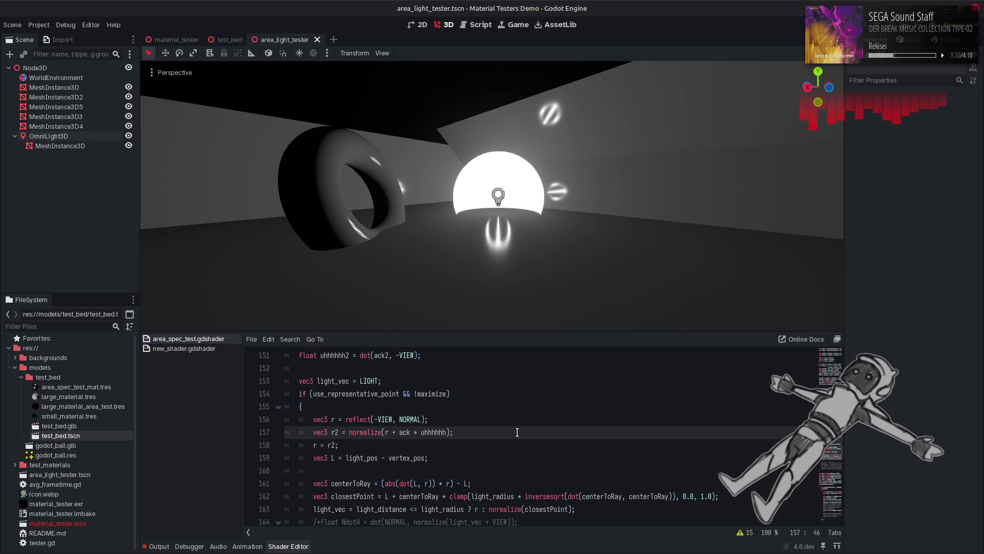
{"action": "scroll", "coordinate": [518, 432], "scroll_direction": "down", "scroll_amount": 2}
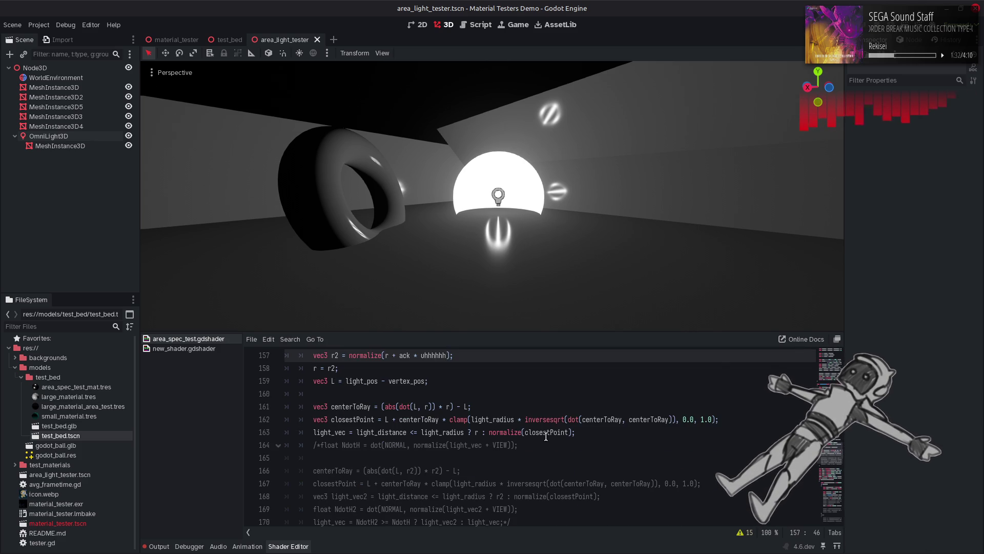
{"action": "scroll", "coordinate": [546, 434], "scroll_direction": "down", "scroll_amount": 2}
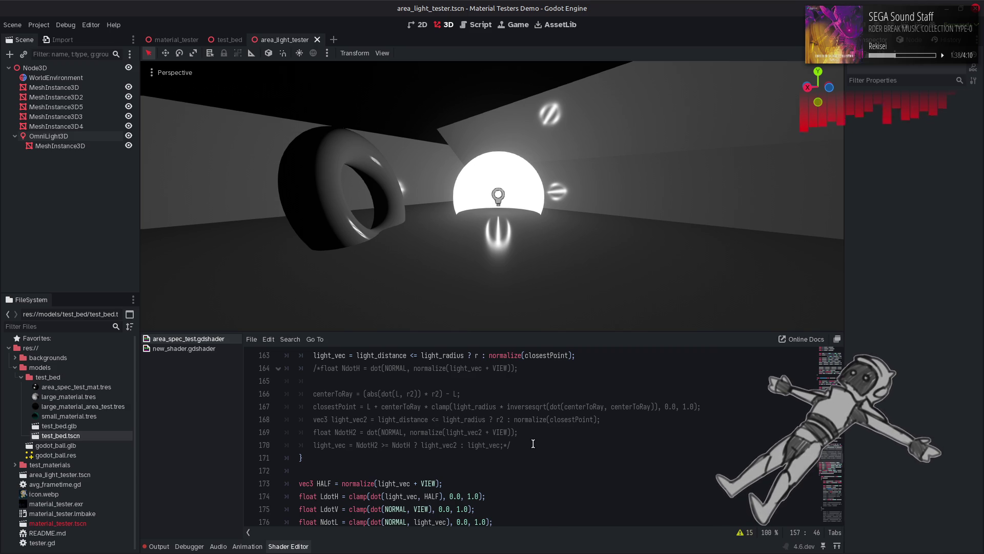
{"action": "scroll", "coordinate": [533, 444], "scroll_direction": "up", "scroll_amount": 3}
{"action": "scroll", "coordinate": [533, 443], "scroll_direction": "up", "scroll_amount": 1}
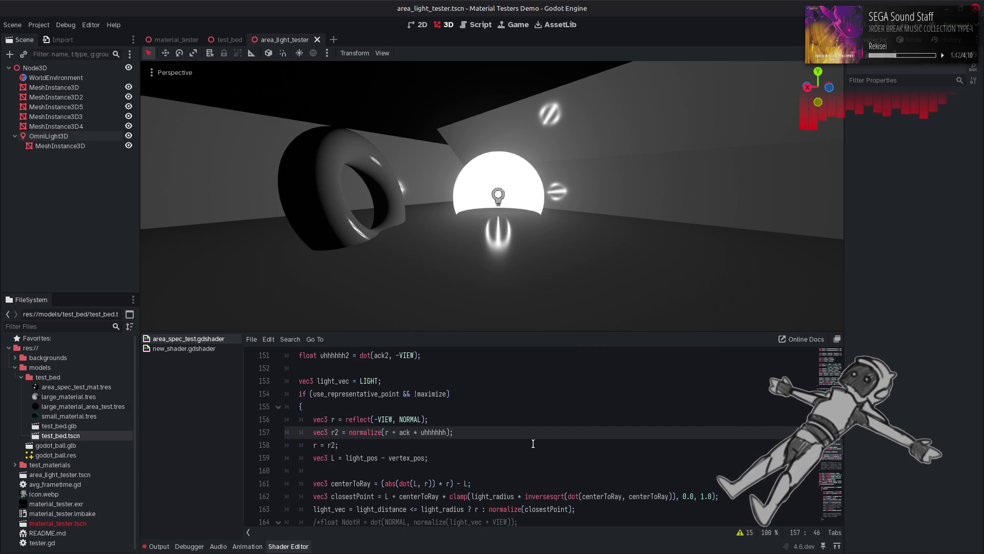
{"action": "scroll", "coordinate": [533, 443], "scroll_direction": "down", "scroll_amount": 1}
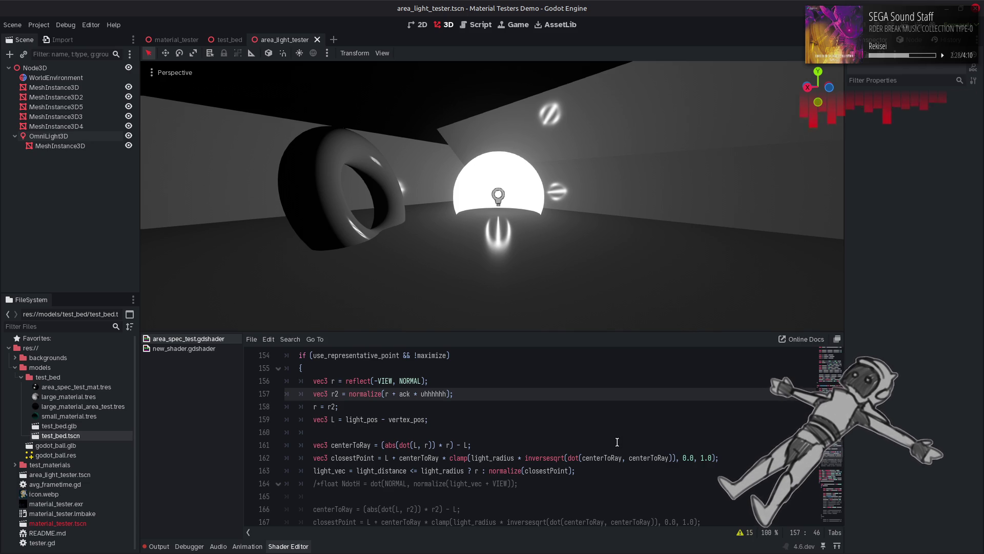
{"action": "mouse_move", "coordinate": [108, 545]}
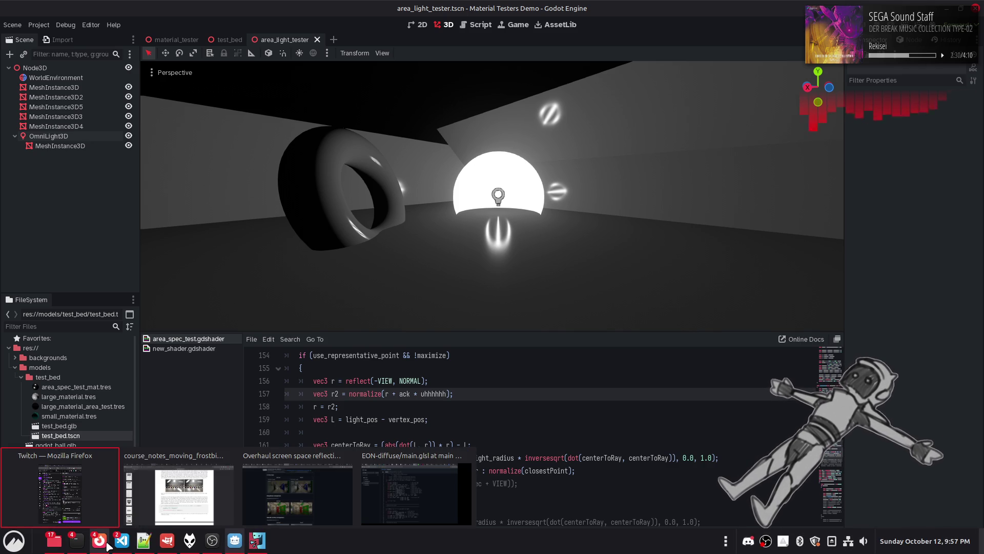
Switch to the Frostbite course notes PDF and scroll to section 4.9.2 on page 64.
{"action": "left_click", "coordinate": [179, 490]}
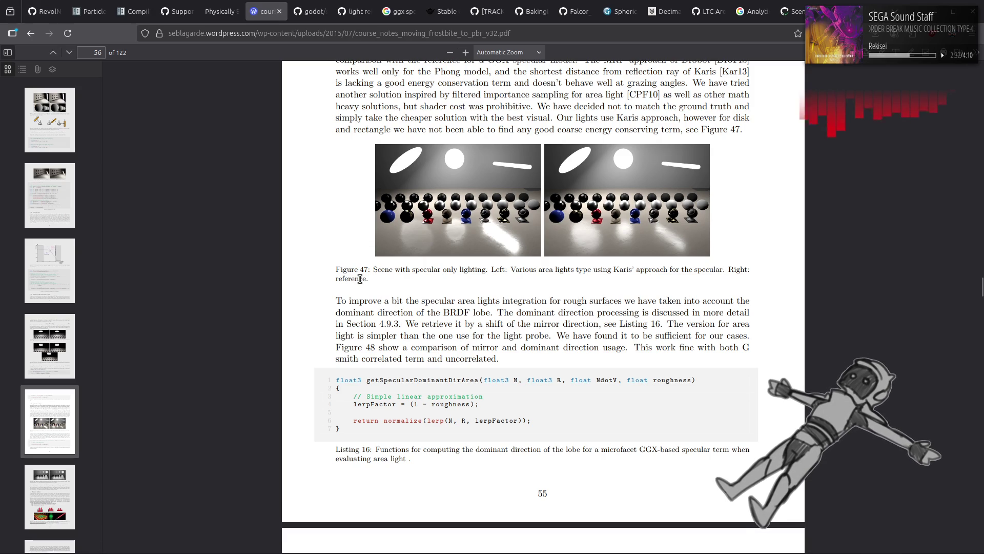
{"action": "scroll", "coordinate": [353, 277], "scroll_direction": "down", "scroll_amount": 9}
{"action": "scroll", "coordinate": [352, 277], "scroll_direction": "up", "scroll_amount": 5}
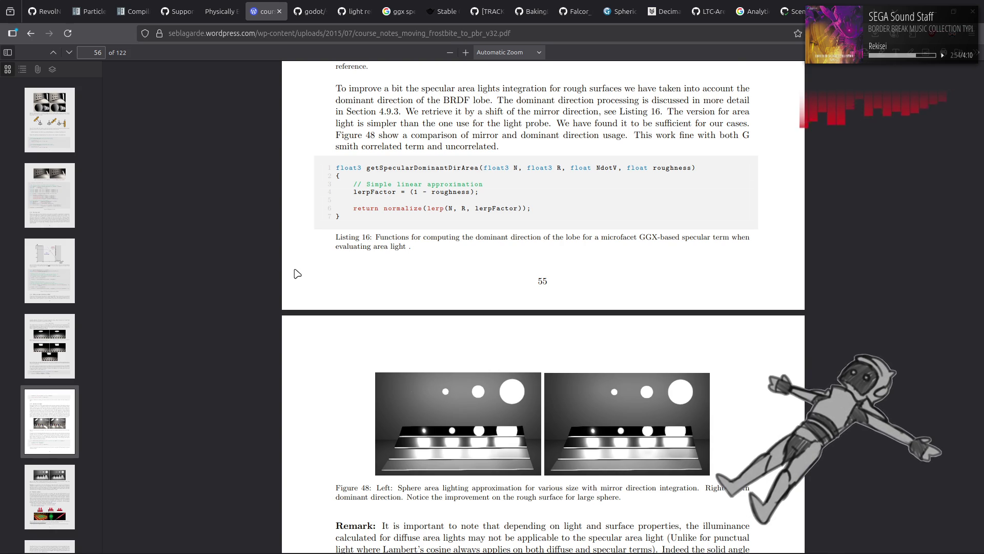
{"action": "scroll", "coordinate": [297, 273], "scroll_direction": "down", "scroll_amount": 3}
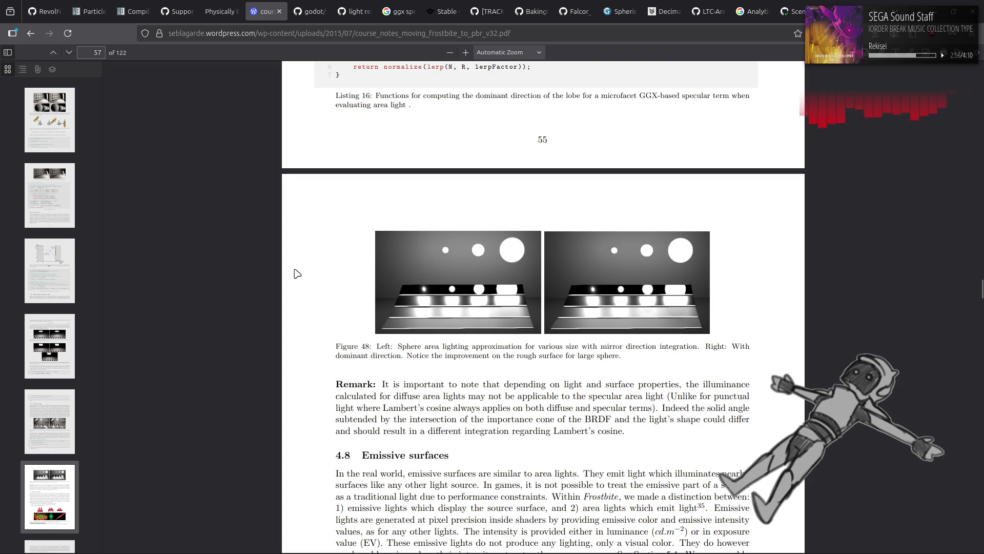
{"action": "scroll", "coordinate": [297, 273], "scroll_direction": "down", "scroll_amount": 4}
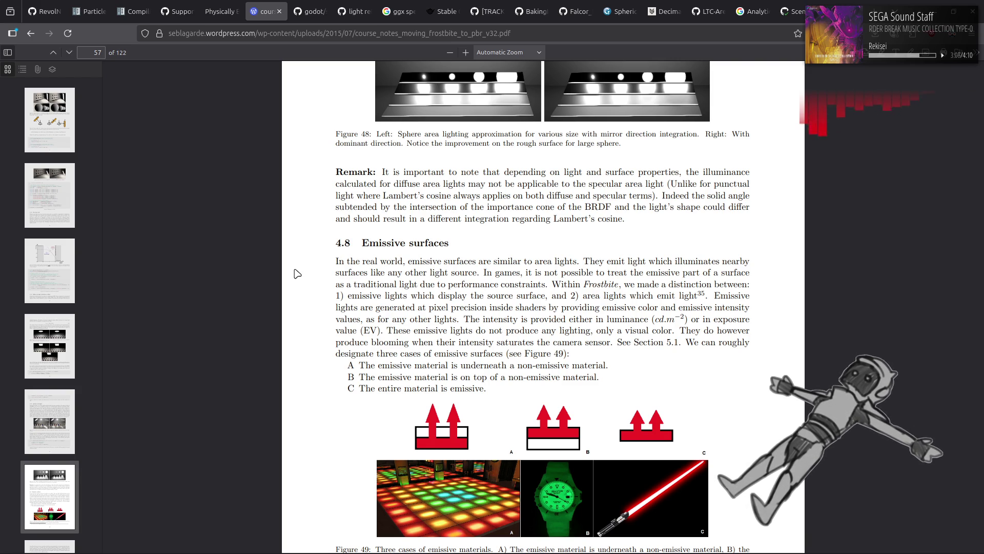
{"action": "scroll", "coordinate": [313, 278], "scroll_direction": "down", "scroll_amount": 8}
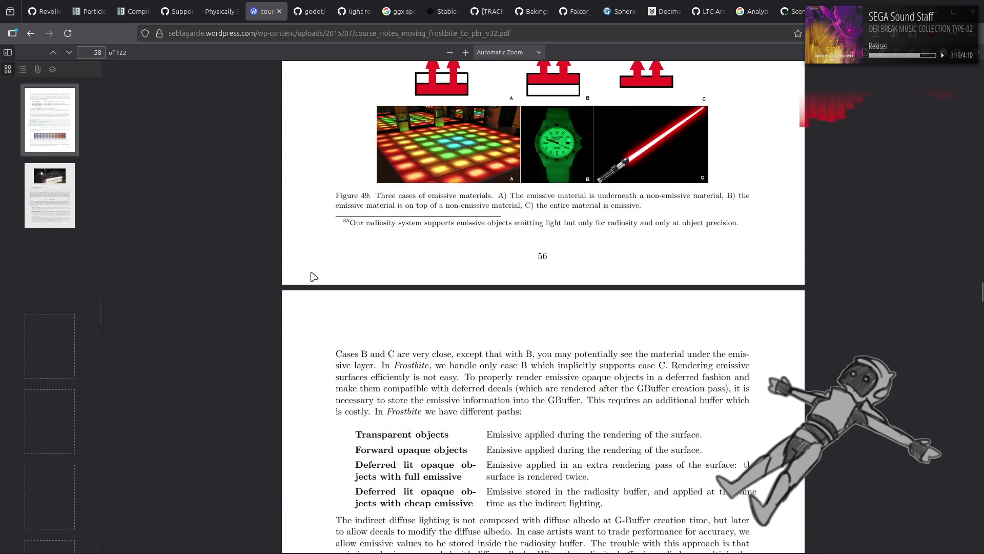
{"action": "scroll", "coordinate": [314, 278], "scroll_direction": "down", "scroll_amount": 5}
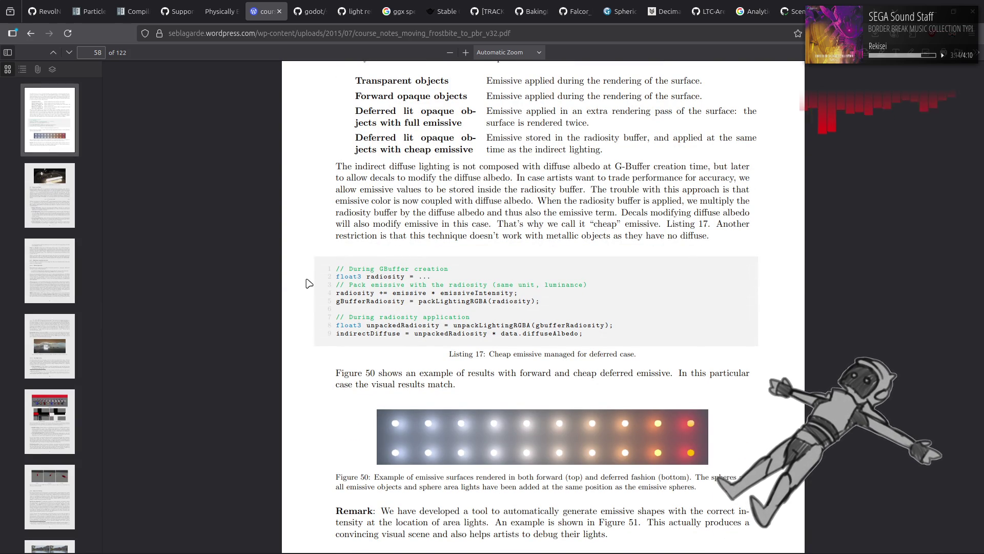
{"action": "scroll", "coordinate": [307, 283], "scroll_direction": "down", "scroll_amount": 10}
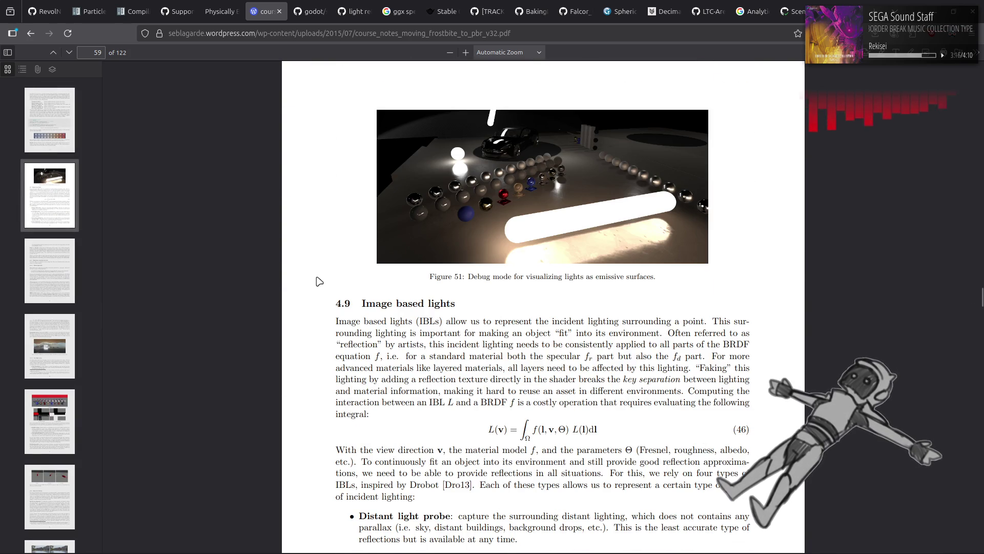
{"action": "scroll", "coordinate": [320, 282], "scroll_direction": "down", "scroll_amount": 5}
{"action": "scroll", "coordinate": [325, 273], "scroll_direction": "down", "scroll_amount": 20}
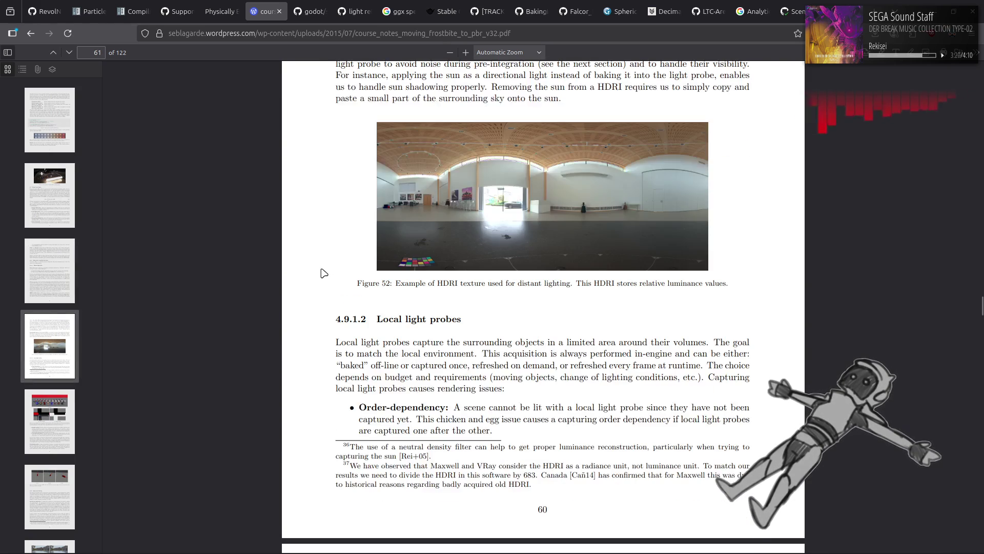
{"action": "scroll", "coordinate": [324, 273], "scroll_direction": "down", "scroll_amount": 8}
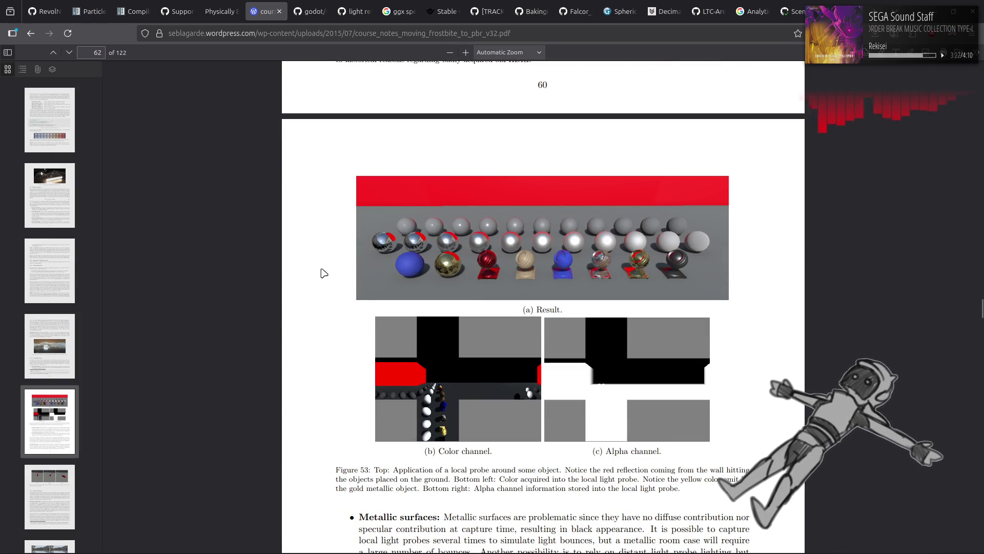
{"action": "scroll", "coordinate": [324, 272], "scroll_direction": "up", "scroll_amount": 7}
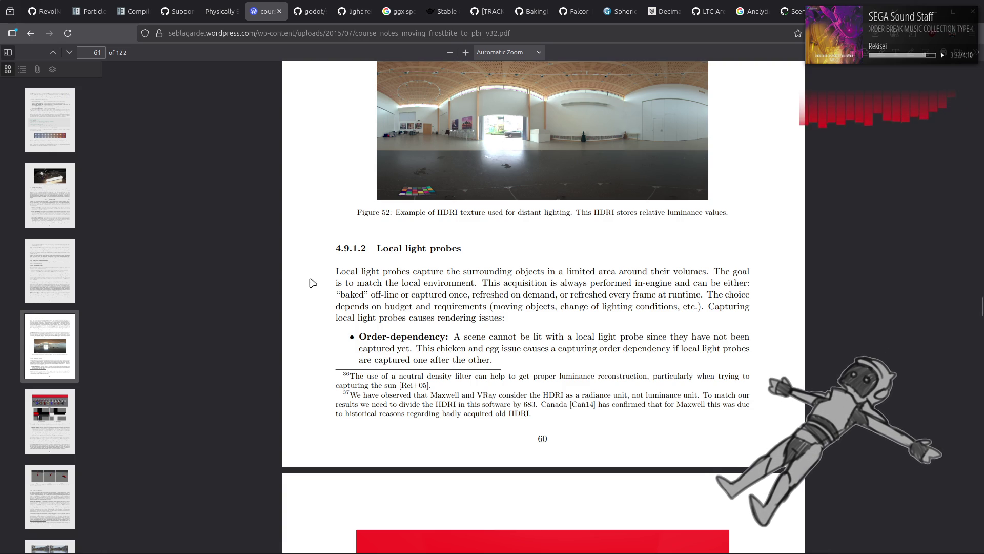
{"action": "scroll", "coordinate": [318, 279], "scroll_direction": "down", "scroll_amount": 5}
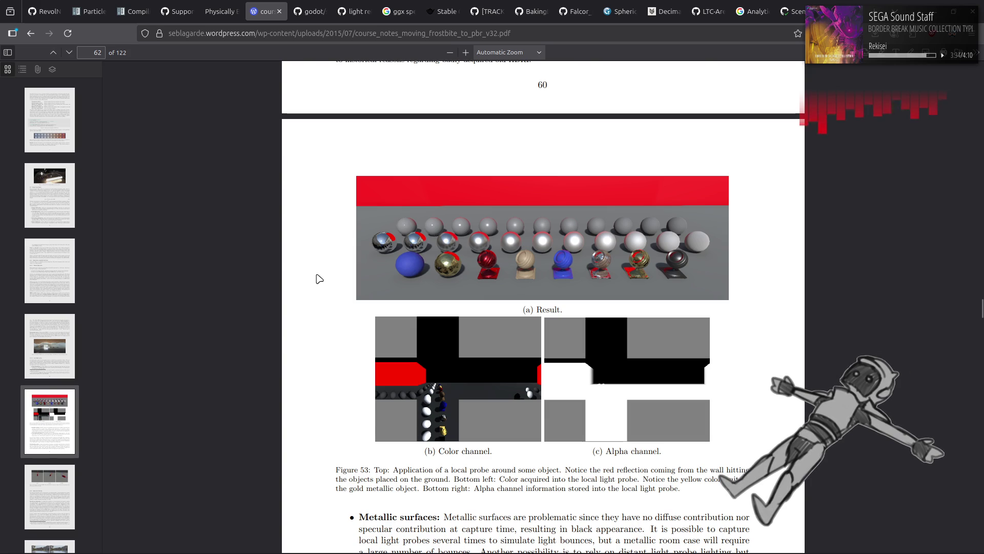
{"action": "scroll", "coordinate": [318, 279], "scroll_direction": "down", "scroll_amount": 7}
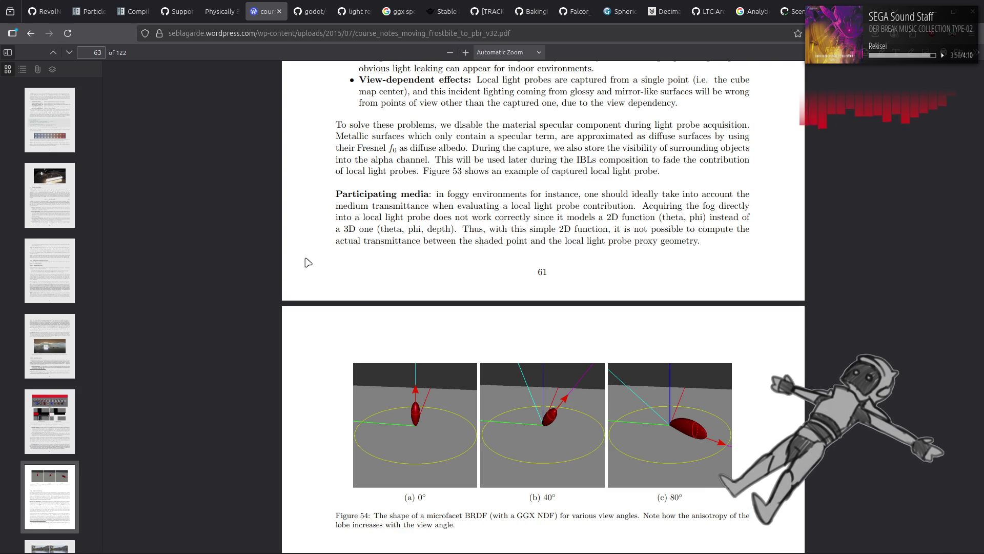
{"action": "scroll", "coordinate": [309, 263], "scroll_direction": "down", "scroll_amount": 5}
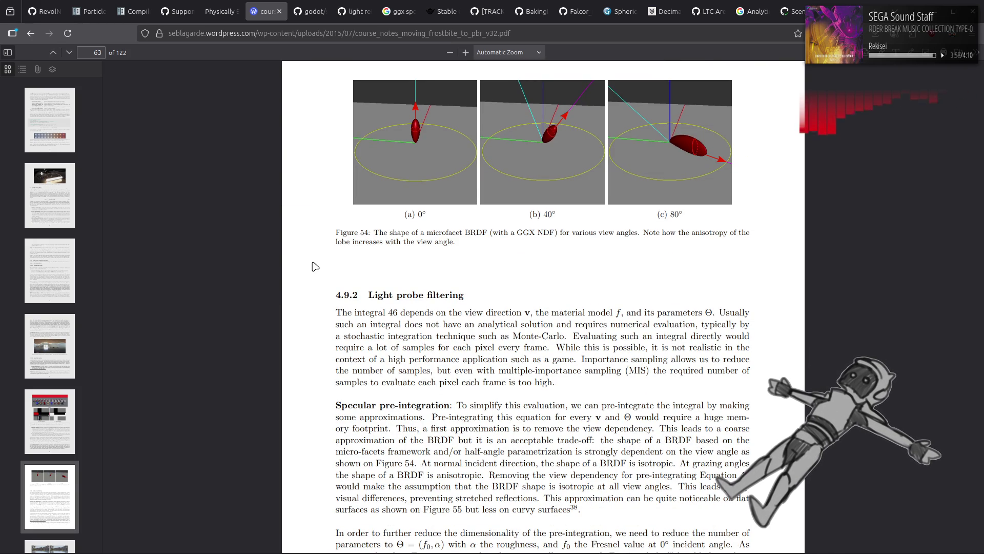
{"action": "scroll", "coordinate": [316, 267], "scroll_direction": "down", "scroll_amount": 4}
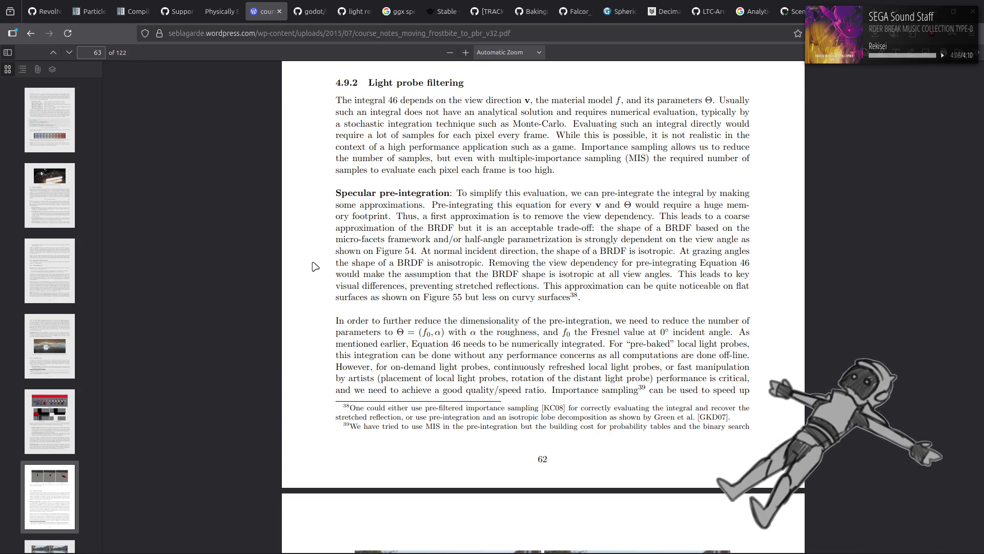
{"action": "scroll", "coordinate": [316, 267], "scroll_direction": "down", "scroll_amount": 7}
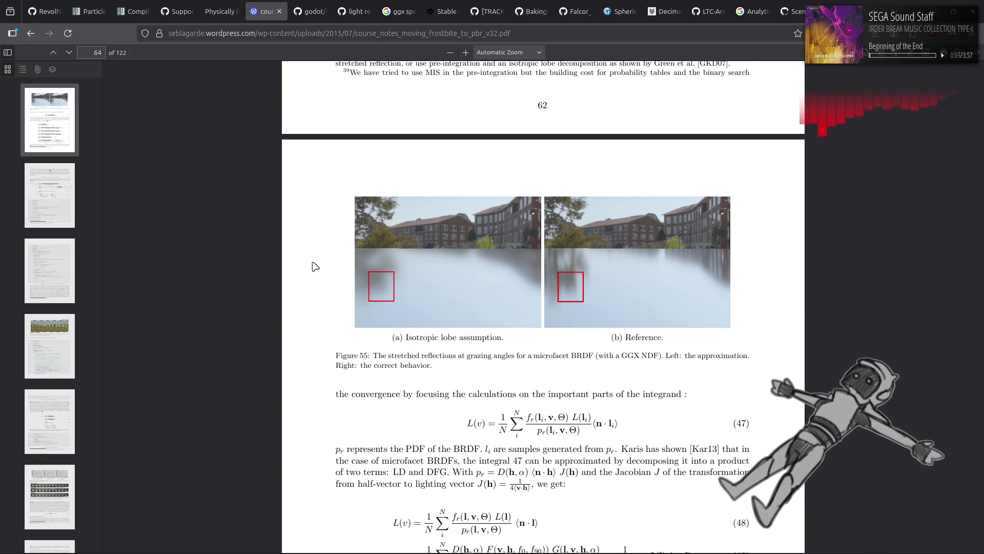
Scroll from Listing 18 through pages 67–69 to Listings 21–22 on page 70.
{"action": "scroll", "coordinate": [316, 267], "scroll_direction": "down", "scroll_amount": 4}
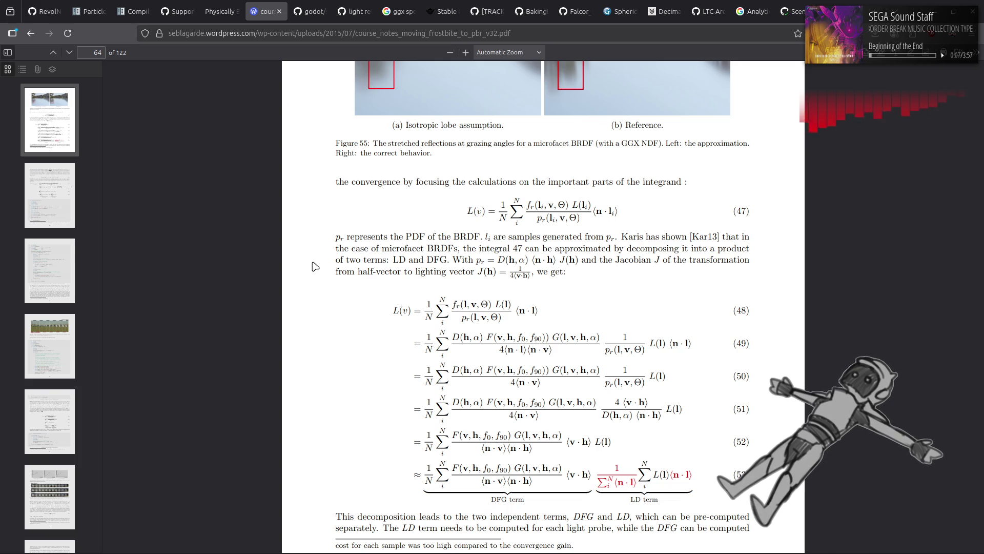
{"action": "scroll", "coordinate": [314, 269], "scroll_direction": "down", "scroll_amount": 20}
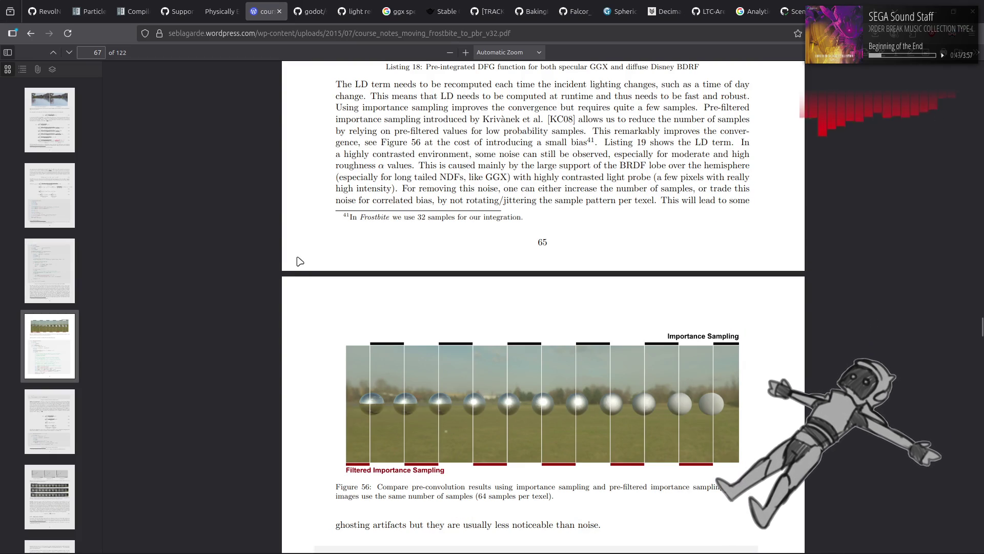
{"action": "scroll", "coordinate": [300, 261], "scroll_direction": "down", "scroll_amount": 5}
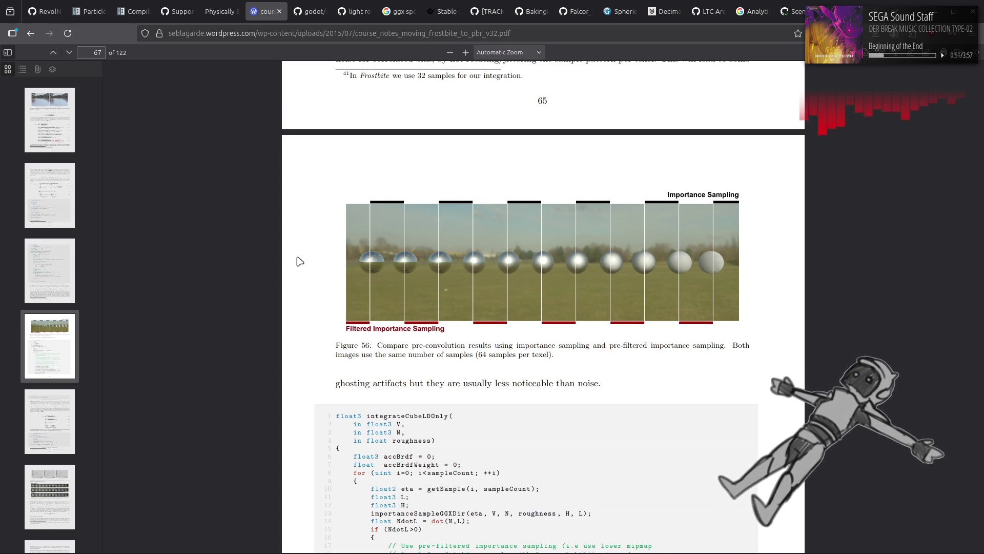
{"action": "scroll", "coordinate": [300, 261], "scroll_direction": "down", "scroll_amount": 5}
{"action": "scroll", "coordinate": [300, 262], "scroll_direction": "up", "scroll_amount": 1}
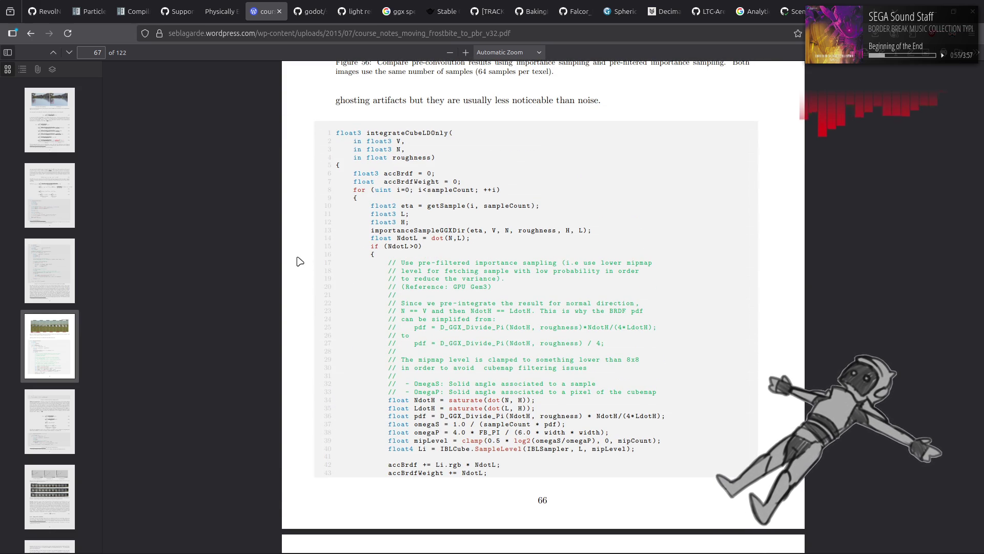
{"action": "scroll", "coordinate": [300, 261], "scroll_direction": "up", "scroll_amount": 12}
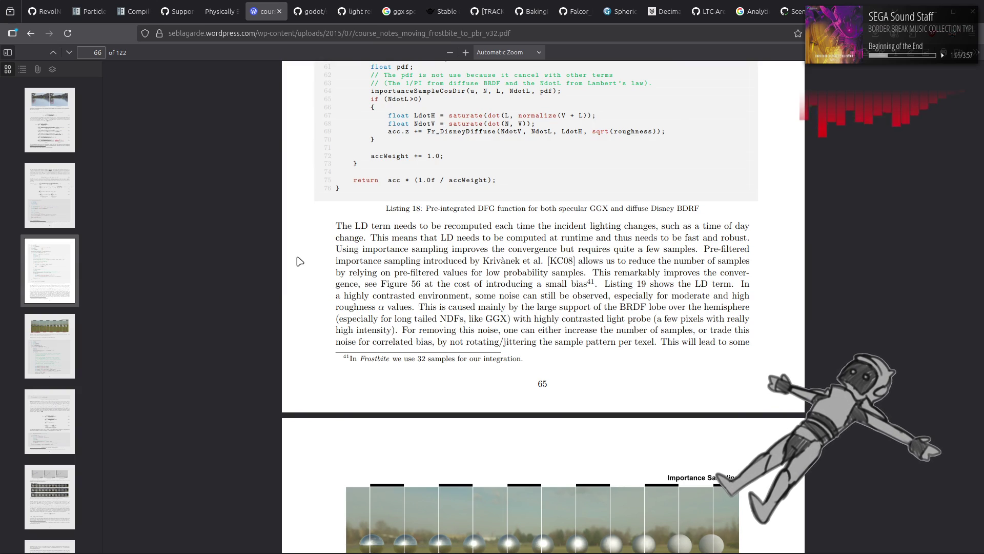
{"action": "scroll", "coordinate": [300, 262], "scroll_direction": "down", "scroll_amount": 15}
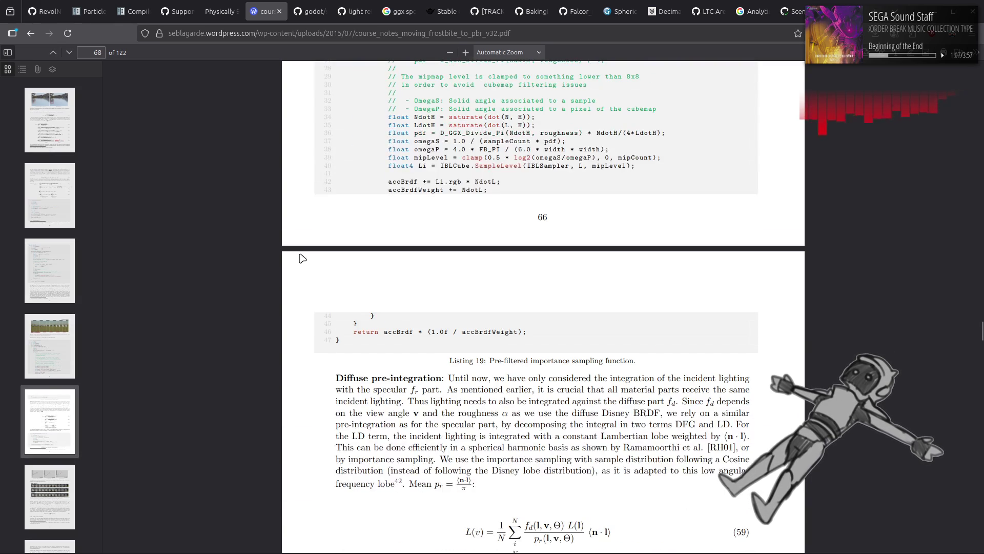
{"action": "scroll", "coordinate": [314, 244], "scroll_direction": "down", "scroll_amount": 4}
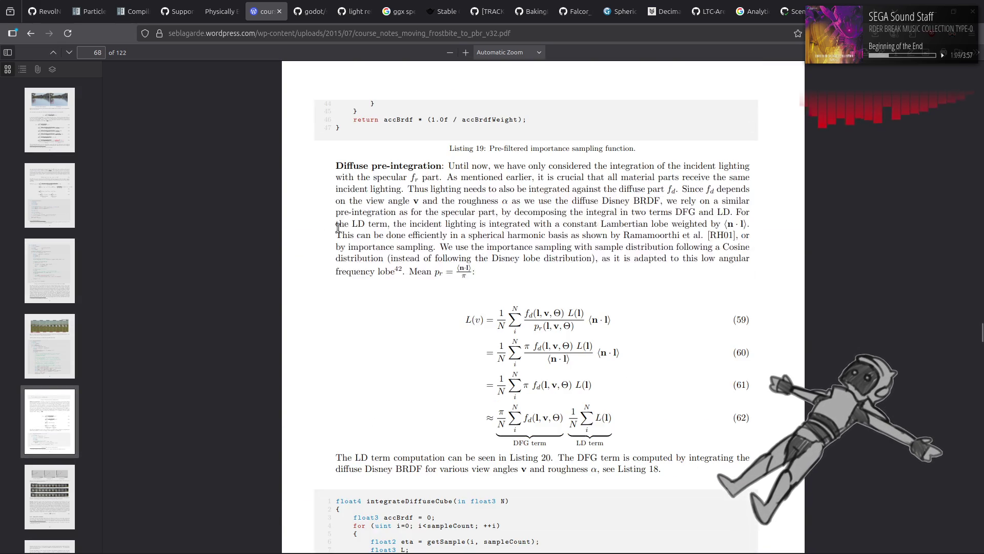
{"action": "scroll", "coordinate": [337, 228], "scroll_direction": "down", "scroll_amount": 4}
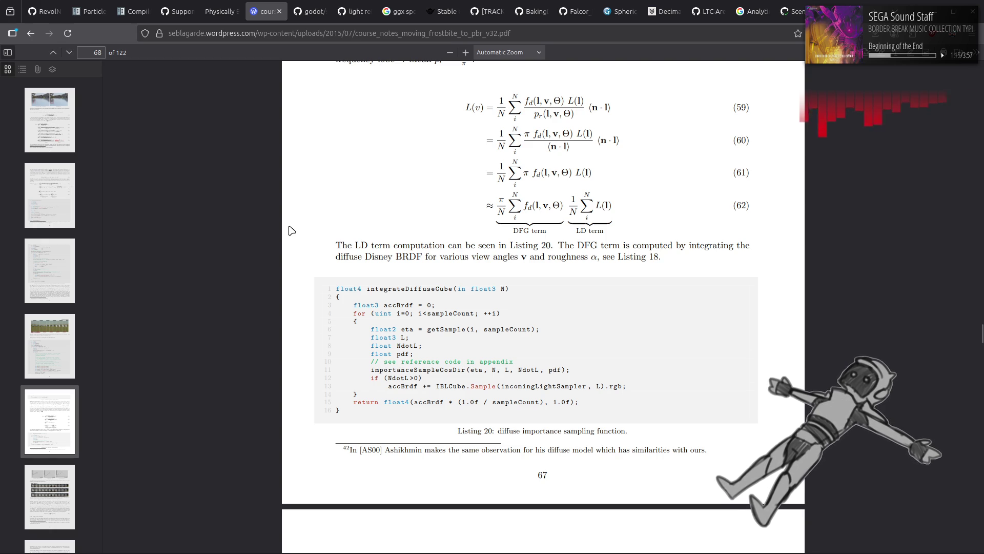
{"action": "scroll", "coordinate": [292, 230], "scroll_direction": "down", "scroll_amount": 7}
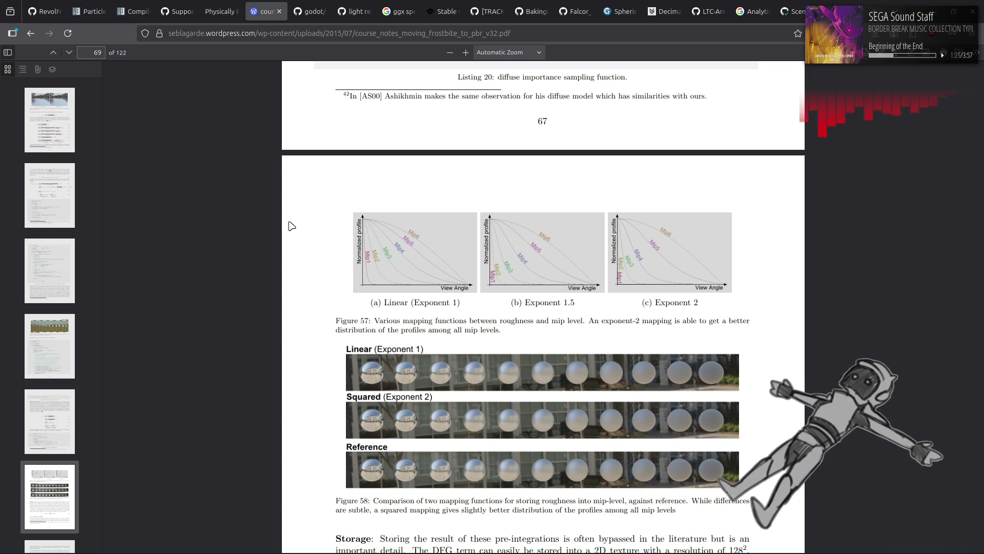
{"action": "scroll", "coordinate": [292, 226], "scroll_direction": "down", "scroll_amount": 3}
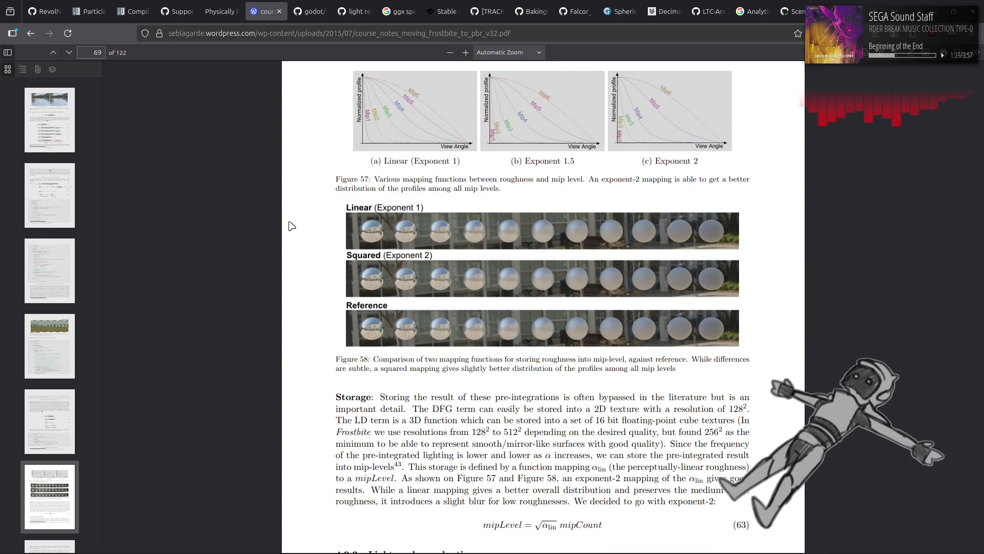
{"action": "scroll", "coordinate": [292, 226], "scroll_direction": "down", "scroll_amount": 2}
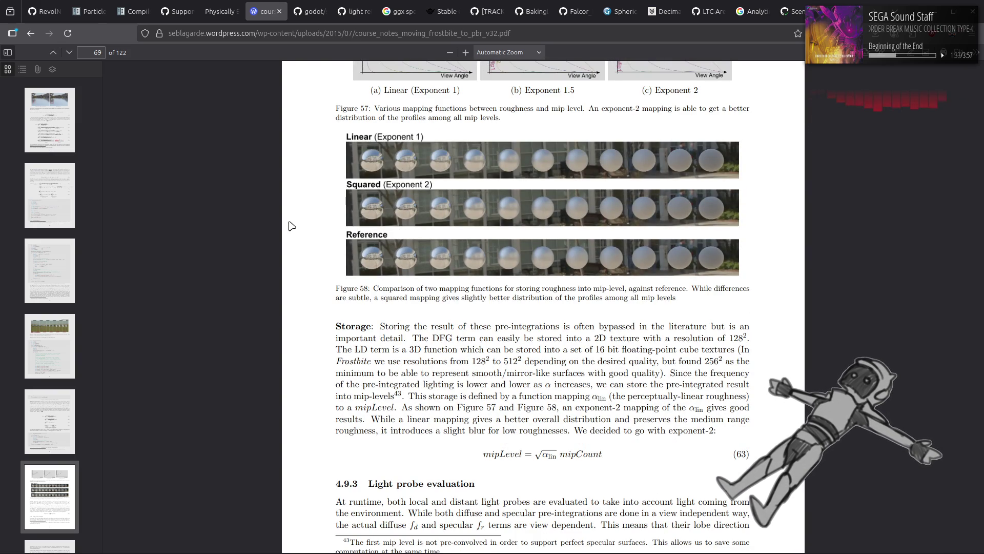
{"action": "scroll", "coordinate": [292, 226], "scroll_direction": "down", "scroll_amount": 5}
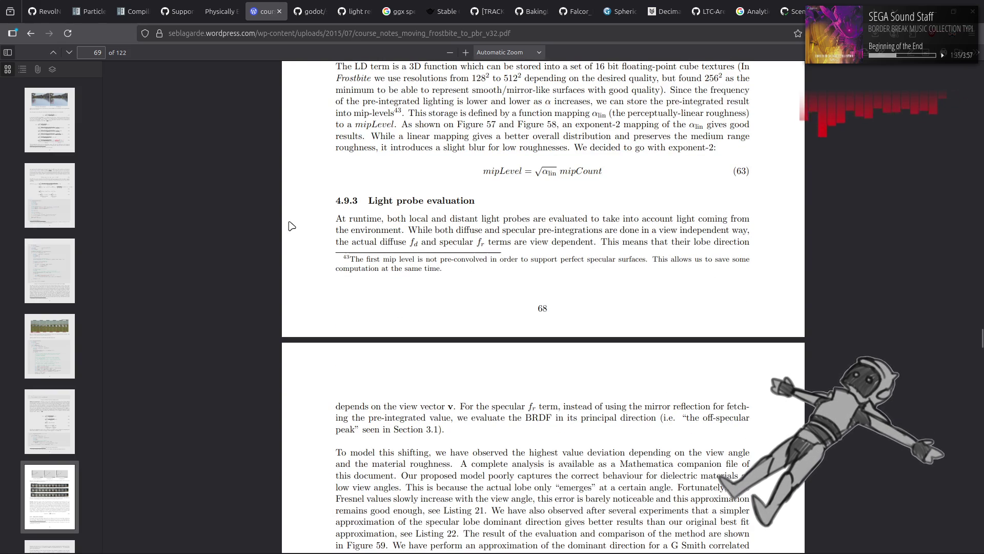
{"action": "scroll", "coordinate": [292, 226], "scroll_direction": "down", "scroll_amount": 1}
{"action": "scroll", "coordinate": [291, 226], "scroll_direction": "down", "scroll_amount": 5}
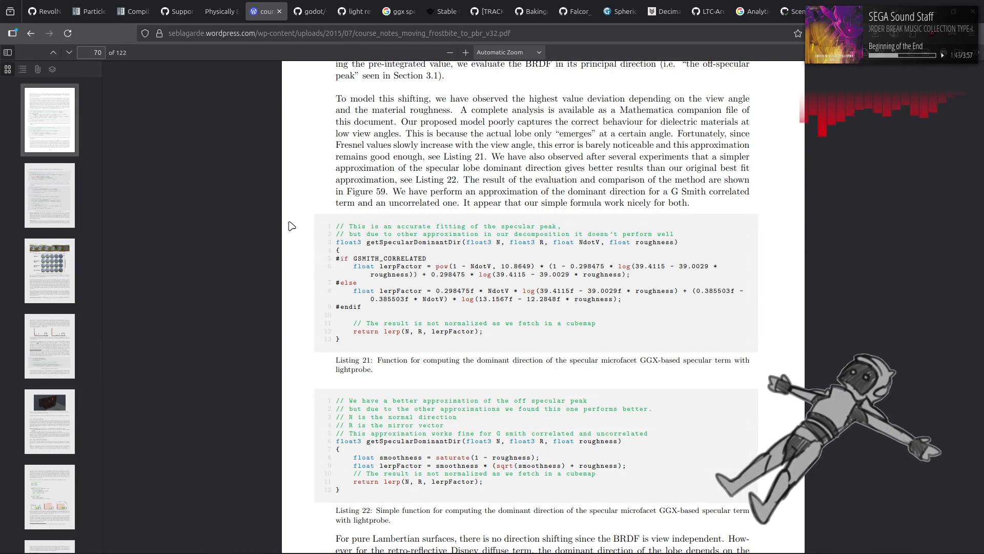
Scroll past Listings 23–24 and Figure 59 to page 73's Figure 60 and Listing 25.
{"action": "scroll", "coordinate": [305, 236], "scroll_direction": "down", "scroll_amount": 5}
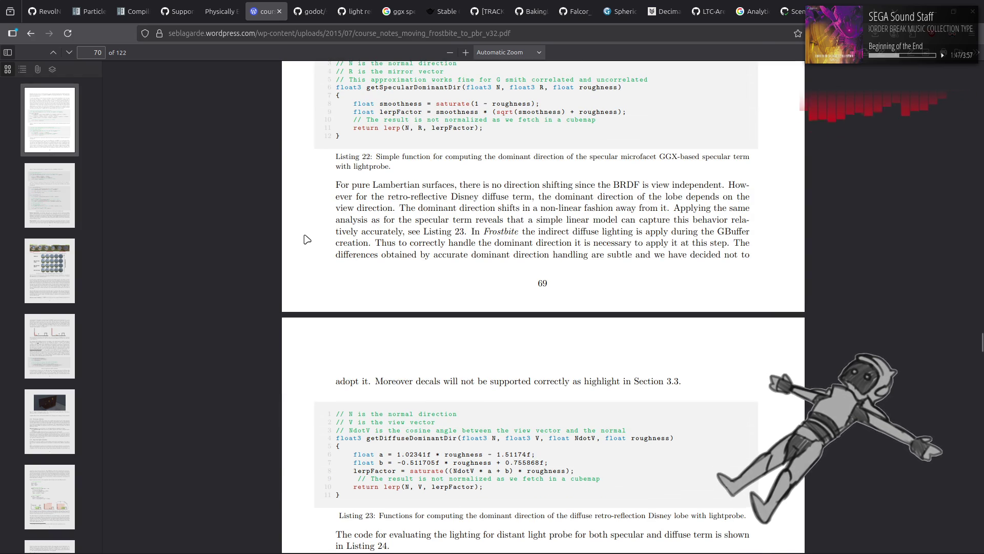
{"action": "scroll", "coordinate": [308, 237], "scroll_direction": "down", "scroll_amount": 3}
{"action": "scroll", "coordinate": [306, 239], "scroll_direction": "down", "scroll_amount": 3}
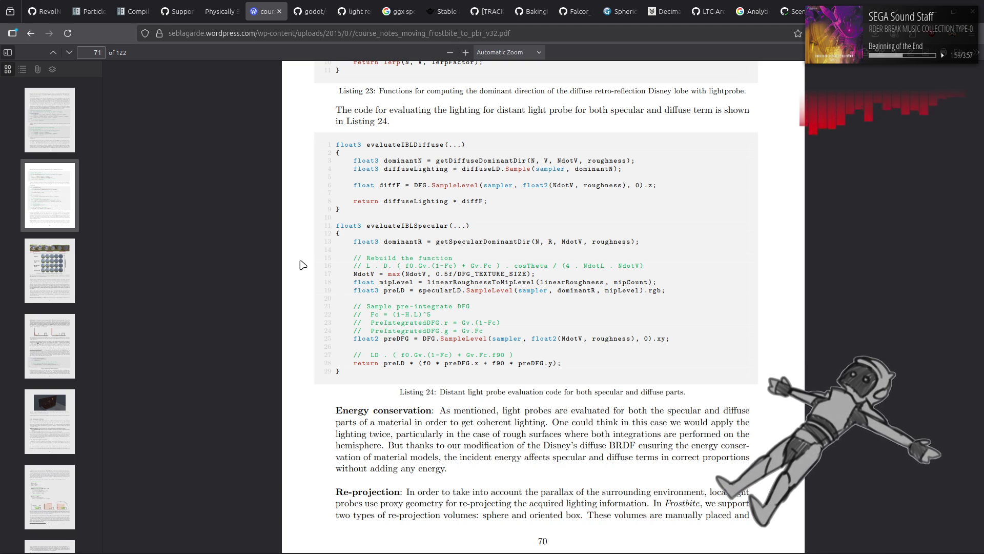
{"action": "scroll", "coordinate": [303, 265], "scroll_direction": "down", "scroll_amount": 7}
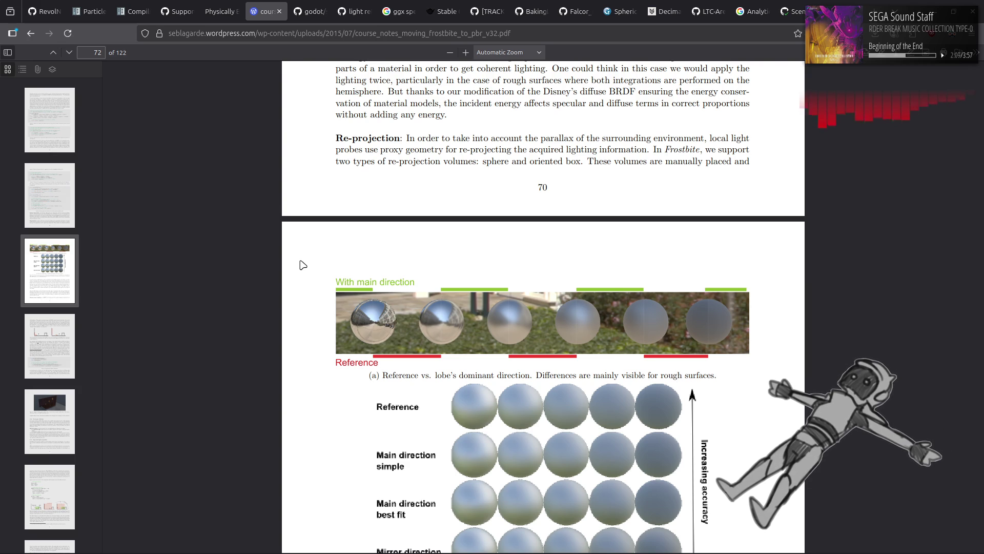
{"action": "scroll", "coordinate": [303, 265], "scroll_direction": "down", "scroll_amount": 5}
{"action": "scroll", "coordinate": [302, 264], "scroll_direction": "down", "scroll_amount": 5}
{"action": "scroll", "coordinate": [302, 264], "scroll_direction": "up", "scroll_amount": 6}
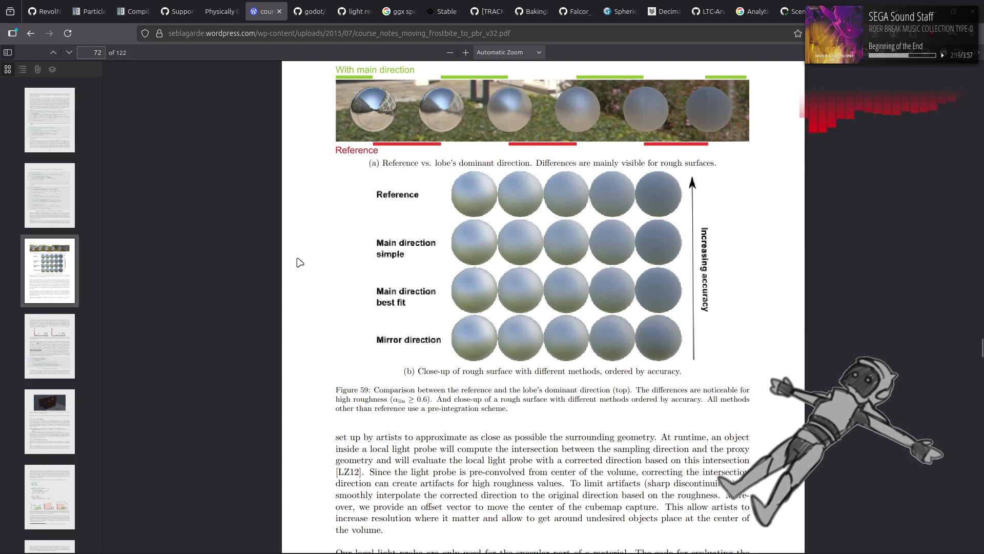
{"action": "scroll", "coordinate": [300, 263], "scroll_direction": "down", "scroll_amount": 6}
{"action": "scroll", "coordinate": [300, 263], "scroll_direction": "down", "scroll_amount": 2}
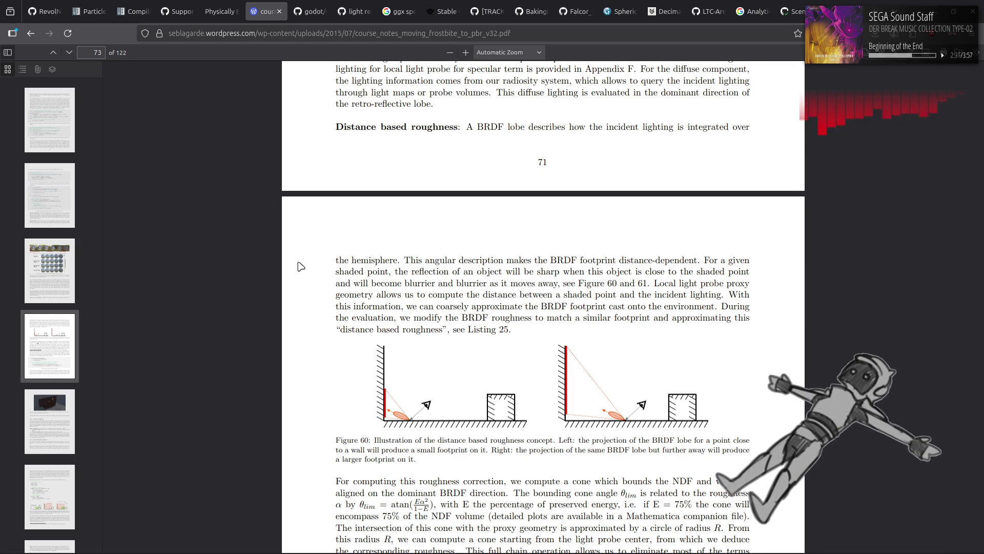
{"action": "scroll", "coordinate": [301, 267], "scroll_direction": "up", "scroll_amount": 4}
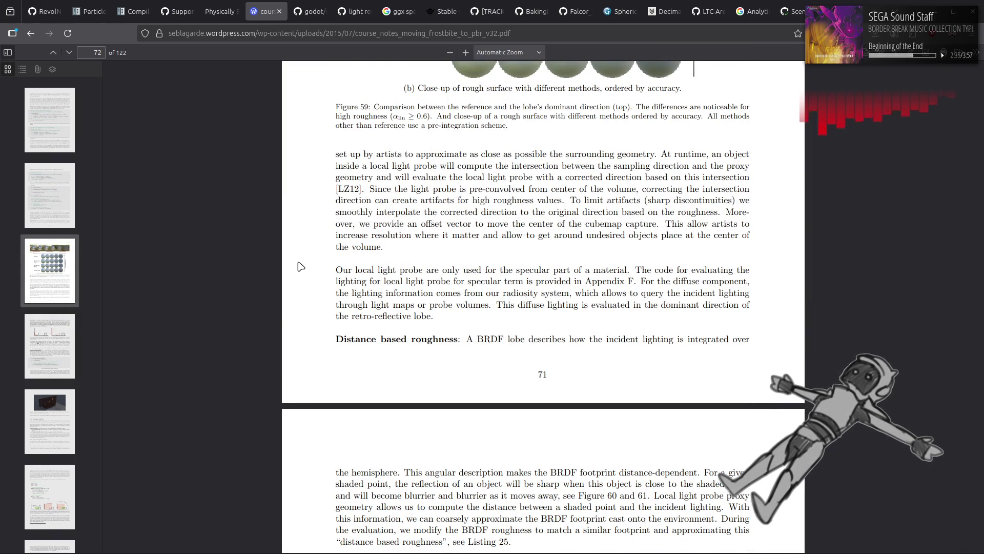
{"action": "scroll", "coordinate": [301, 267], "scroll_direction": "down", "scroll_amount": 3}
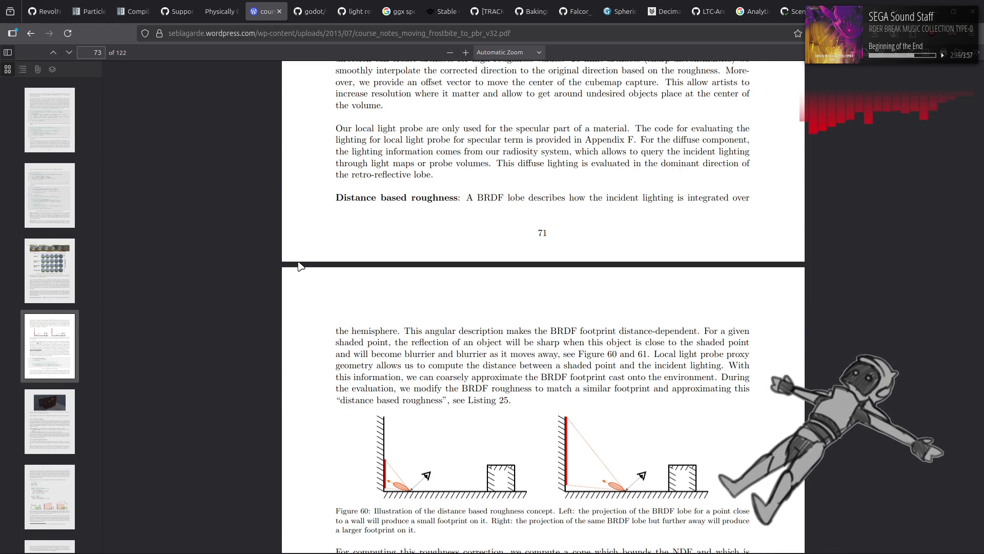
{"action": "scroll", "coordinate": [301, 267], "scroll_direction": "down", "scroll_amount": 7}
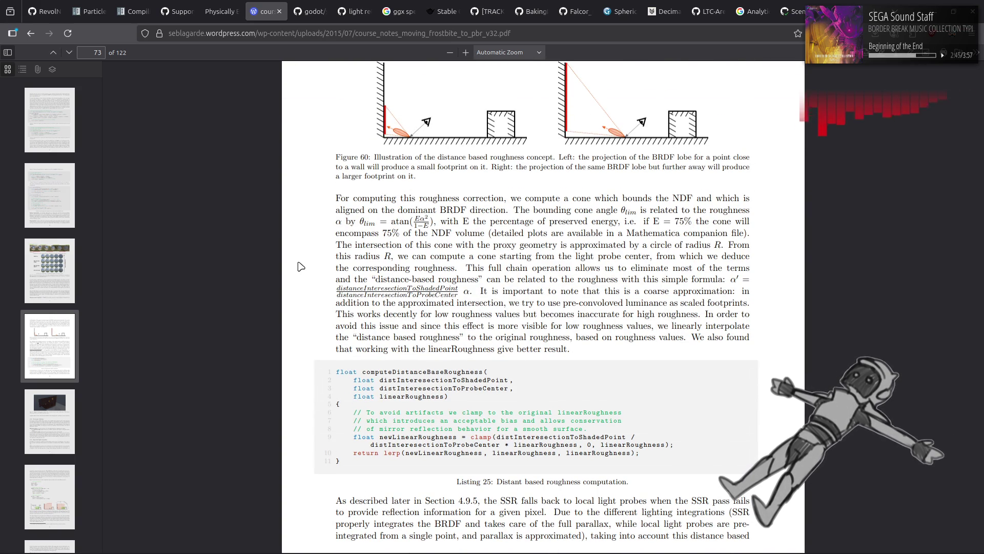
{"action": "scroll", "coordinate": [301, 267], "scroll_direction": "up", "scroll_amount": 3}
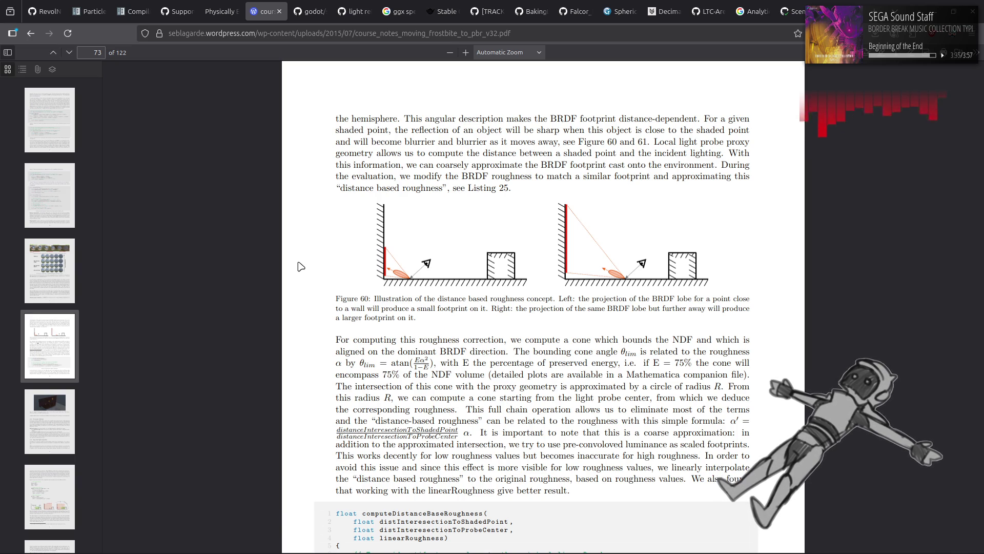
{"action": "scroll", "coordinate": [301, 266], "scroll_direction": "down", "scroll_amount": 5}
Scroll the Frostbite PDF back to page 73, showing Figure 60 and Listing 25.
{"action": "scroll", "coordinate": [301, 267], "scroll_direction": "down", "scroll_amount": 3}
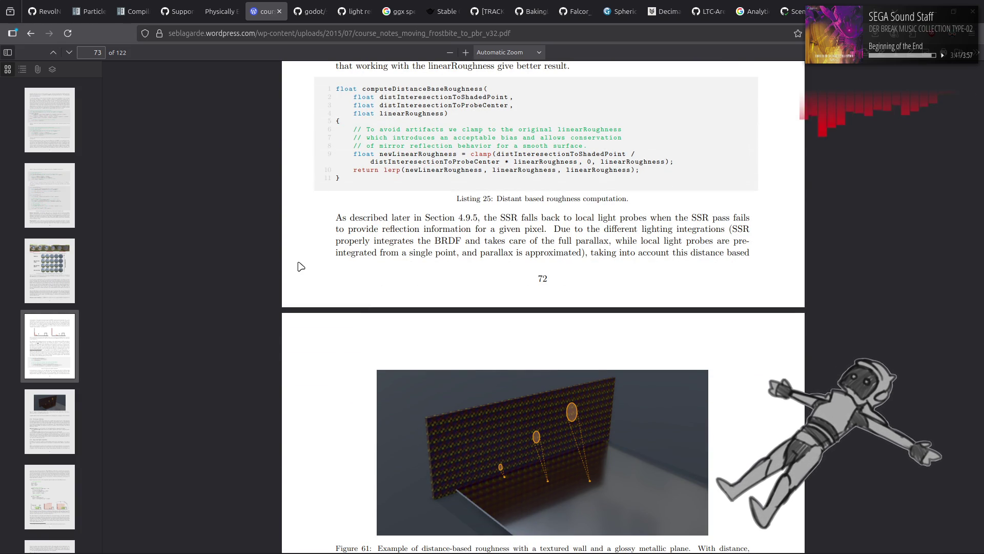
{"action": "scroll", "coordinate": [301, 267], "scroll_direction": "down", "scroll_amount": 5}
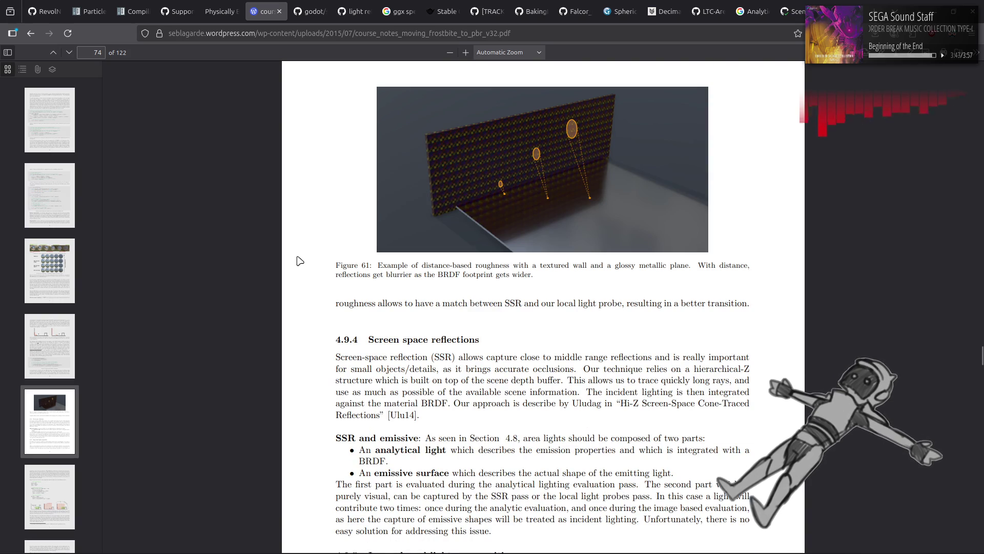
{"action": "scroll", "coordinate": [299, 261], "scroll_direction": "down", "scroll_amount": 10}
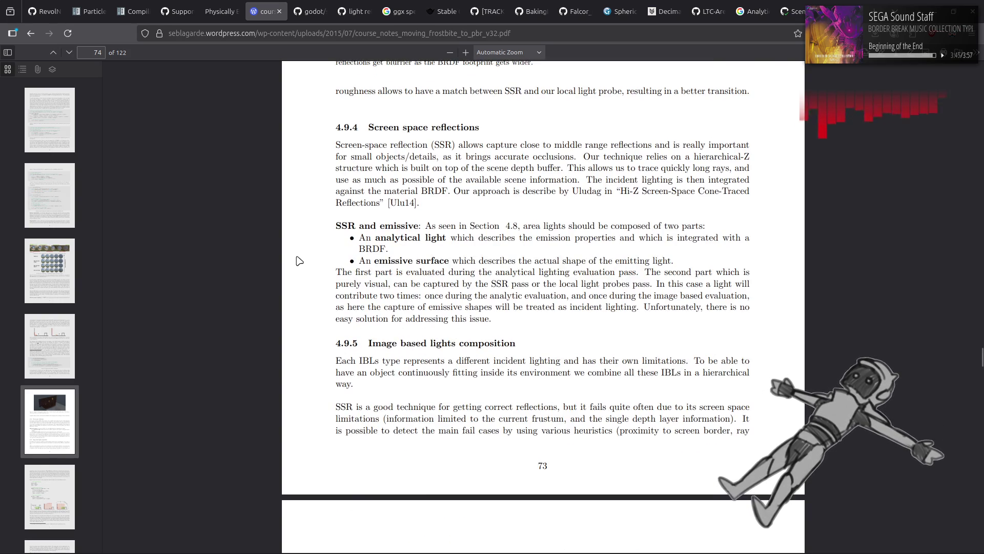
{"action": "scroll", "coordinate": [299, 261], "scroll_direction": "down", "scroll_amount": 7}
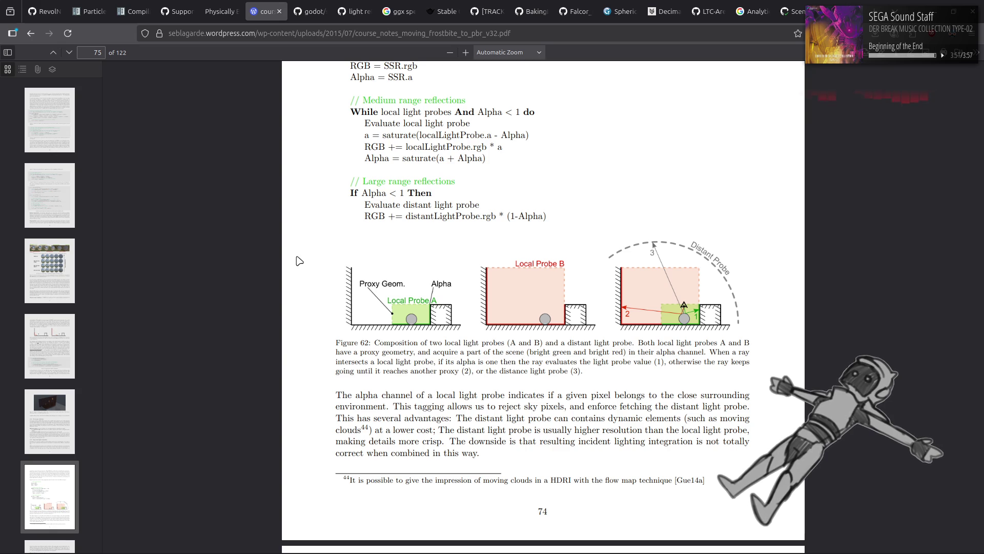
{"action": "scroll", "coordinate": [299, 261], "scroll_direction": "down", "scroll_amount": 2}
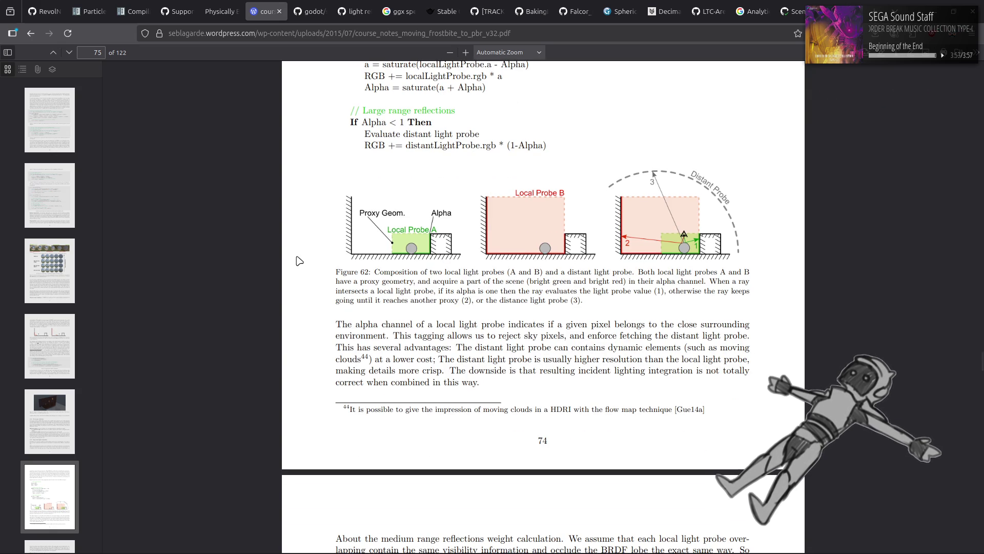
{"action": "scroll", "coordinate": [300, 261], "scroll_direction": "down", "scroll_amount": 6}
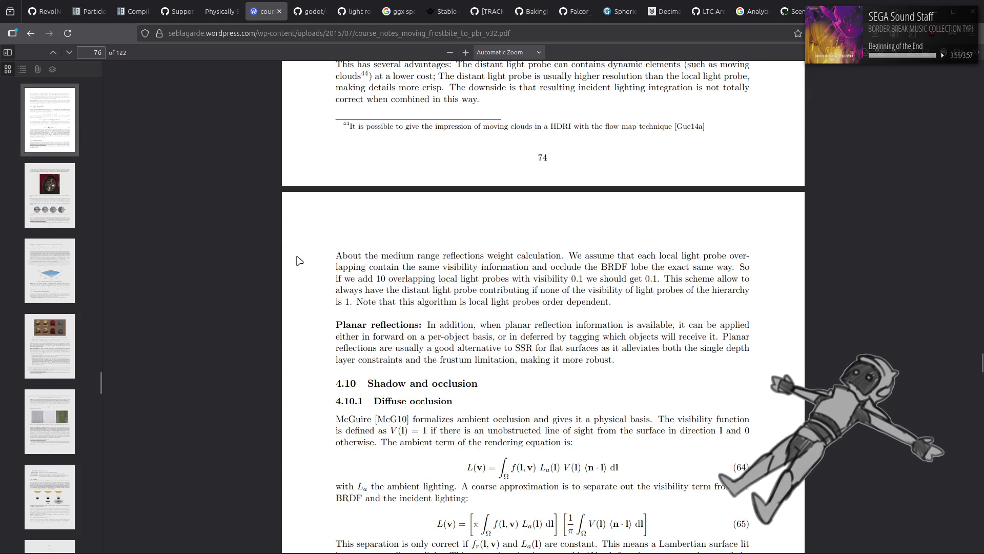
{"action": "scroll", "coordinate": [300, 261], "scroll_direction": "down", "scroll_amount": 12}
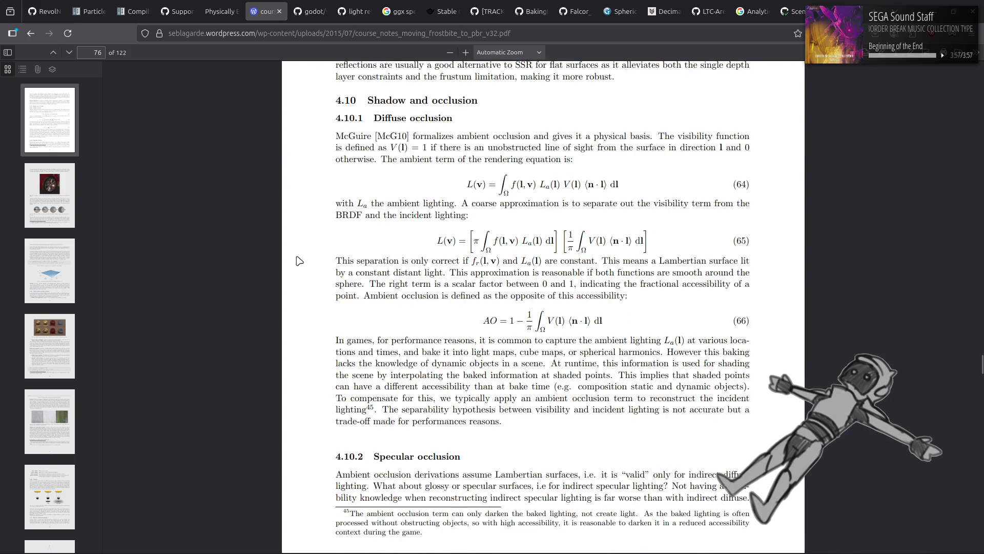
{"action": "scroll", "coordinate": [299, 261], "scroll_direction": "down", "scroll_amount": 3}
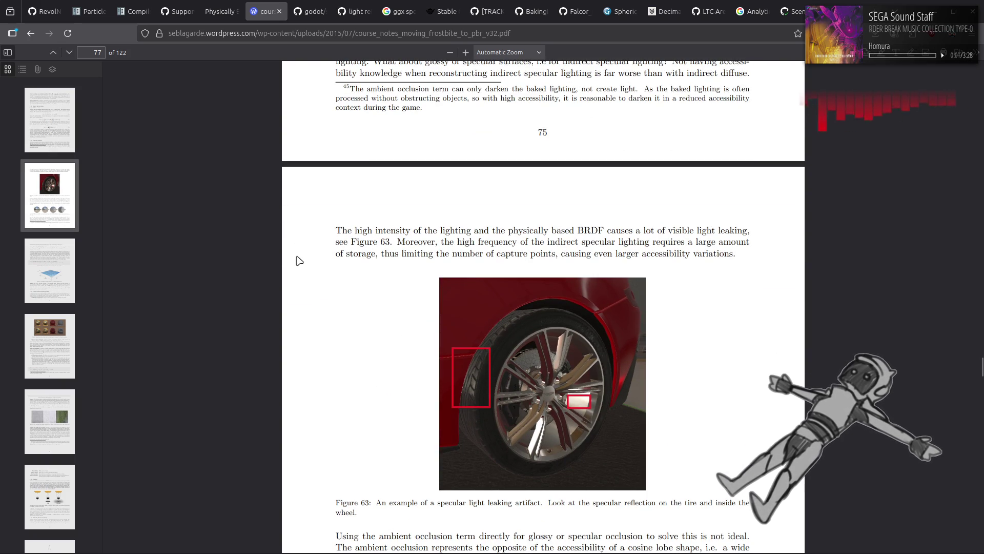
{"action": "scroll", "coordinate": [299, 261], "scroll_direction": "up", "scroll_amount": 5}
{"action": "scroll", "coordinate": [300, 261], "scroll_direction": "down", "scroll_amount": 11}
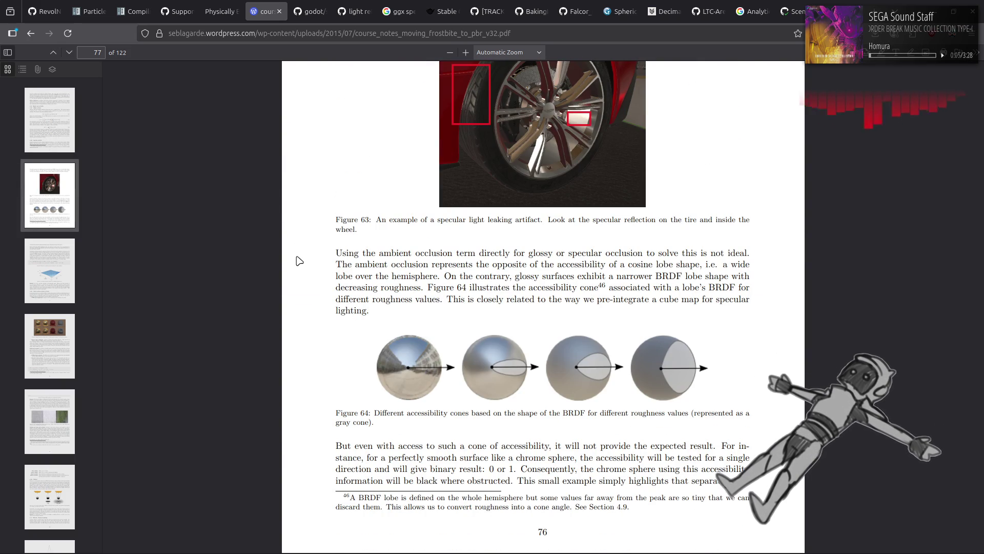
{"action": "scroll", "coordinate": [299, 261], "scroll_direction": "down", "scroll_amount": 12}
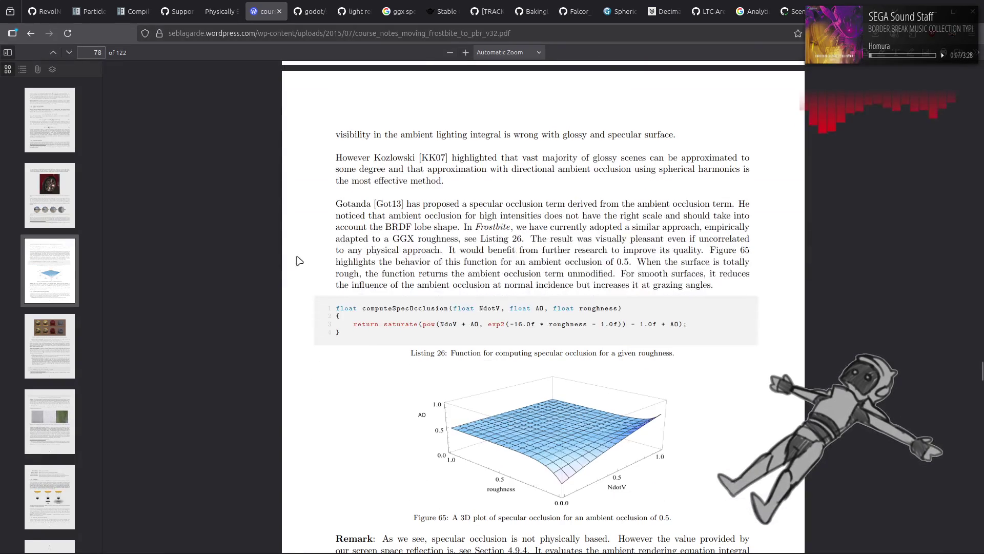
{"action": "scroll", "coordinate": [299, 261], "scroll_direction": "down", "scroll_amount": 4}
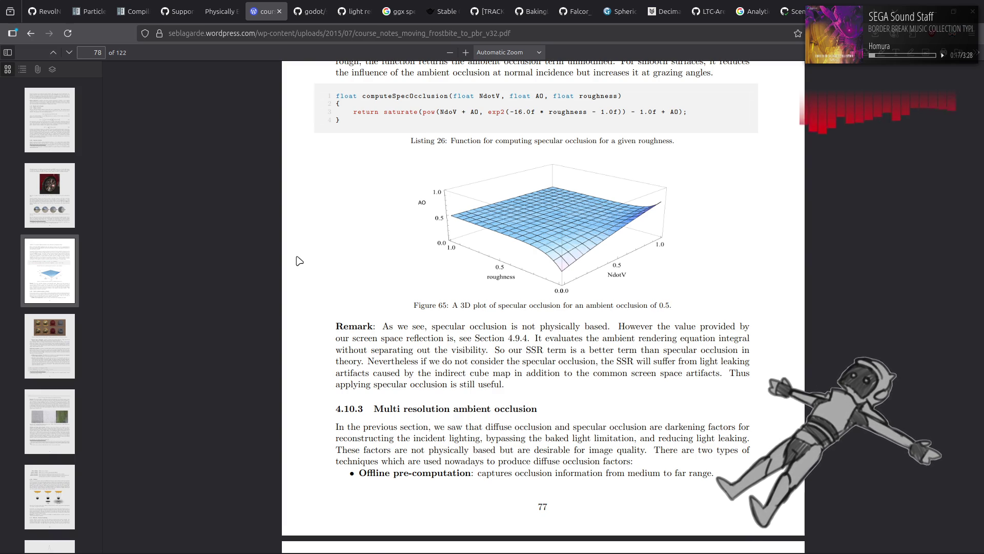
{"action": "scroll", "coordinate": [300, 261], "scroll_direction": "down", "scroll_amount": 5}
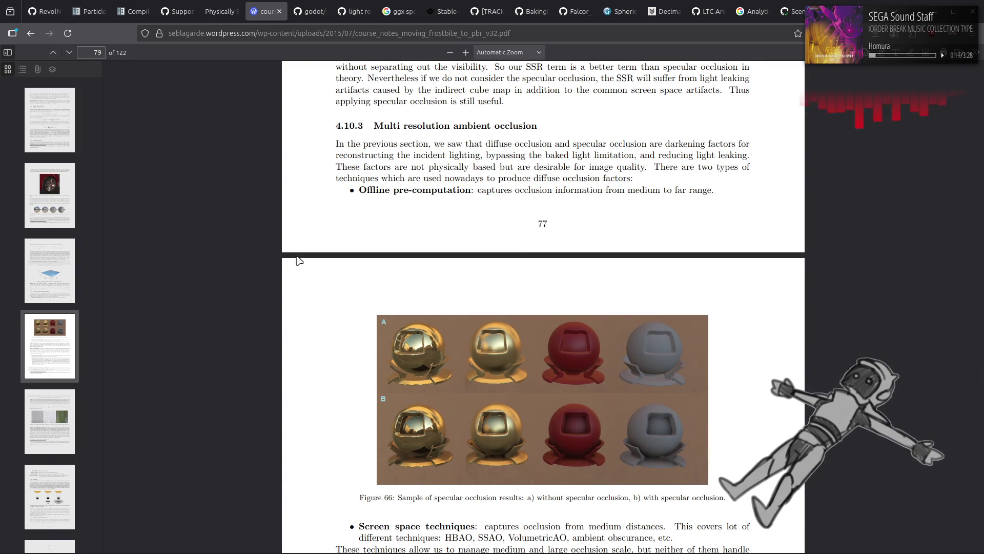
{"action": "scroll", "coordinate": [299, 261], "scroll_direction": "down", "scroll_amount": 8}
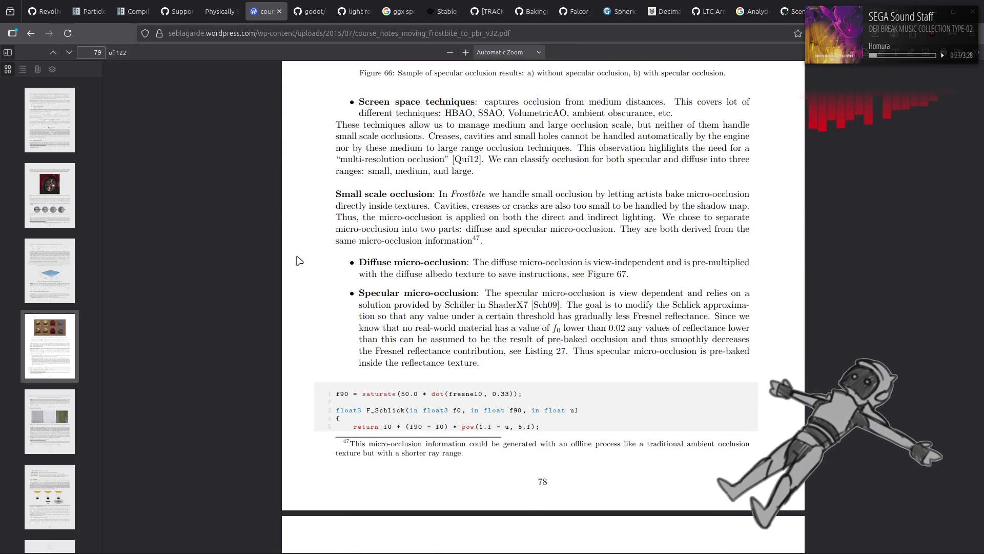
{"action": "scroll", "coordinate": [299, 261], "scroll_direction": "down", "scroll_amount": 9}
{"action": "scroll", "coordinate": [299, 261], "scroll_direction": "down", "scroll_amount": 11}
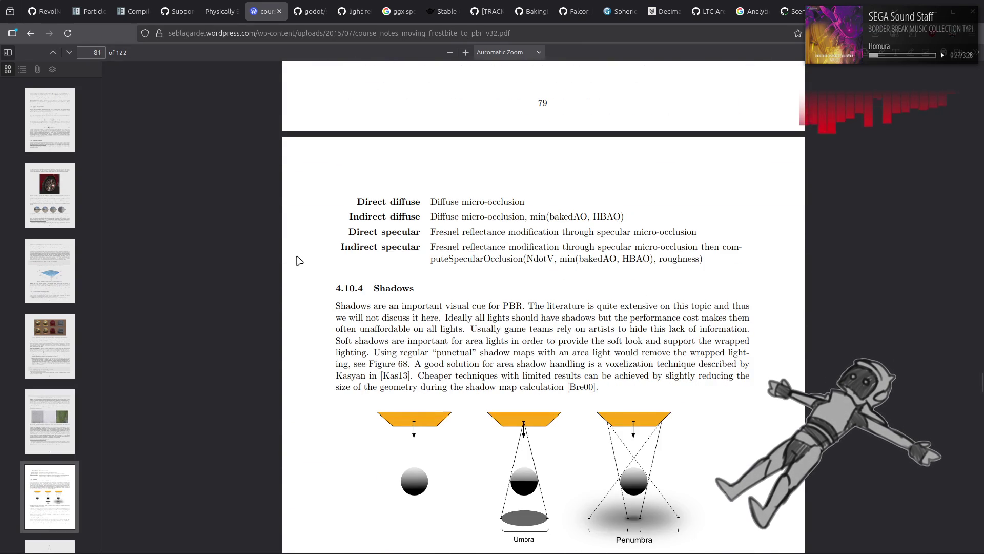
{"action": "scroll", "coordinate": [300, 260], "scroll_direction": "up", "scroll_amount": 20}
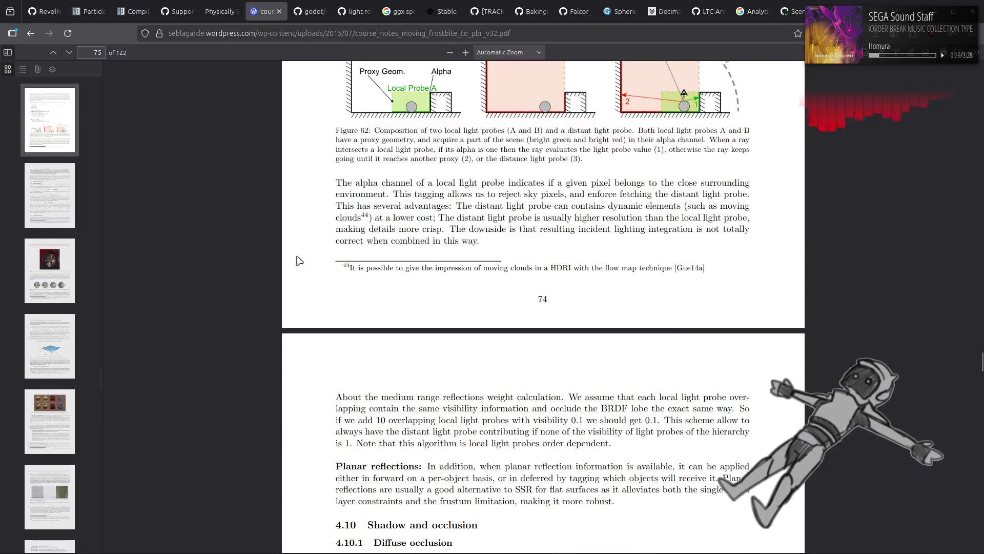
{"action": "scroll", "coordinate": [299, 261], "scroll_direction": "up", "scroll_amount": 6}
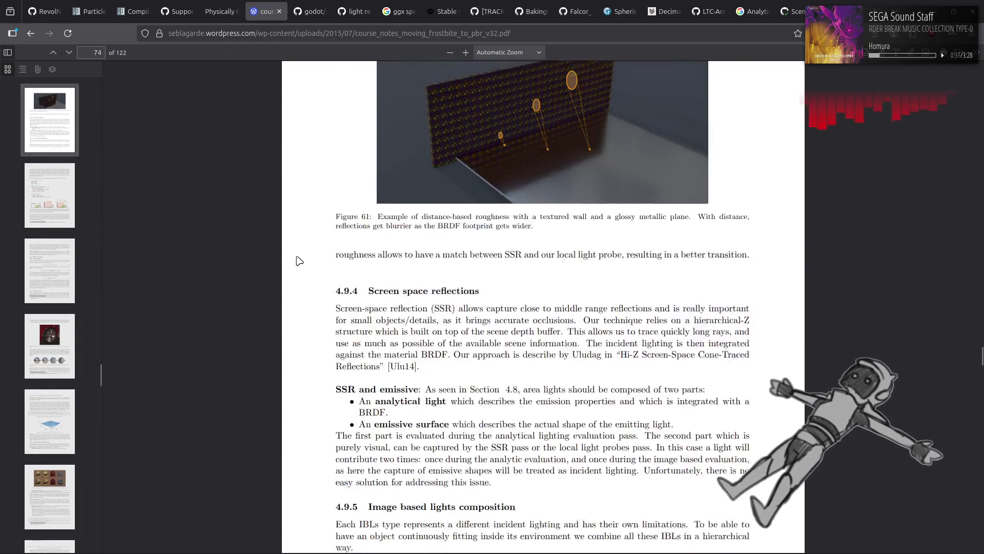
{"action": "scroll", "coordinate": [300, 261], "scroll_direction": "up", "scroll_amount": 6}
{"action": "scroll", "coordinate": [299, 261], "scroll_direction": "up", "scroll_amount": 5}
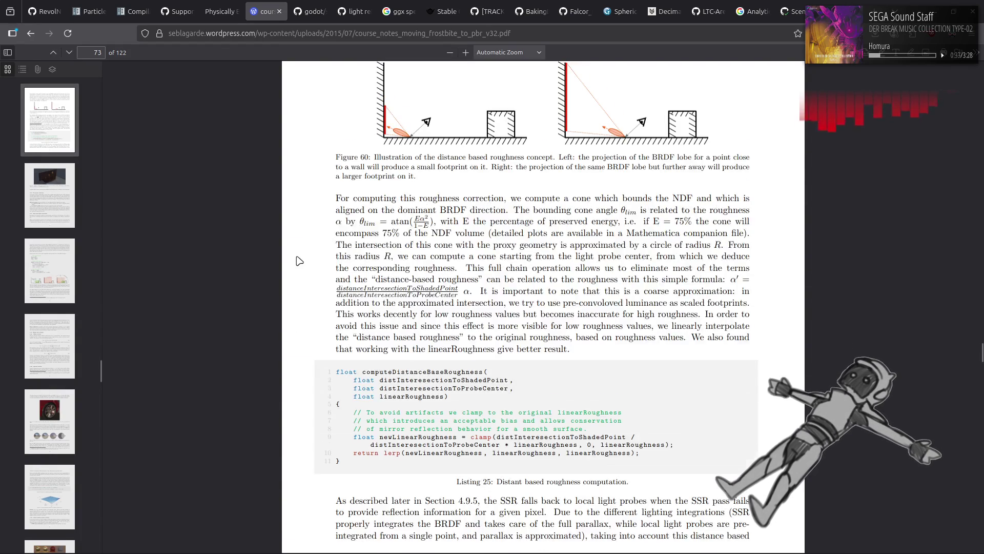
{"action": "scroll", "coordinate": [300, 261], "scroll_direction": "up", "scroll_amount": 3}
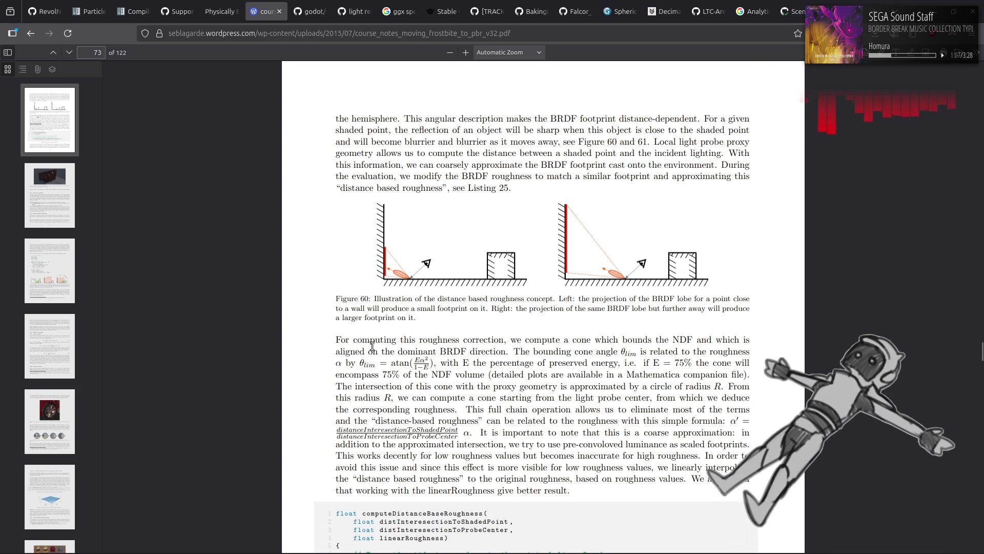
Highlight the atan cone-angle formula, then return to Godot and type '* 0.5' into the shader.
{"action": "left_click_drag", "start_coordinate": [392, 363], "coordinate": [434, 365]}
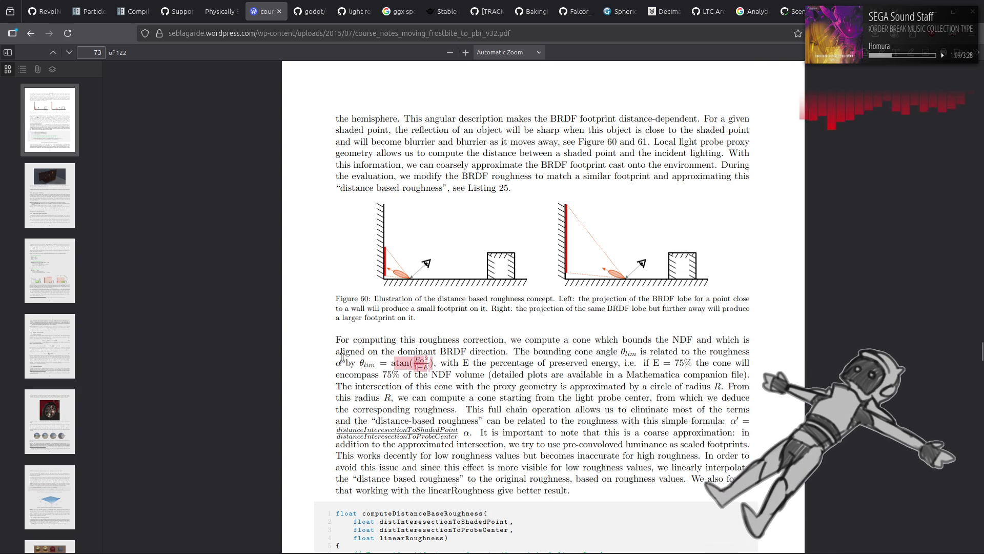
{"action": "left_click", "coordinate": [463, 331]}
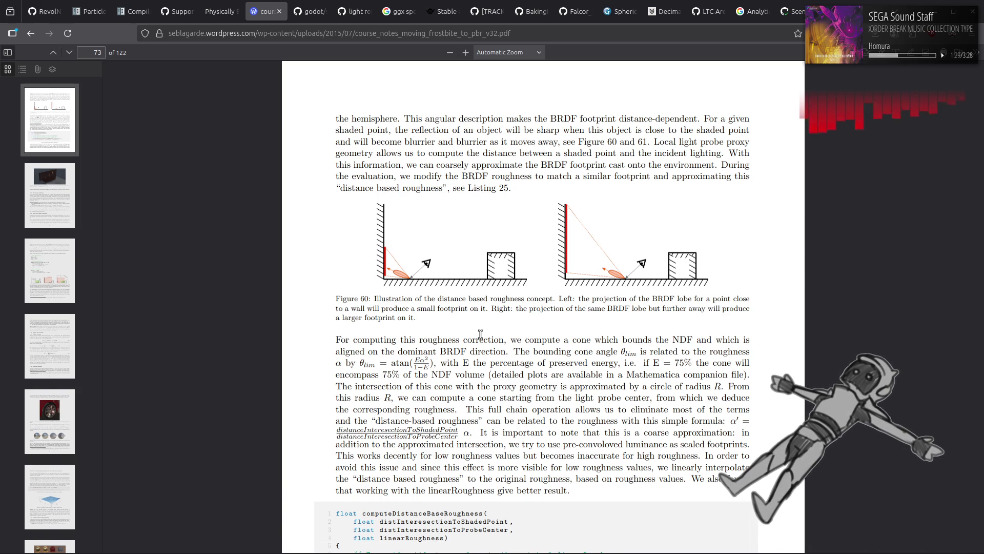
{"action": "key", "text": "alt+Tab"}
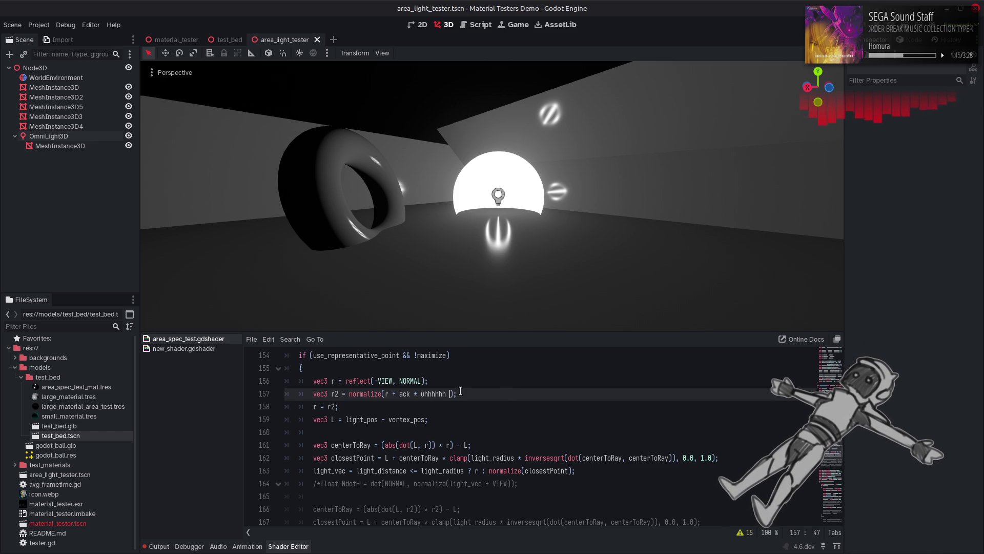
{"action": "type", "text": "* 0.5"}
{"action": "key", "text": "ctrl+s"}
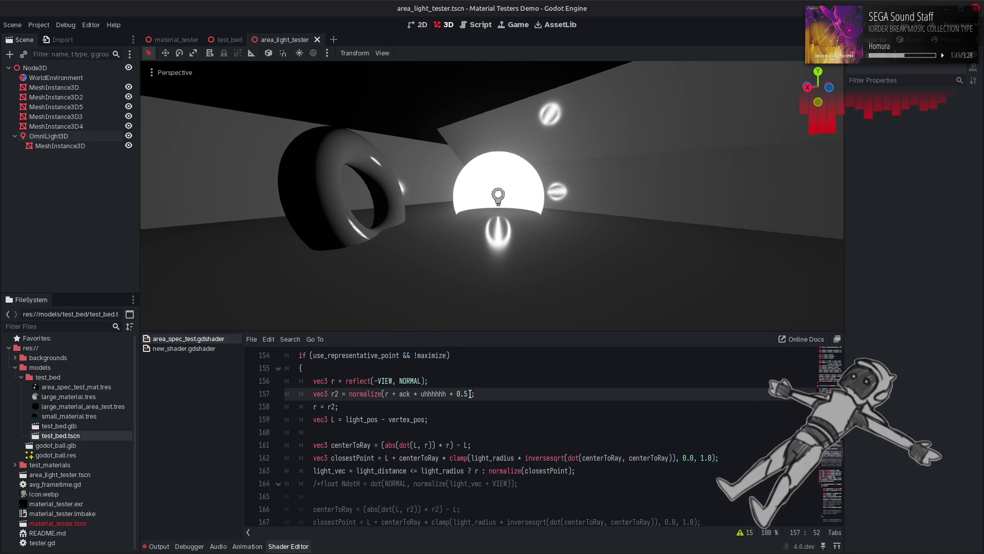
{"action": "key", "text": "ctrl+s"}
{"action": "left_click", "coordinate": [465, 394]}
{"action": "type", "text": "12"}
{"action": "key", "text": "ctrl+s"}
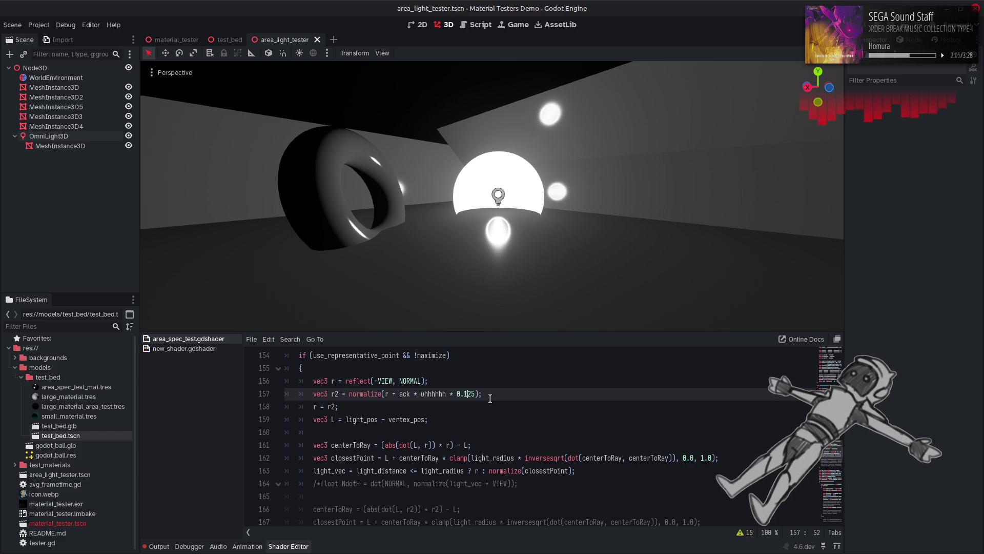
{"action": "key", "text": "Left"}
{"action": "key", "text": "Left"}
{"action": "key", "text": "BackSpace"}
{"action": "key", "text": "BackSpace"}
{"action": "key", "text": "BackSpace"}
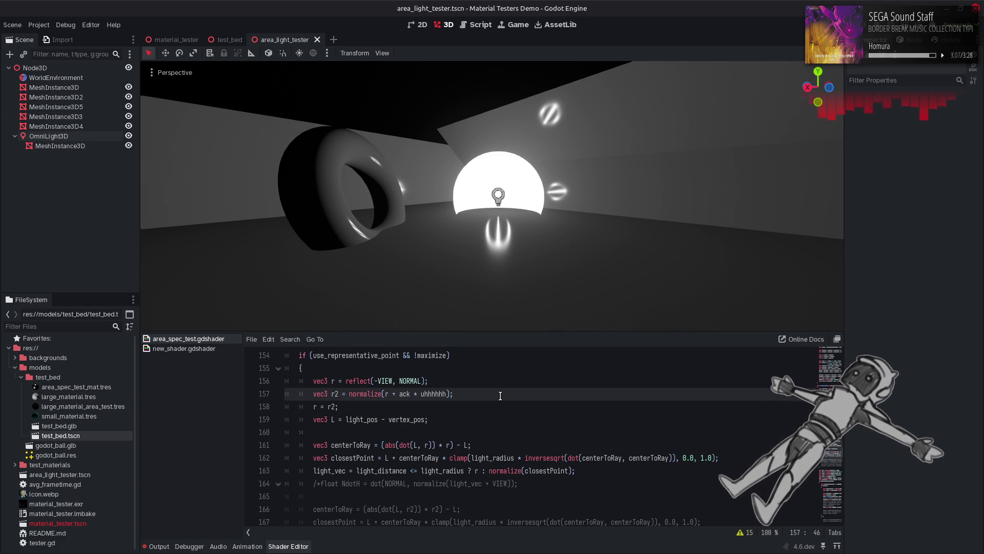
Try the floor material's roughness at 0.025, then set it back to 0.1.
{"action": "left_click", "coordinate": [447, 312]}
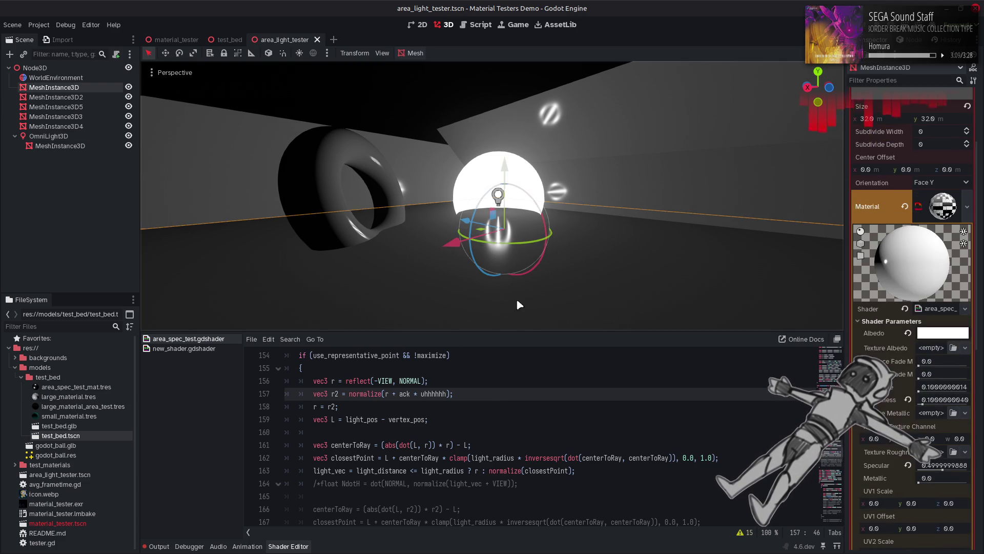
{"action": "mouse_move", "coordinate": [923, 404]}
{"action": "left_mouse_down"}
{"action": "mouse_move", "coordinate": [959, 408]}
{"action": "mouse_move", "coordinate": [921, 410]}
{"action": "left_mouse_up"}
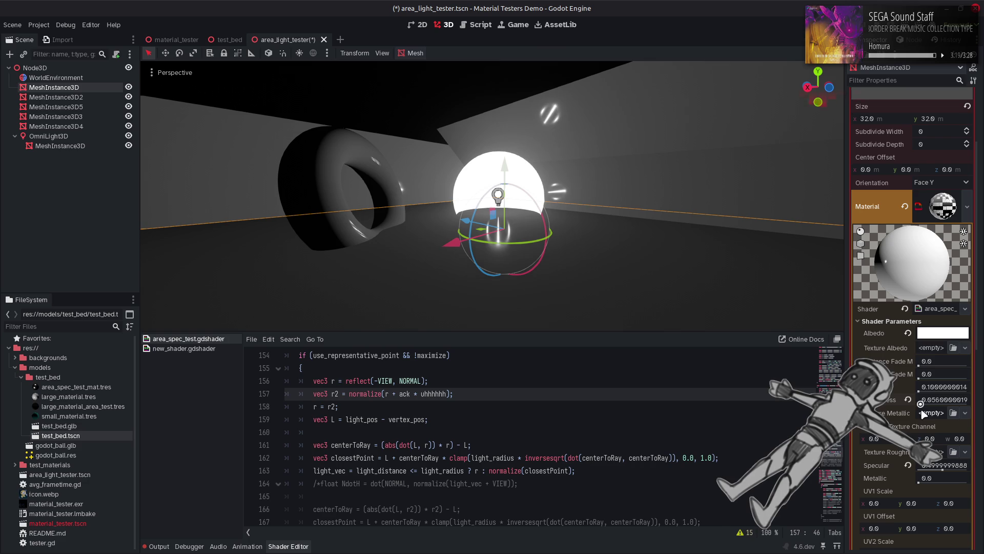
{"action": "left_click_drag", "start_coordinate": [921, 404], "coordinate": [923, 404]}
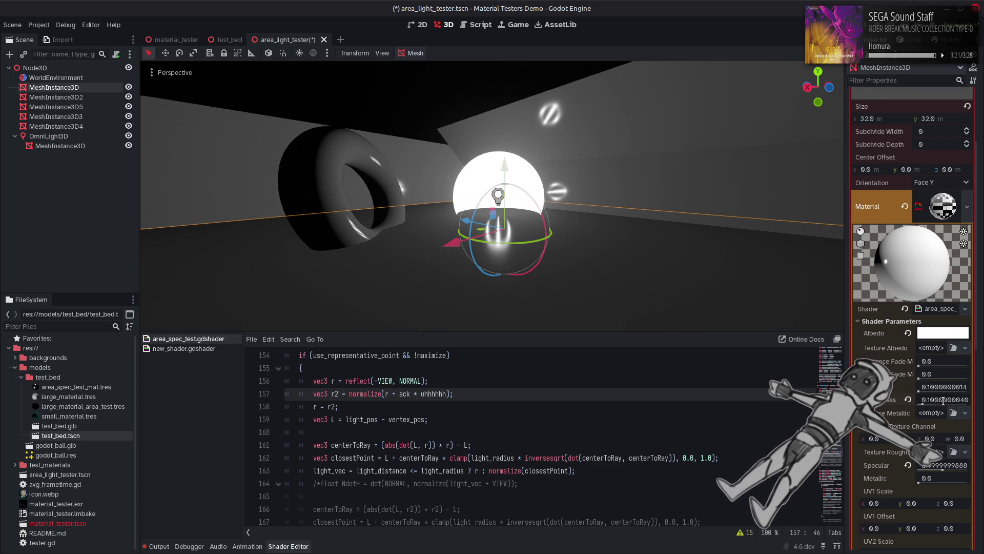
Set the OmniLight3D's Specular to 4.0 in the Inspector.
{"action": "left_click", "coordinate": [49, 135]}
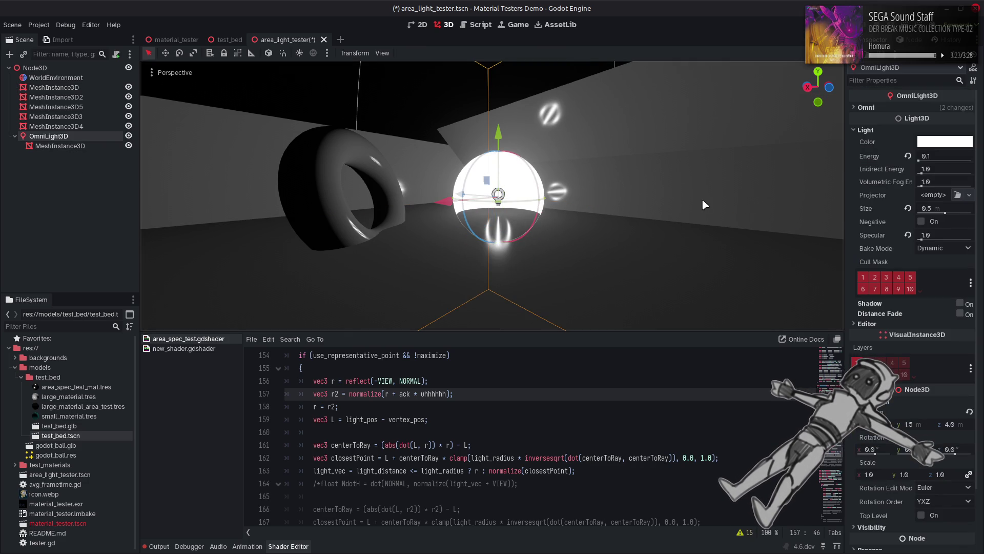
{"action": "mouse_move", "coordinate": [922, 239]}
{"action": "left_mouse_down"}
{"action": "mouse_move", "coordinate": [979, 246]}
{"action": "mouse_move", "coordinate": [922, 247]}
{"action": "mouse_move", "coordinate": [931, 249]}
{"action": "left_mouse_up"}
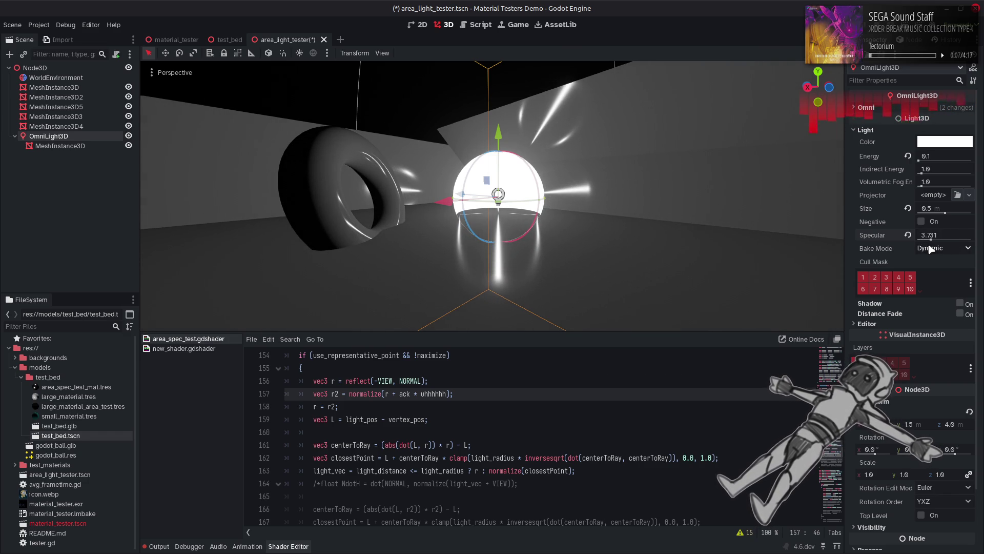
{"action": "left_click", "coordinate": [946, 235]}
{"action": "type", "text": "4"}
{"action": "key", "text": "Return"}
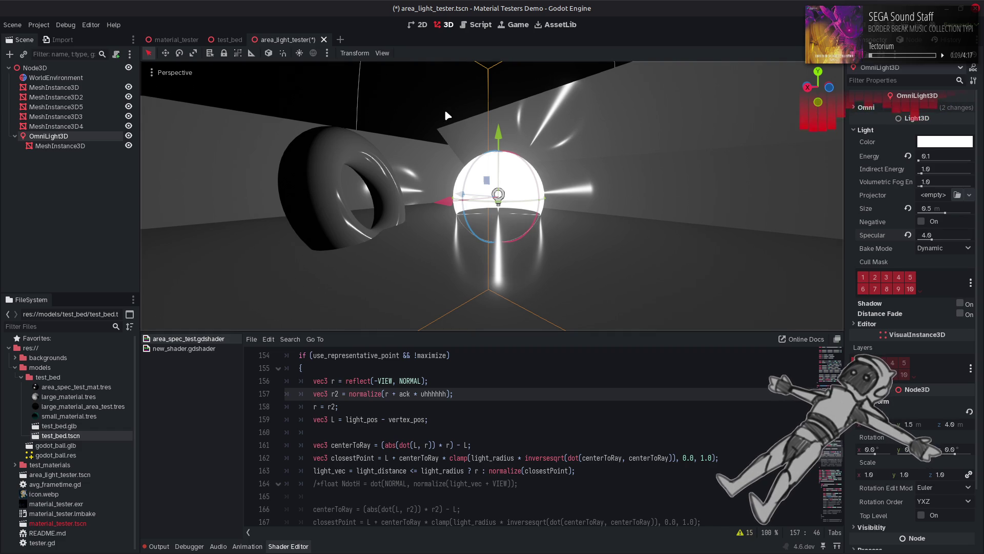
{"action": "left_click", "coordinate": [446, 113]}
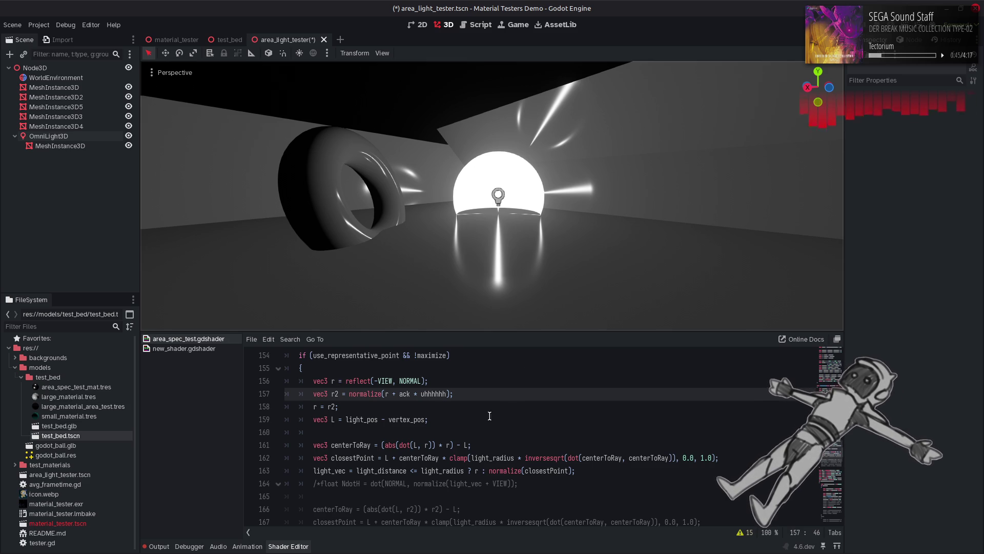
Move the centerToRay computation line to just below the reflect line.
{"action": "left_click_drag", "start_coordinate": [474, 444], "coordinate": [309, 443]}
{"action": "key", "text": "ctrl+x"}
{"action": "left_click", "coordinate": [438, 379]}
{"action": "key", "text": "Return"}
{"action": "key", "text": "ctrl+v"}
{"action": "key", "text": "Return"}
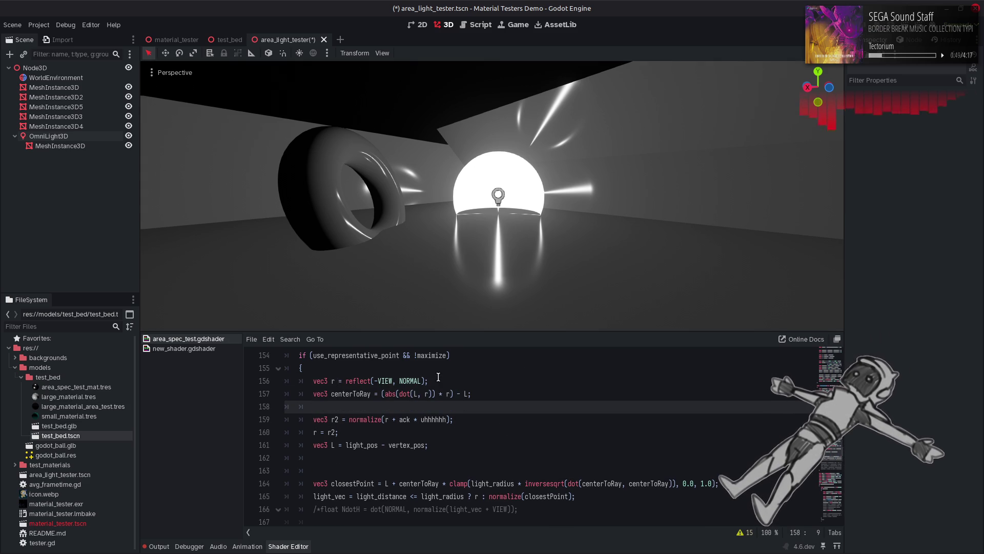
Add a centerToRay2 line below r2, duplicated from the centerToRay computation.
{"action": "left_click", "coordinate": [468, 424]}
{"action": "key", "text": "Return"}
{"action": "key", "text": "ctrl+v"}
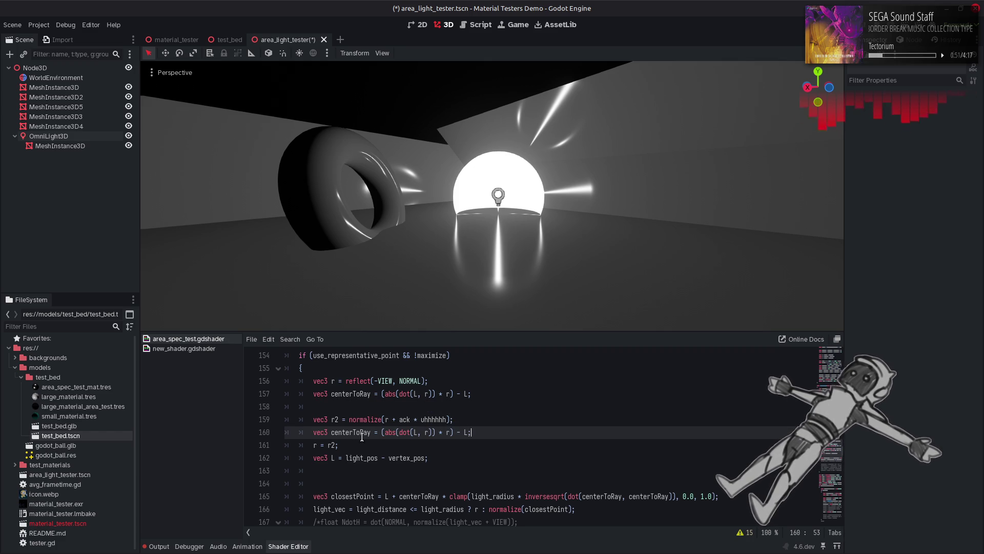
{"action": "left_click", "coordinate": [372, 434]}
{"action": "type", "text": "2"}
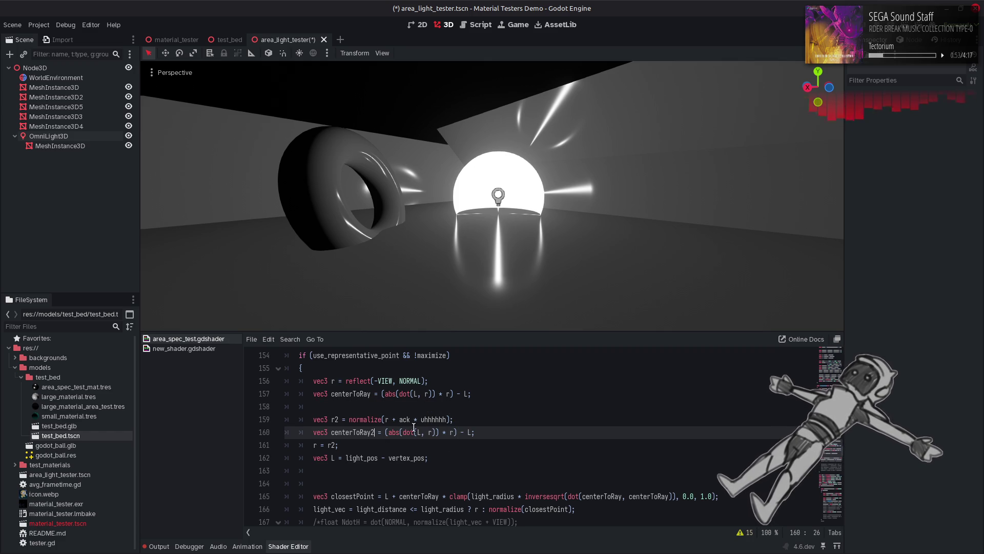
{"action": "type", "text": "2"}
{"action": "left_click", "coordinate": [456, 433]}
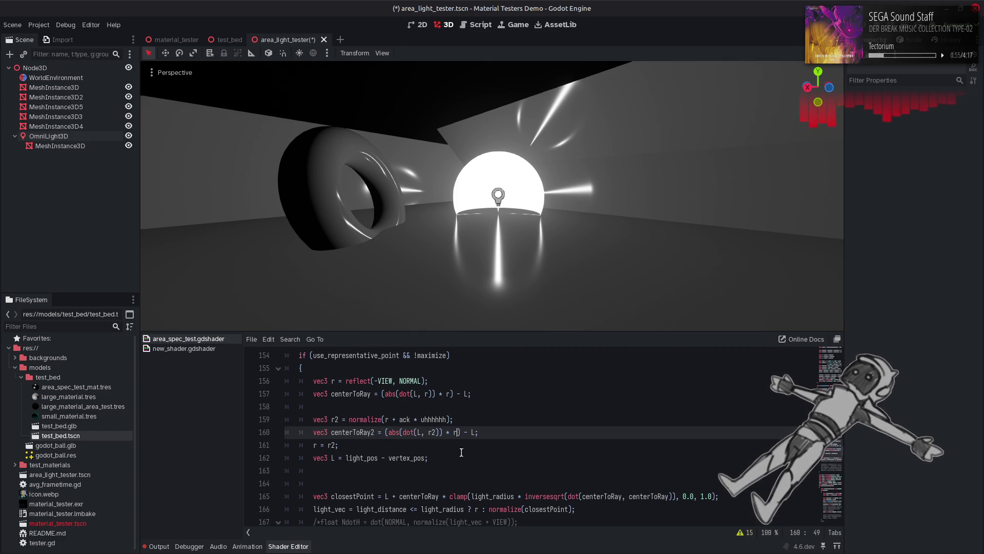
{"action": "type", "text": "2"}
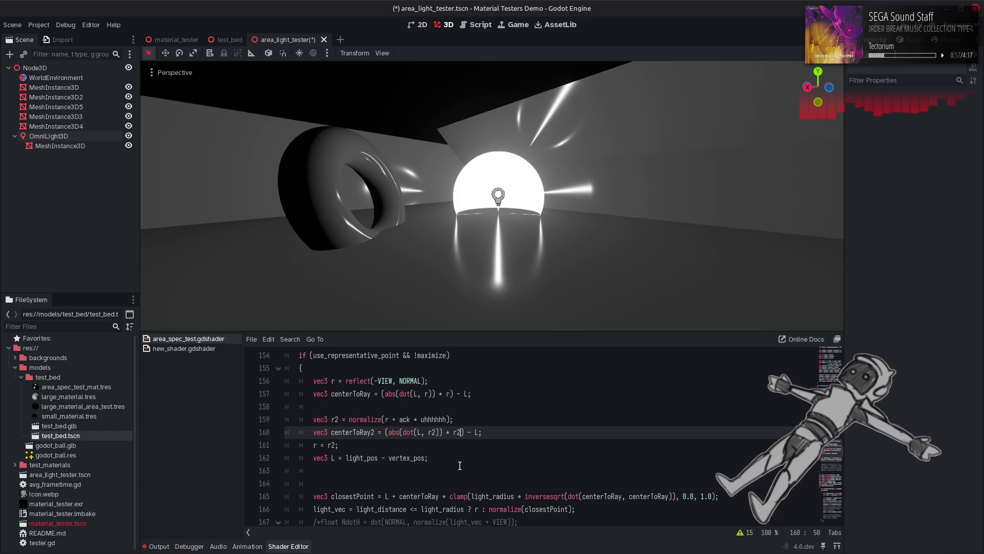
Move the L light-direction declaration to the top of the block and remove stray blank lines.
{"action": "left_click_drag", "start_coordinate": [460, 466], "coordinate": [299, 459]}
{"action": "key", "text": "ctrl+x"}
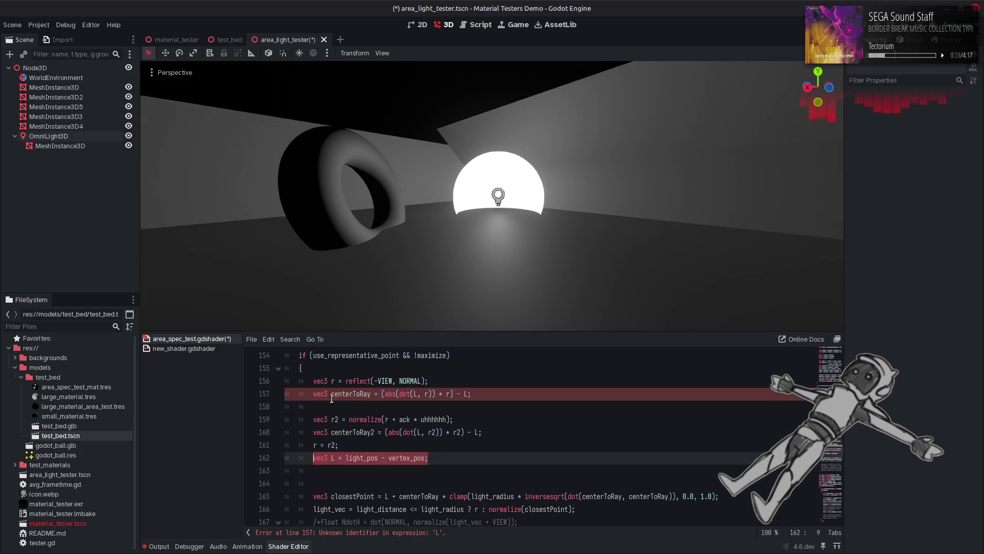
{"action": "left_click", "coordinate": [335, 371]}
{"action": "key", "text": "Return"}
{"action": "key", "text": "ctrl+v"}
{"action": "key", "text": "Return"}
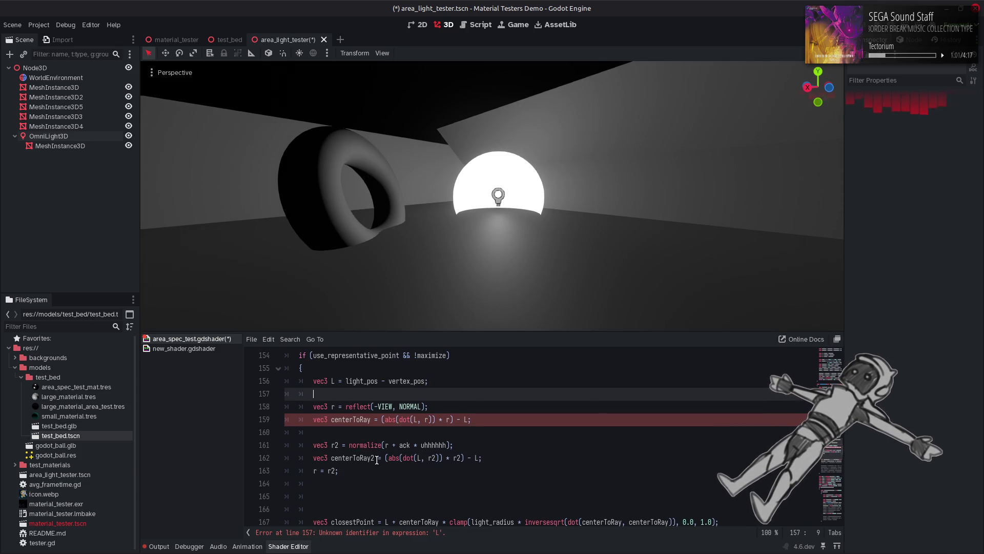
{"action": "left_click", "coordinate": [329, 496]}
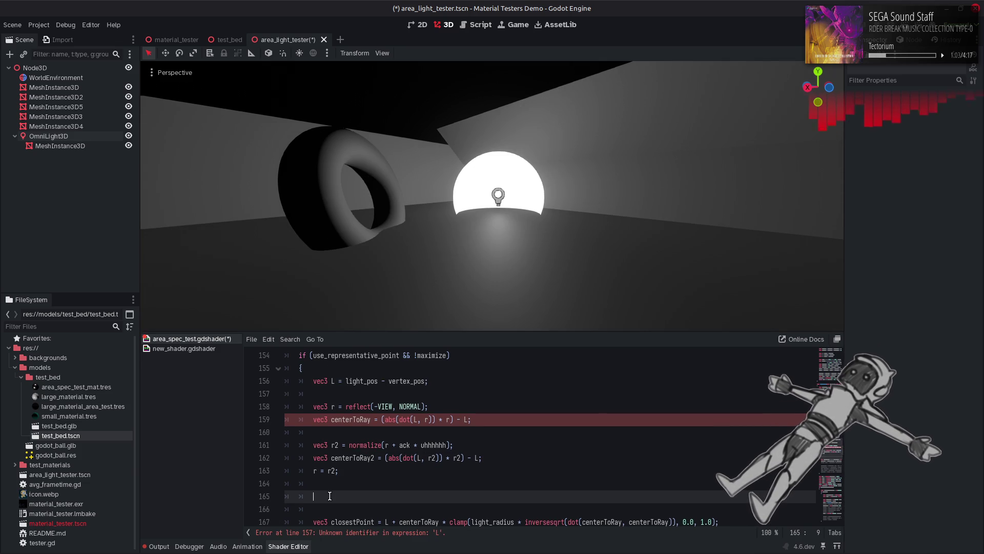
{"action": "key", "text": "BackSpace"}
{"action": "key", "text": "BackSpace"}
{"action": "key", "text": "BackSpace"}
{"action": "key", "text": "BackSpace"}
{"action": "left_click", "coordinate": [524, 460]}
{"action": "key", "text": "Return"}
{"action": "key", "text": "Return"}
{"action": "scroll", "coordinate": [523, 460], "scroll_direction": "down", "scroll_amount": 1}
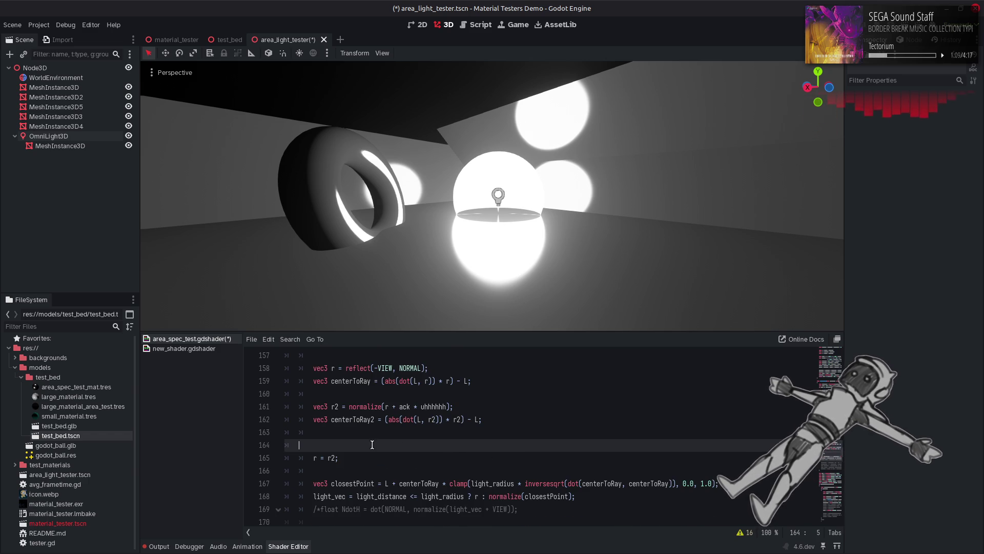
{"action": "key", "text": "BackSpace"}
Write r = length(centerToRay) <= length(centerToRay2) ? r : r2; and save the shader.
{"action": "double_click", "coordinate": [353, 381]}
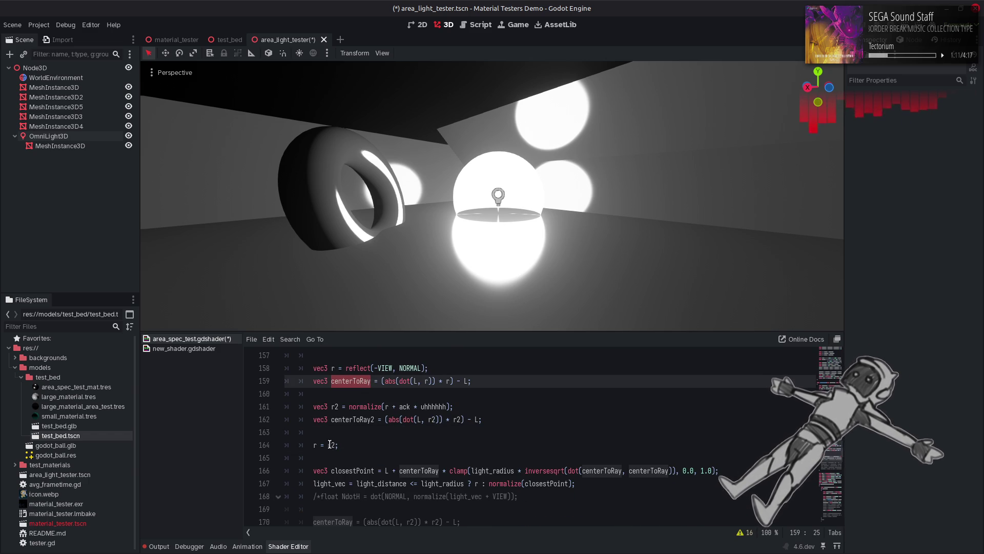
{"action": "left_click", "coordinate": [329, 445]}
{"action": "type", "text": "length*("}
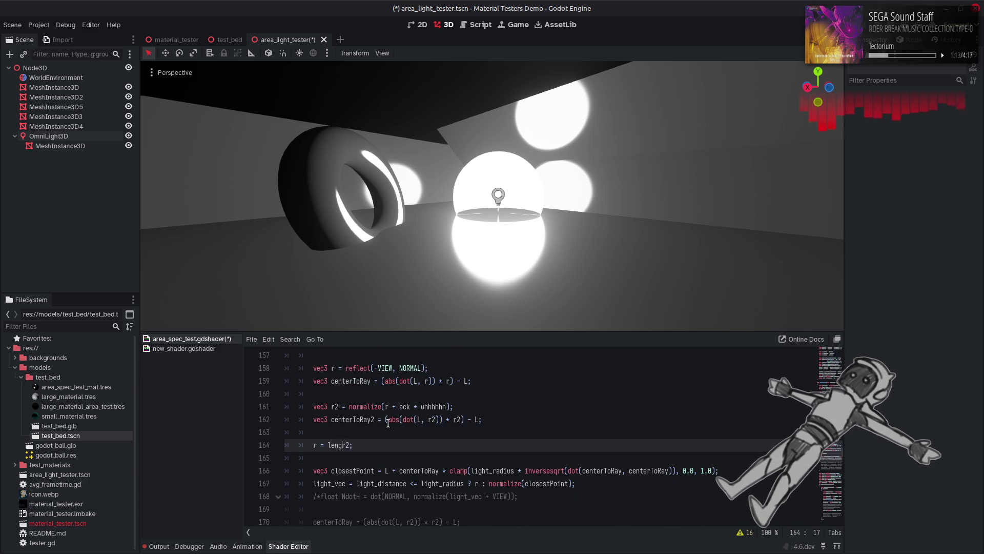
{"action": "key", "text": "BackSpace"}
{"action": "key", "text": "BackSpace"}
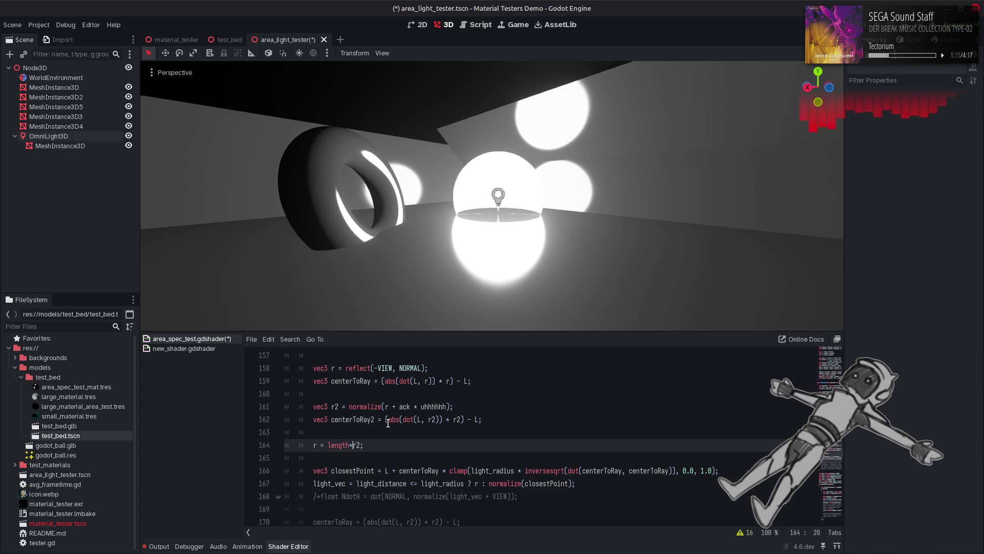
{"action": "type", "text": "()"}
{"action": "key", "text": "Left"}
{"action": "key", "text": "Left"}
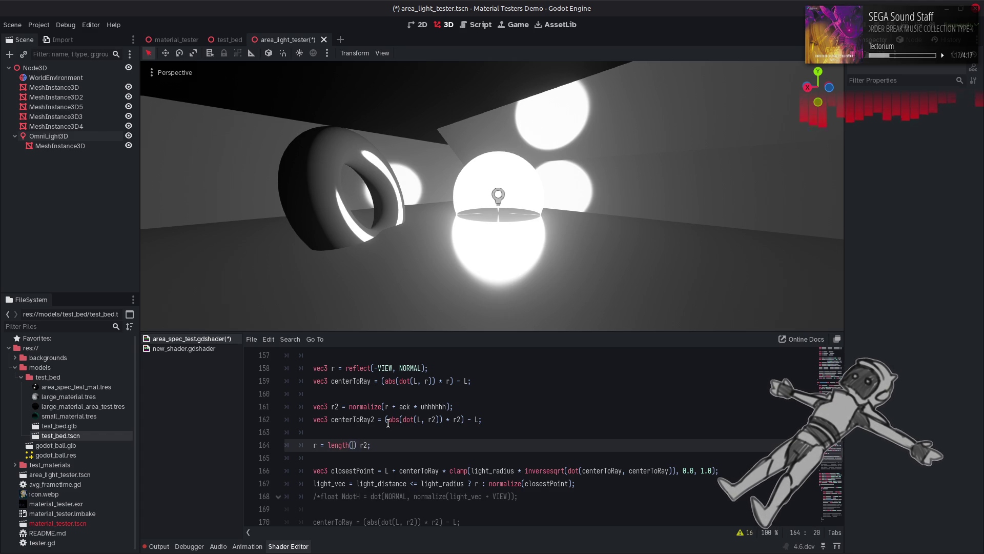
{"action": "type", "text": "centerToRay)"}
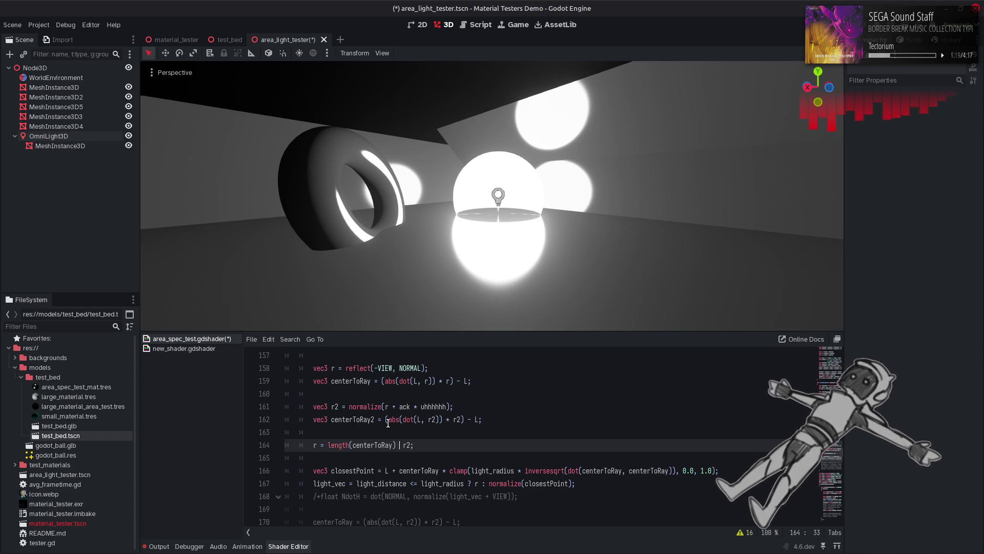
{"action": "type", "text": " <"}
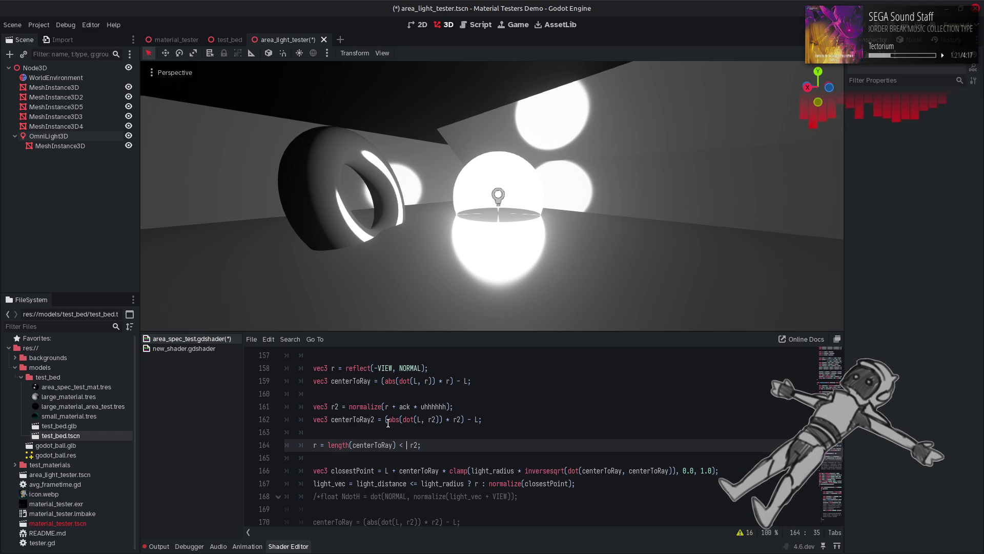
{"action": "key", "text": "BackSpace"}
{"action": "type", "text": "= "}
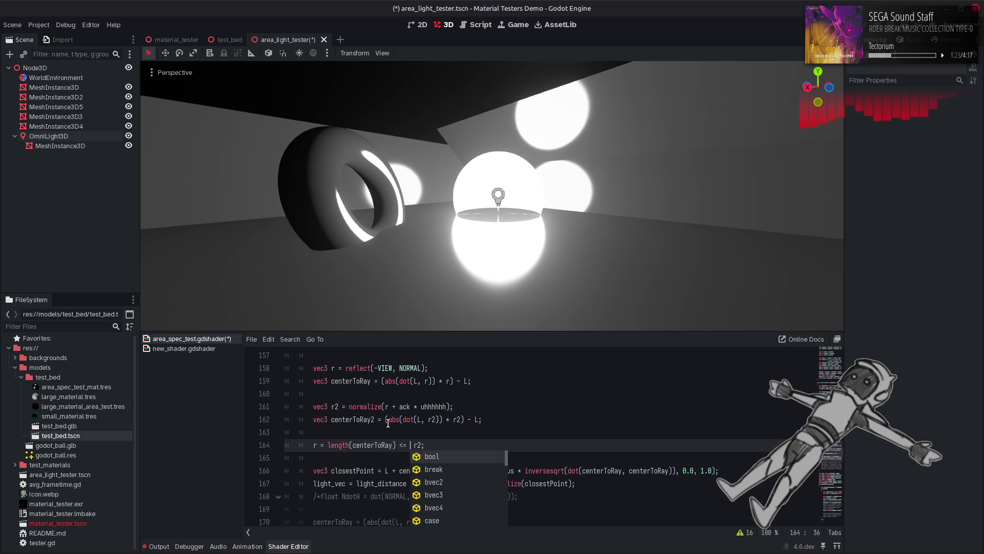
{"action": "type", "text": "length(centerToRay2)"}
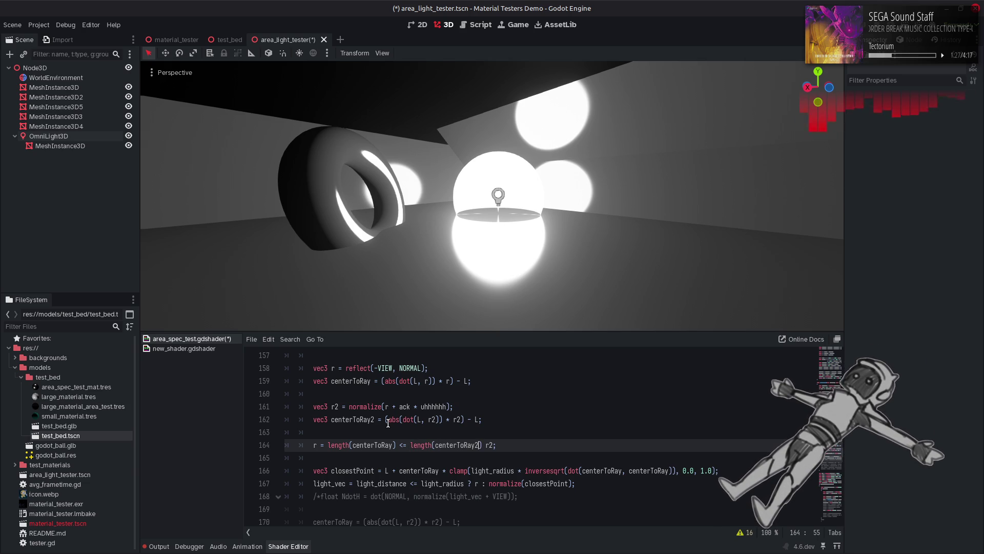
{"action": "type", "text": " ? r :"}
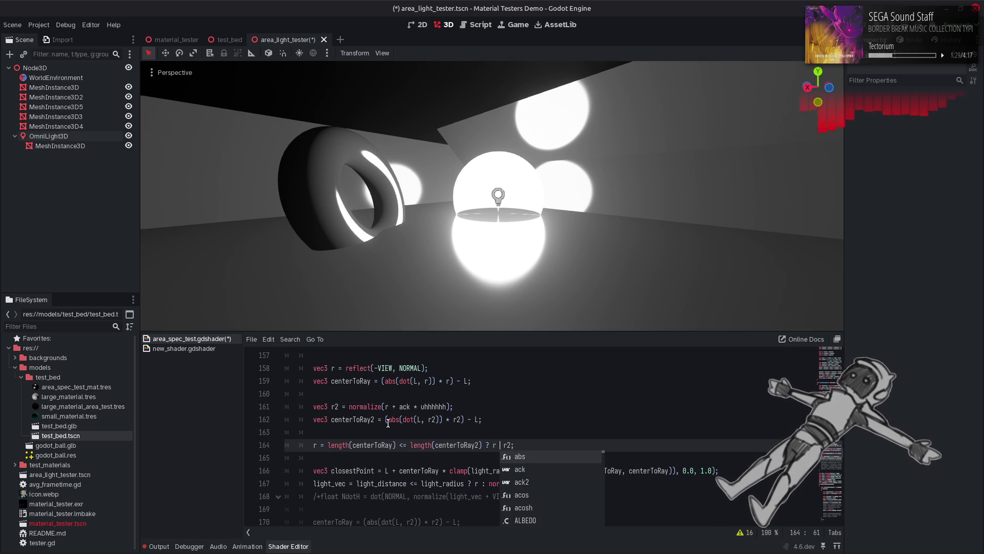
{"action": "key", "text": "ctrl+s"}
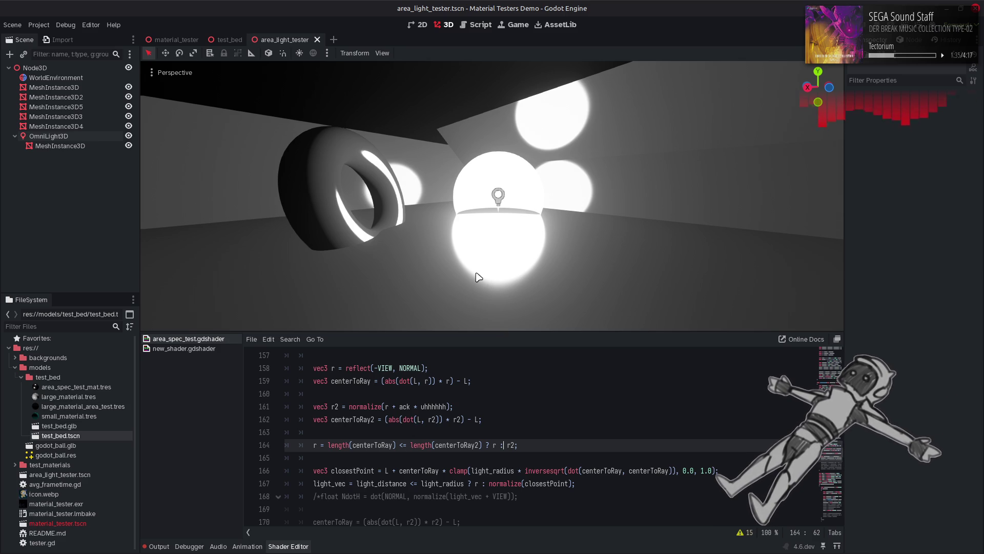
Set the OmniLight3D's Specular back to 1.0.
{"action": "left_click", "coordinate": [101, 135]}
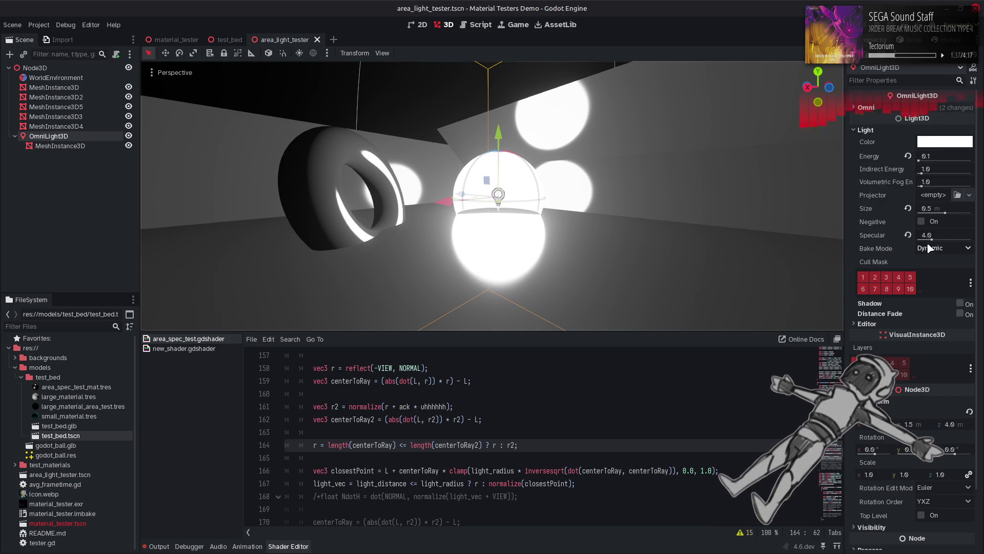
{"action": "left_click", "coordinate": [936, 232]}
{"action": "type", "text": "1"}
{"action": "key", "text": "Return"}
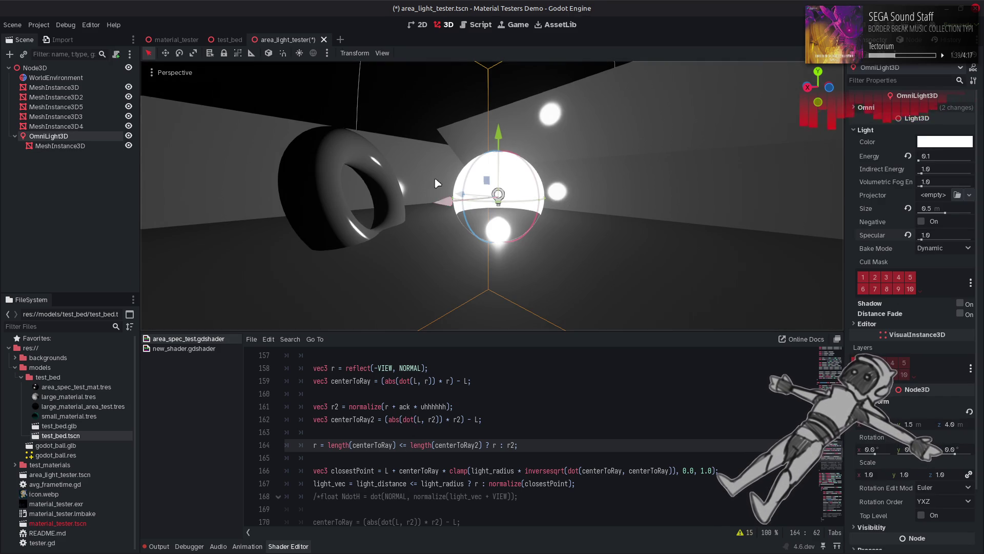
{"action": "left_click", "coordinate": [387, 96]}
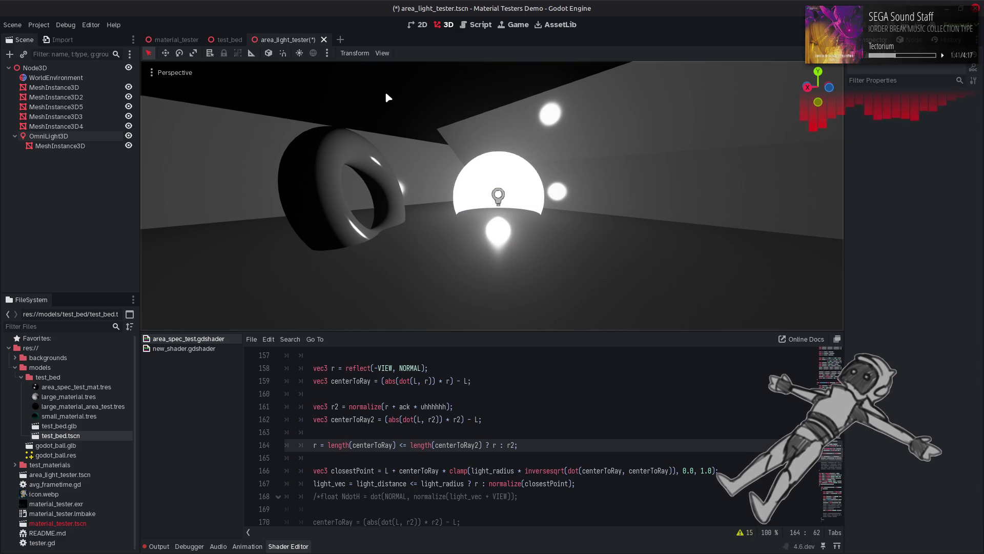
Preview the shader with line 164 commented out, then restore the line and save.
{"action": "left_click", "coordinate": [312, 445]}
{"action": "type", "text": "//"}
{"action": "key", "text": "ctrl+s"}
{"action": "left_click", "coordinate": [389, 419]}
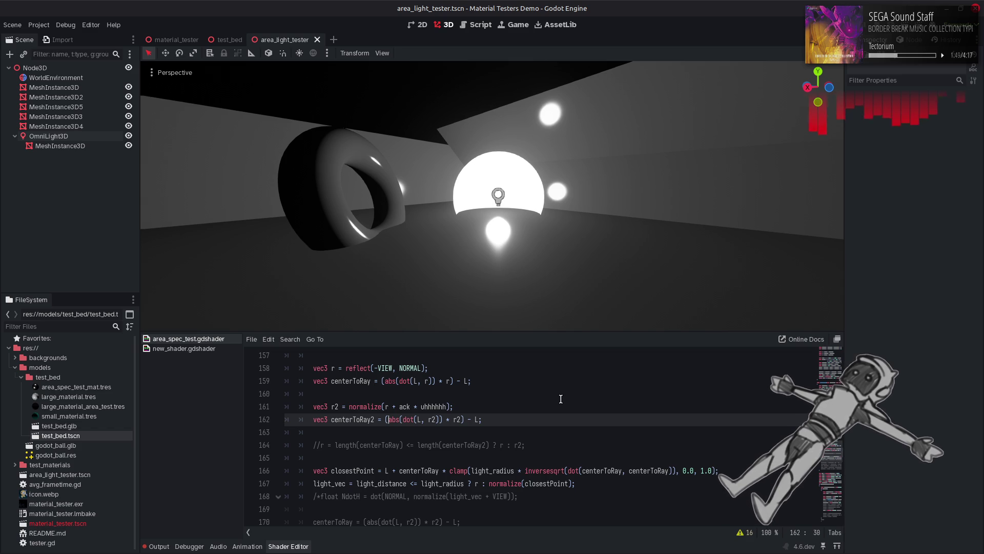
{"action": "key", "text": "ctrl+z"}
{"action": "key", "text": "ctrl+s"}
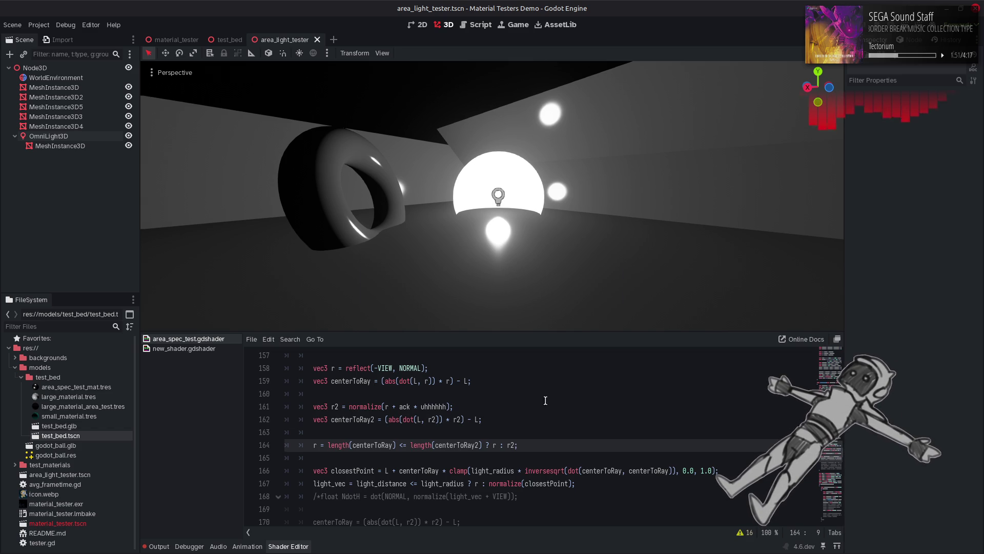
Test line 164 with a > comparison and r2 as the first choice, checking the output log.
{"action": "key", "text": "ctrl+Right"}
{"action": "key", "text": "ctrl+Right"}
{"action": "key", "text": "ctrl+Right"}
{"action": "key", "text": "BackSpace"}
{"action": "key", "text": "BackSpace"}
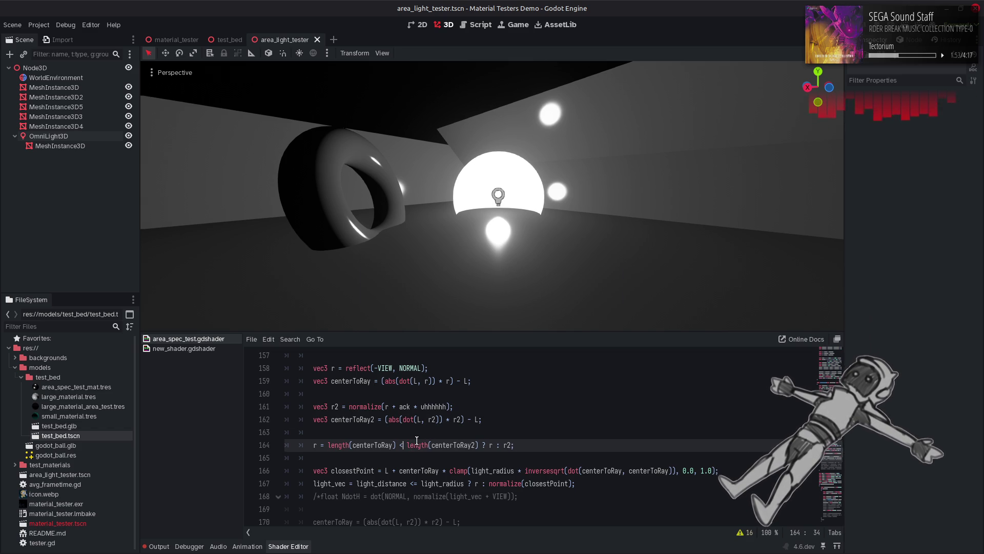
{"action": "type", "text": ">"}
{"action": "key", "text": "ctrl+s"}
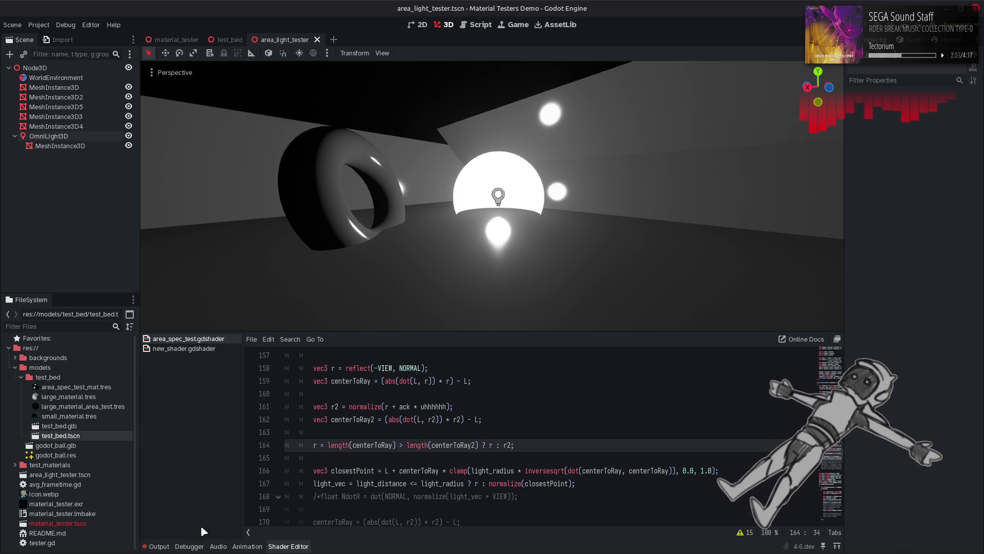
{"action": "left_click", "coordinate": [167, 547]}
{"action": "left_click", "coordinate": [823, 339]}
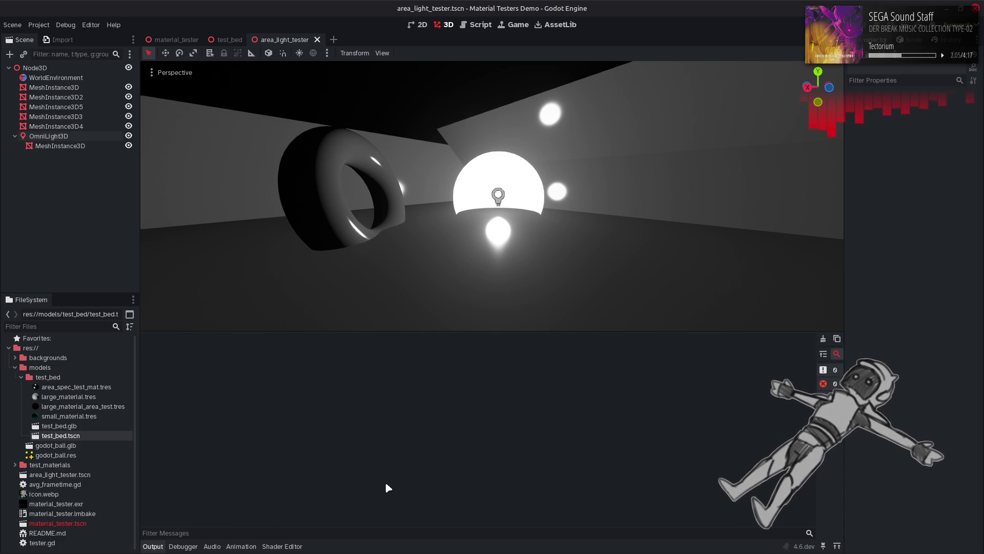
{"action": "left_click", "coordinate": [168, 547]}
{"action": "left_click", "coordinate": [281, 546]}
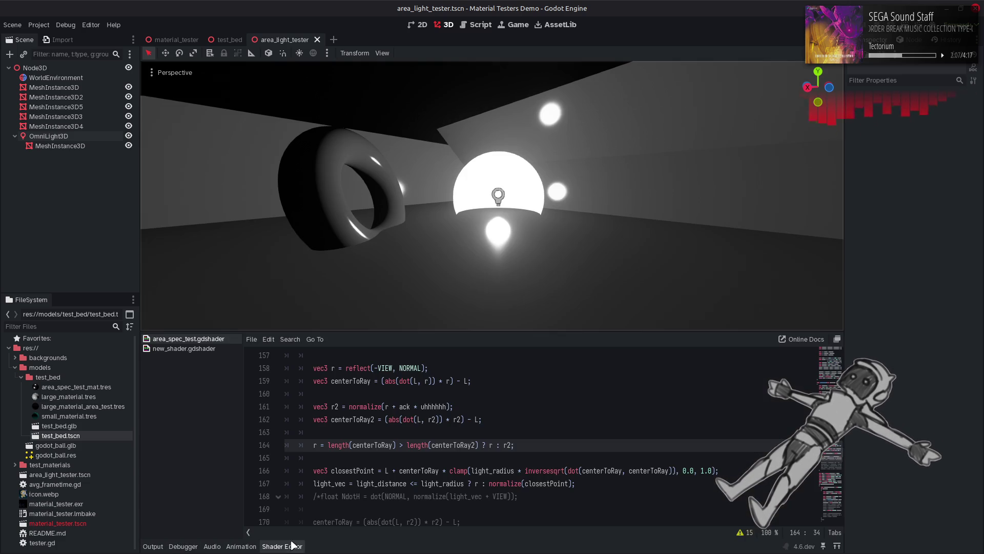
{"action": "left_click", "coordinate": [493, 445]}
{"action": "type", "text": "2"}
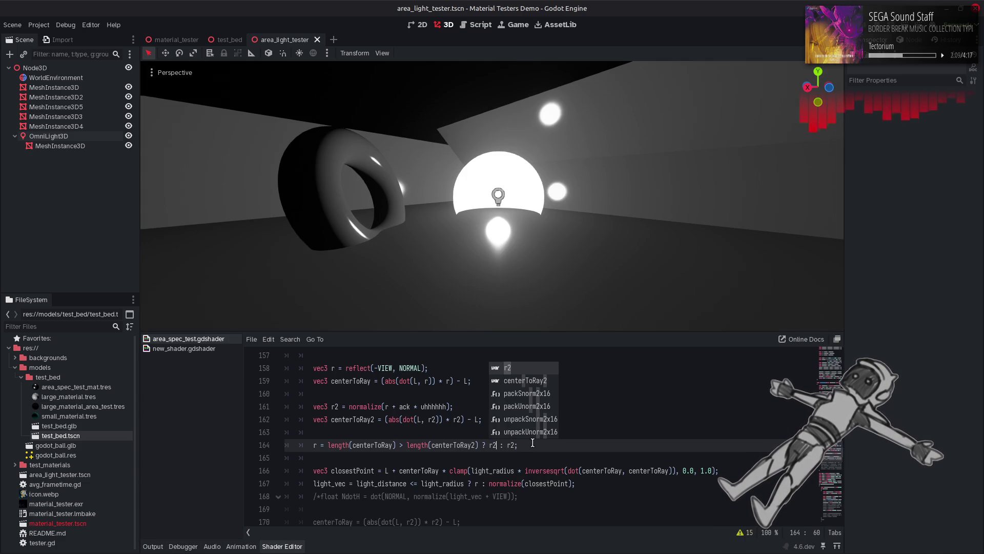
Copy line 159's centerToRay assignment into new line 165 and save.
{"action": "left_click", "coordinate": [576, 454]}
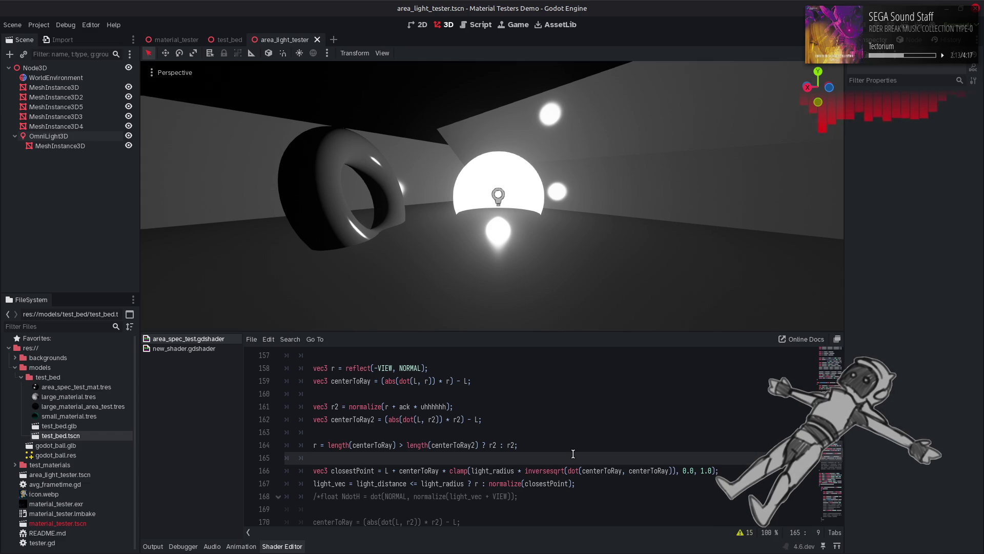
{"action": "left_click_drag", "start_coordinate": [499, 384], "coordinate": [332, 384]}
{"action": "key", "text": "ctrl+c"}
{"action": "left_click", "coordinate": [536, 447]}
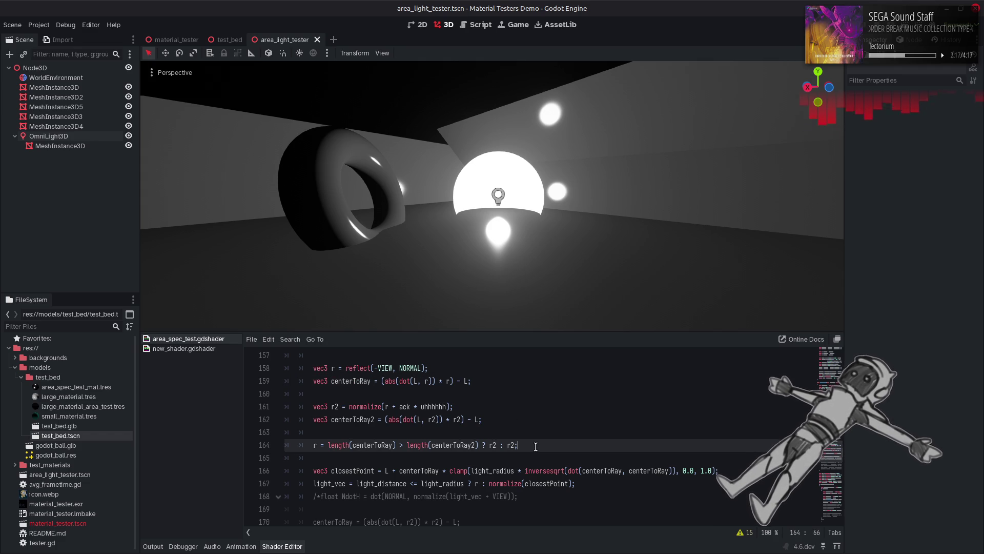
{"action": "key", "text": "Return"}
{"action": "key", "text": "ctrl+v"}
{"action": "key", "text": "ctrl+s"}
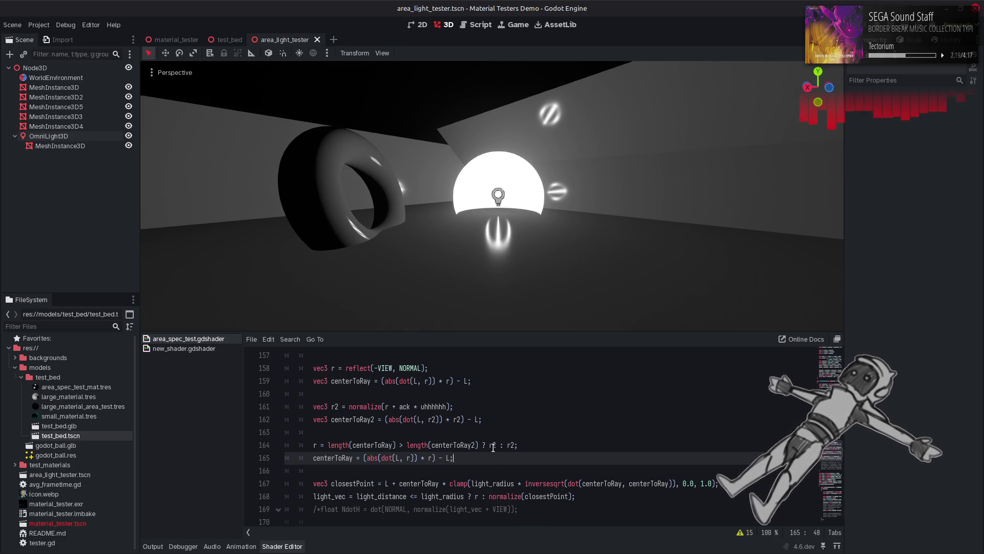
Restore line 164 to the <= comparison with r as the first choice, and save.
{"action": "left_click", "coordinate": [497, 445]}
{"action": "key", "text": "BackSpace"}
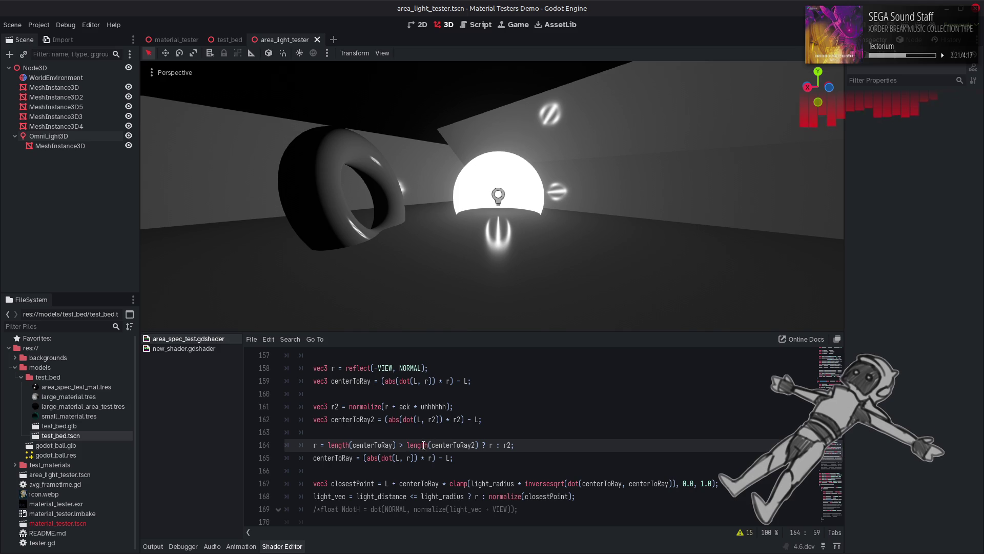
{"action": "left_click", "coordinate": [405, 445]}
{"action": "key", "text": "BackSpace"}
{"action": "type", "text": "<"}
{"action": "key", "text": "ctrl+s"}
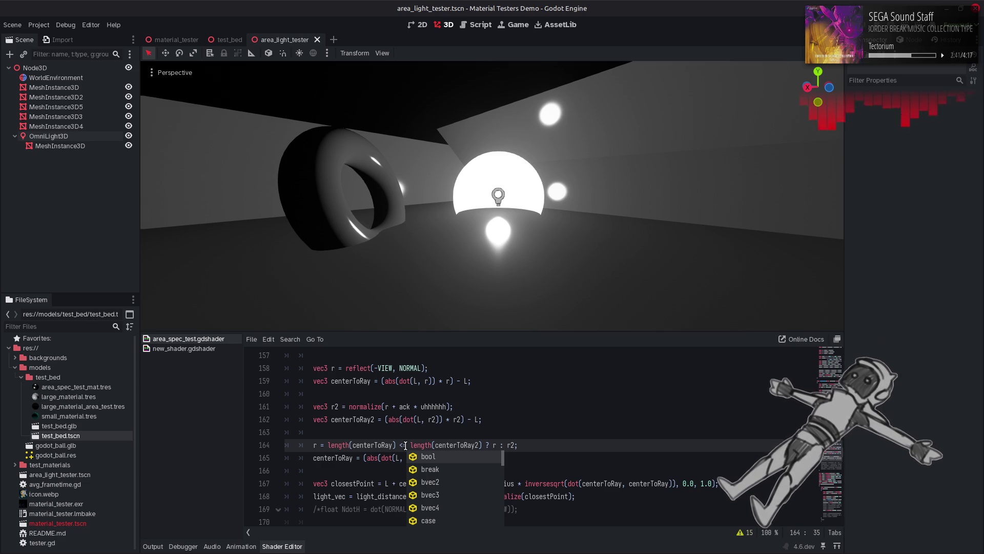
{"action": "left_click", "coordinate": [438, 428]}
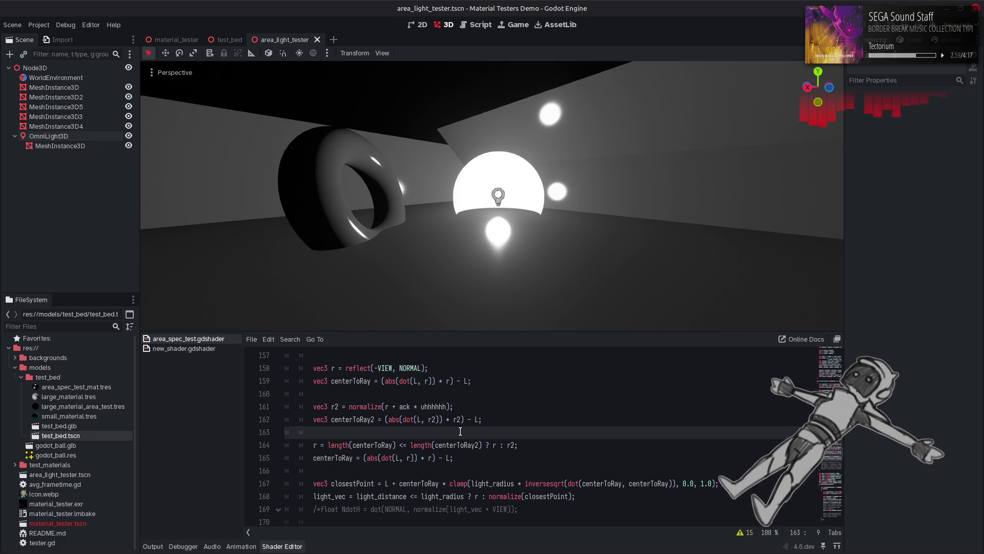
Move the closestPoint line to just below the centerToRay line 159.
{"action": "triple_click", "coordinate": [720, 485]}
{"action": "key", "text": "BackSpace"}
{"action": "left_click", "coordinate": [480, 381]}
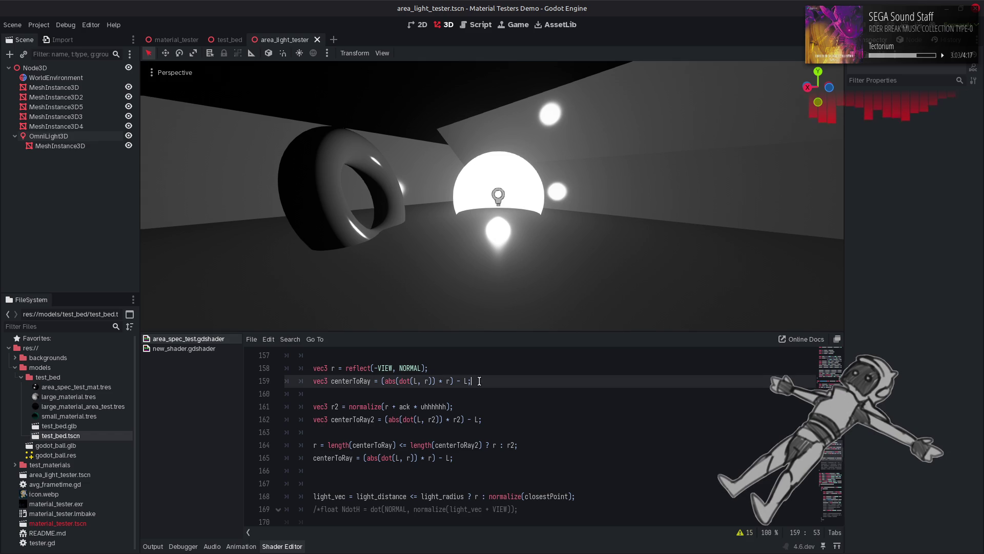
{"action": "key", "text": "Return"}
{"action": "key", "text": "ctrl+v"}
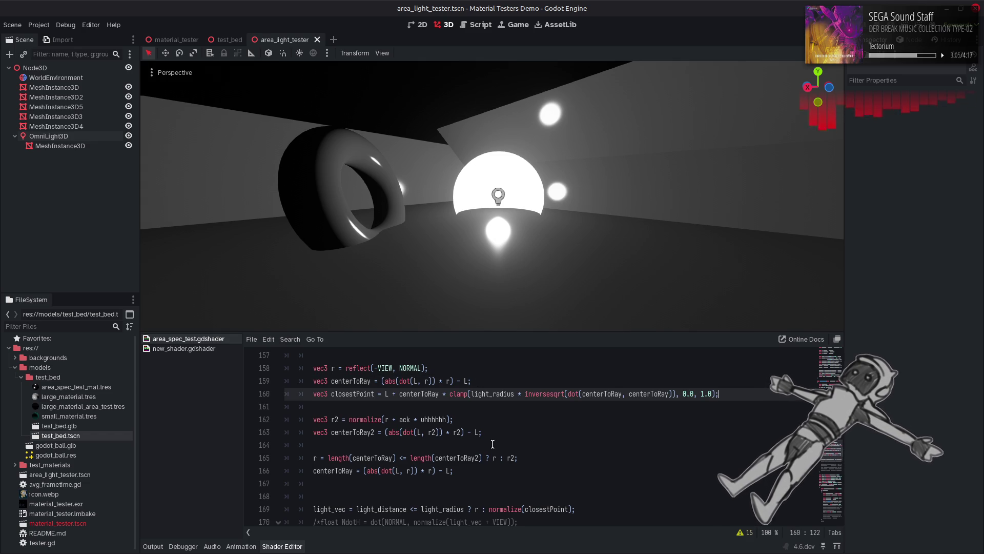
Add a closestPoint2 line at line 164 using centerToRay2 throughout, and save.
{"action": "left_click", "coordinate": [493, 444]}
{"action": "key", "text": "ctrl+v"}
{"action": "left_click", "coordinate": [375, 445]}
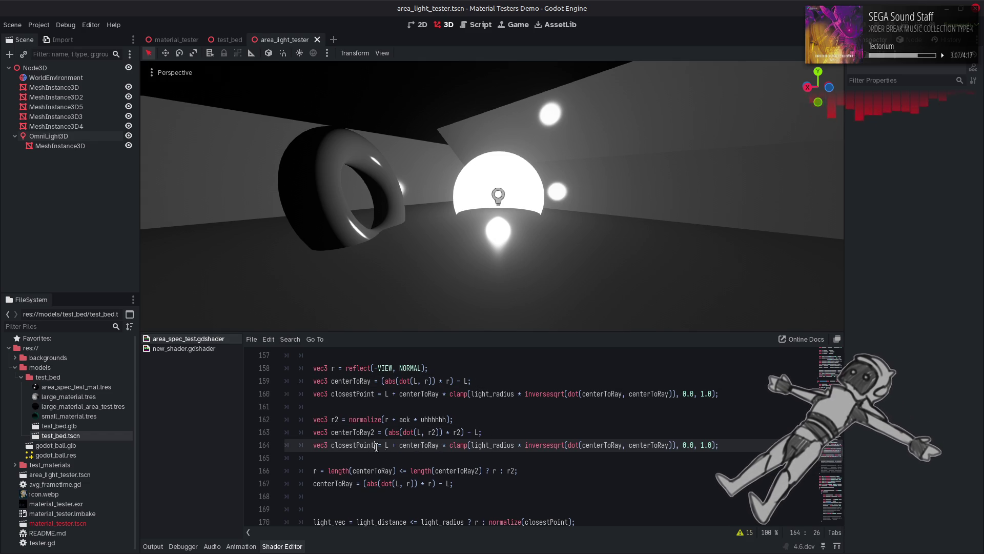
{"action": "type", "text": "2"}
{"action": "left_click", "coordinate": [439, 458]}
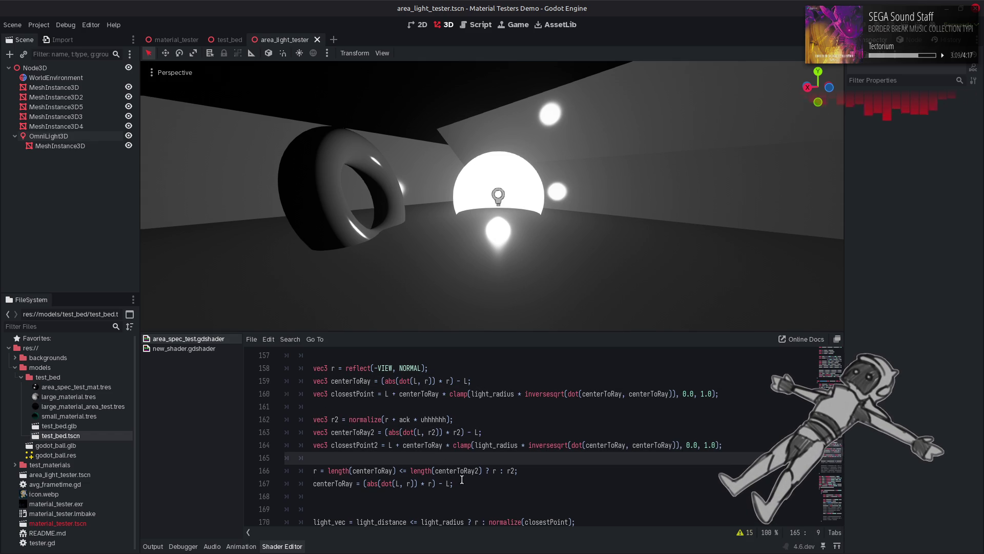
{"action": "left_click", "coordinate": [442, 445]}
{"action": "type", "text": "2"}
{"action": "left_click", "coordinate": [629, 445]}
{"action": "type", "text": "2"}
{"action": "left_click", "coordinate": [680, 445]}
{"action": "type", "text": "2"}
{"action": "left_click", "coordinate": [528, 458]}
{"action": "key", "text": "ctrl+s"}
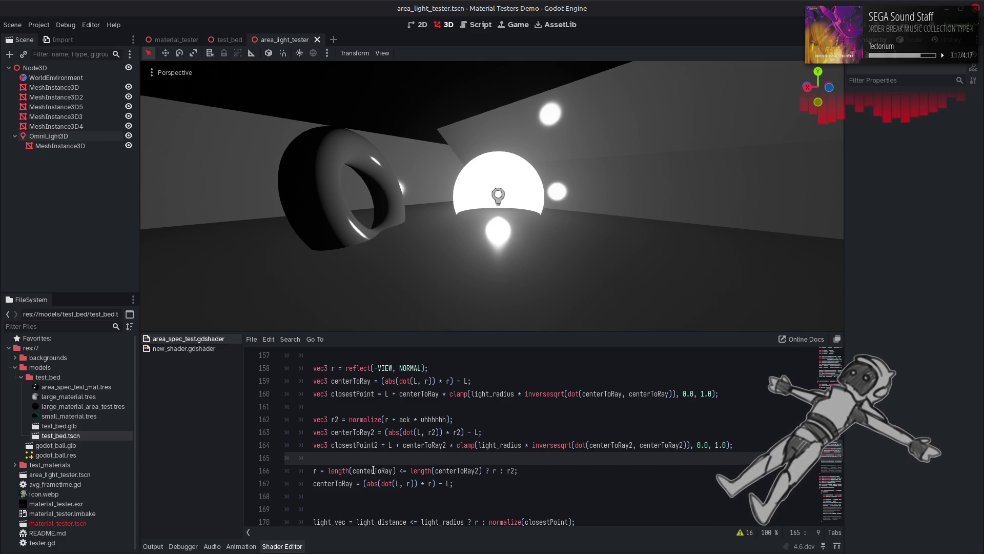
Delete the centerToRay recompute line and its leftover blank lines.
{"action": "scroll", "coordinate": [362, 449], "scroll_direction": "down", "scroll_amount": 1}
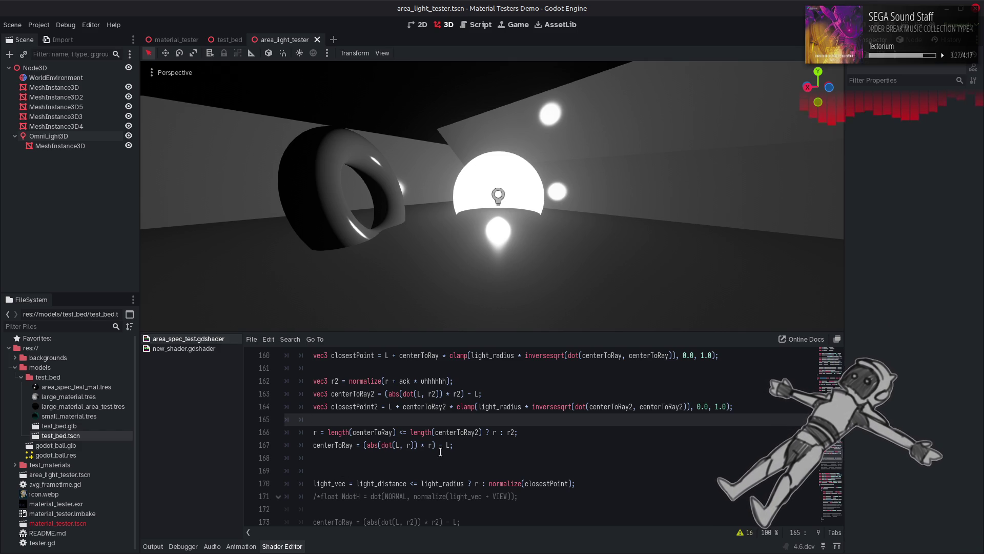
{"action": "scroll", "coordinate": [462, 445], "scroll_direction": "up", "scroll_amount": 3}
{"action": "mouse_move", "coordinate": [465, 485]}
{"action": "left_mouse_down"}
{"action": "mouse_move", "coordinate": [239, 495]}
{"action": "mouse_move", "coordinate": [215, 484]}
{"action": "left_mouse_up"}
{"action": "key", "text": "BackSpace"}
{"action": "key", "text": "BackSpace"}
{"action": "key", "text": "Delete"}
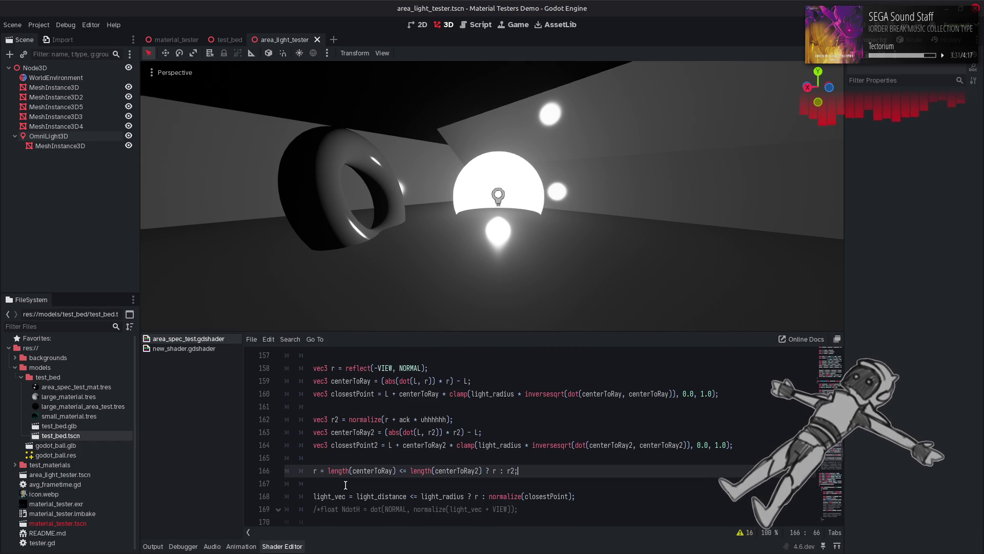
Paste closestPoint and closestPoint2 over r, centerToRay, centerToRay2 and r2 on line 166, then save.
{"action": "double_click", "coordinate": [534, 497]}
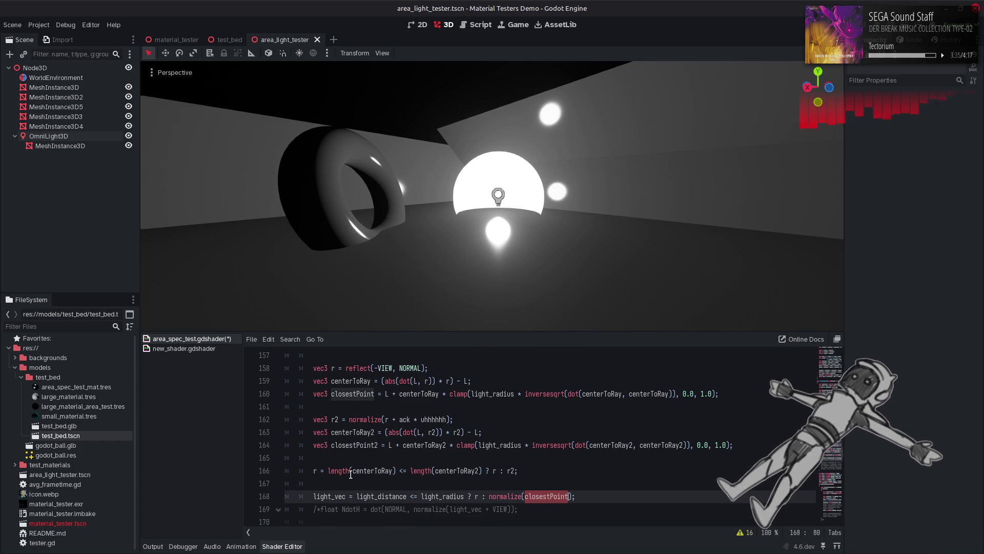
{"action": "double_click", "coordinate": [315, 468]}
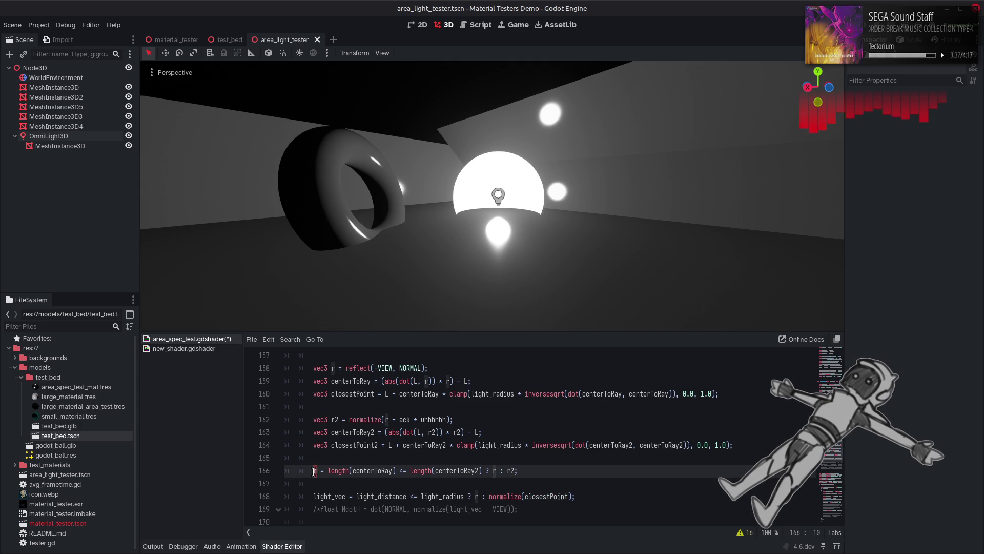
{"action": "key", "text": "ctrl+v"}
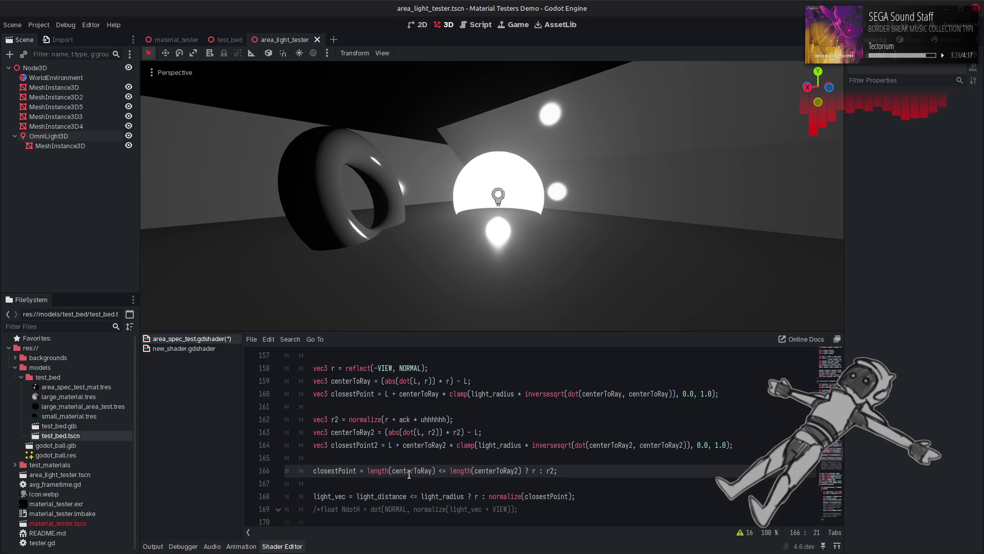
{"action": "double_click", "coordinate": [409, 471]}
{"action": "key", "text": "ctrl+v"}
{"action": "double_click", "coordinate": [505, 471]}
{"action": "key", "text": "ctrl+v"}
{"action": "type", "text": "2"}
{"action": "double_click", "coordinate": [541, 471]}
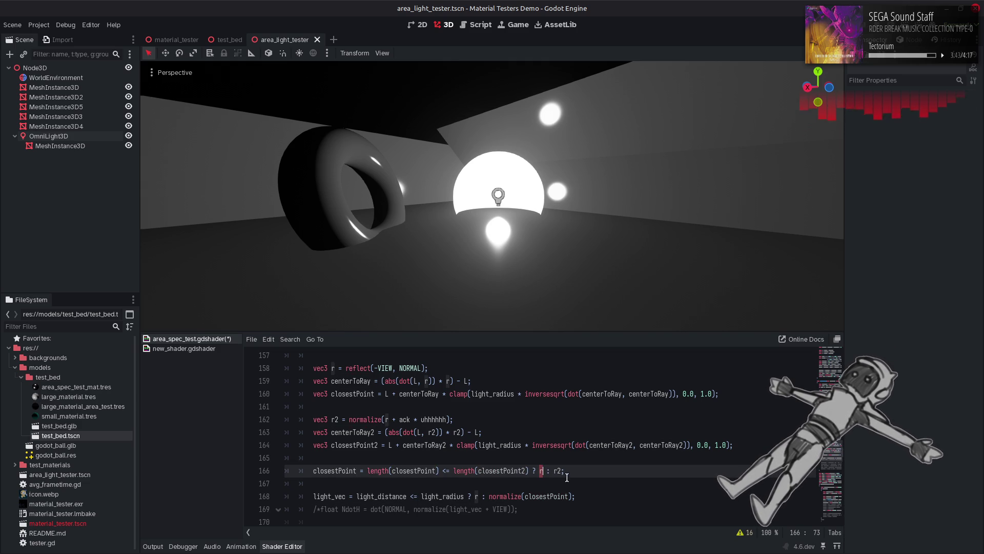
{"action": "key", "text": "ctrl+v"}
{"action": "double_click", "coordinate": [596, 471]}
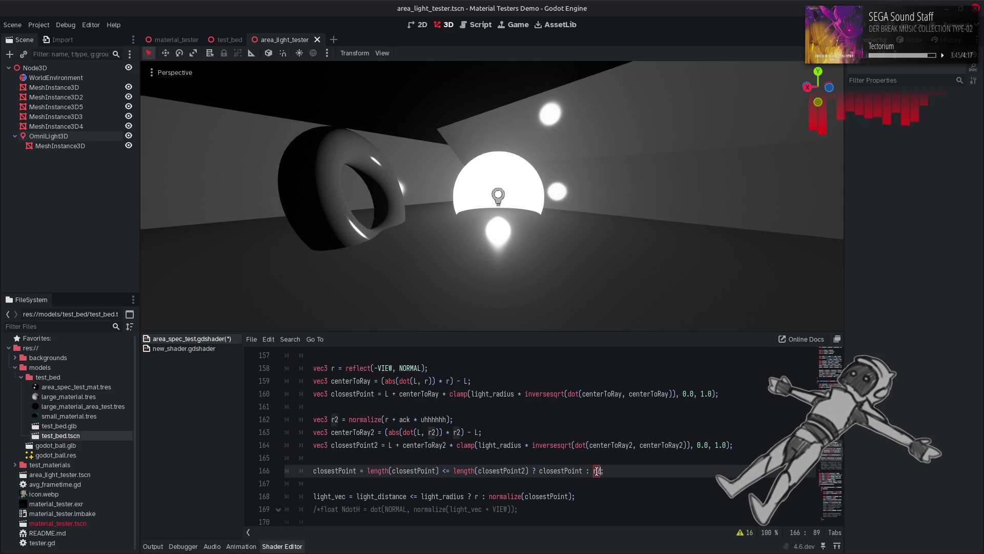
{"action": "key", "text": "ctrl+v"}
{"action": "type", "text": "2"}
{"action": "left_click", "coordinate": [652, 458]}
{"action": "key", "text": "ctrl+s"}
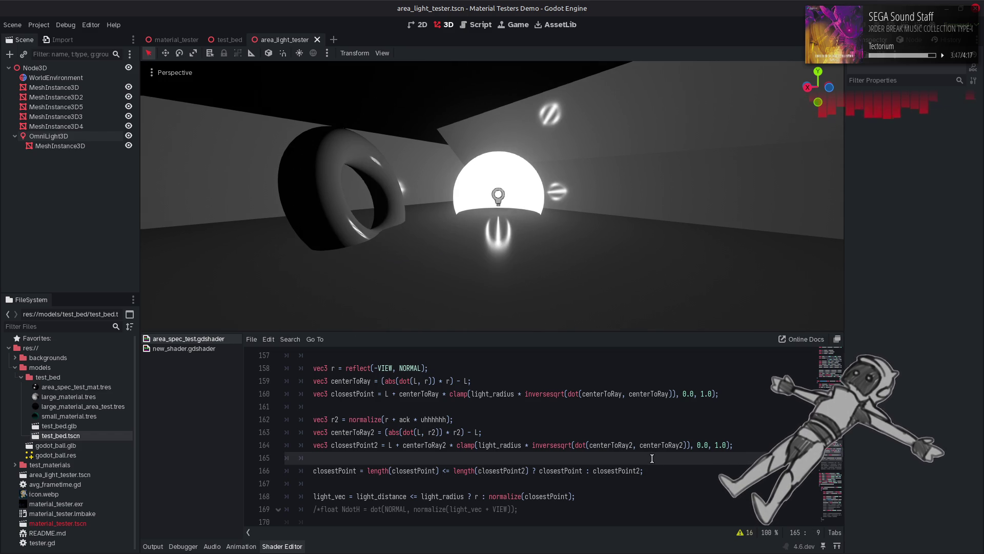
Flip line 166's length comparison from <= to > and save the shader.
{"action": "left_click", "coordinate": [458, 470]}
{"action": "key", "text": "BackSpace"}
{"action": "key", "text": "BackSpace"}
{"action": "type", "text": ">"}
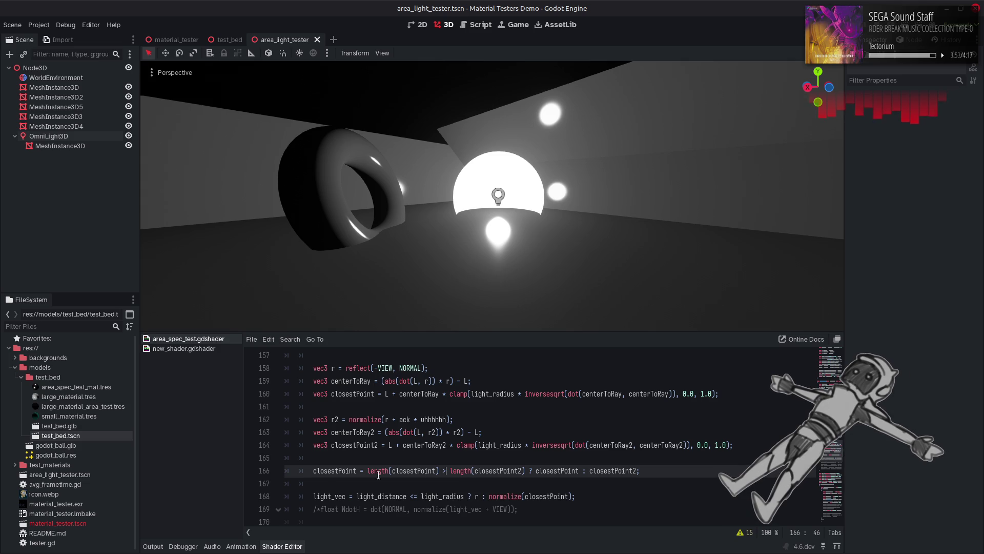
{"action": "left_click", "coordinate": [301, 471]}
{"action": "key", "text": "ctrl+s"}
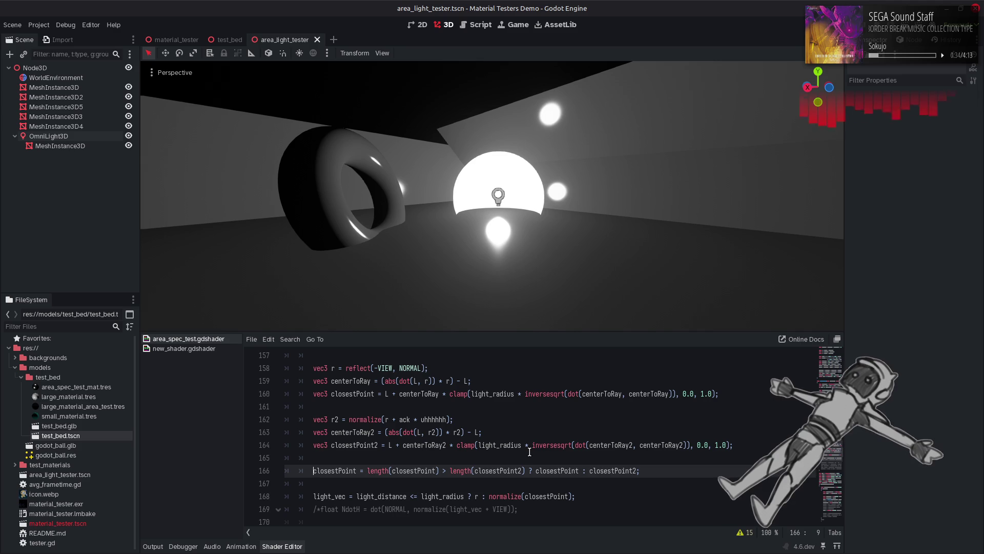
{"action": "double_click", "coordinate": [363, 418]}
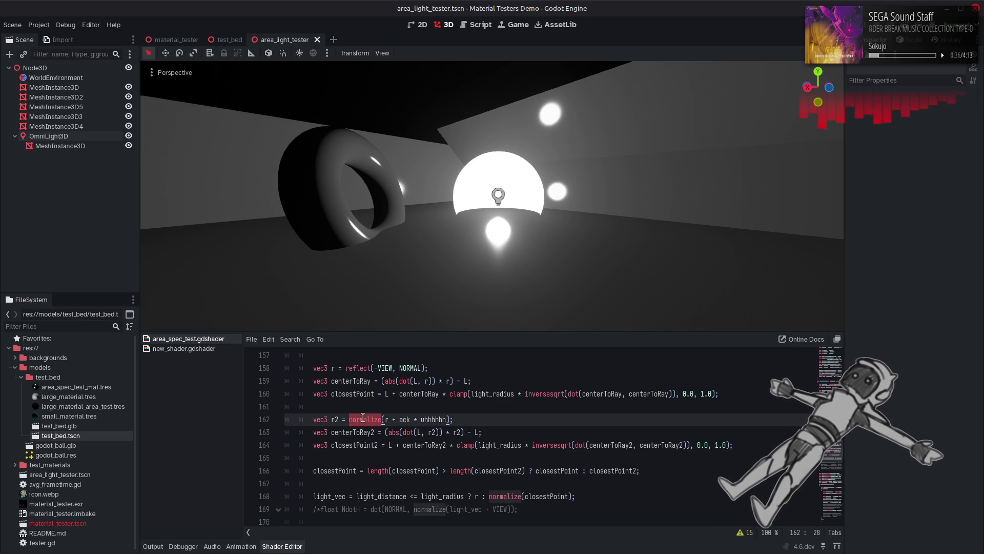
{"action": "key", "text": "BackSpace"}
{"action": "key", "text": "ctrl+s"}
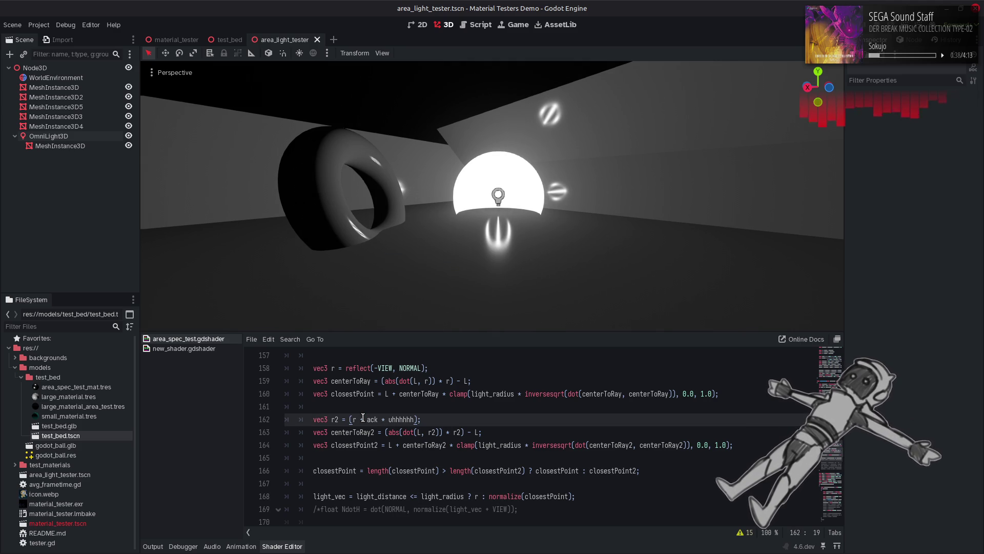
{"action": "left_click", "coordinate": [447, 470]}
{"action": "key", "text": "BackSpace"}
{"action": "type", "text": "<"}
{"action": "key", "text": "ctrl+s"}
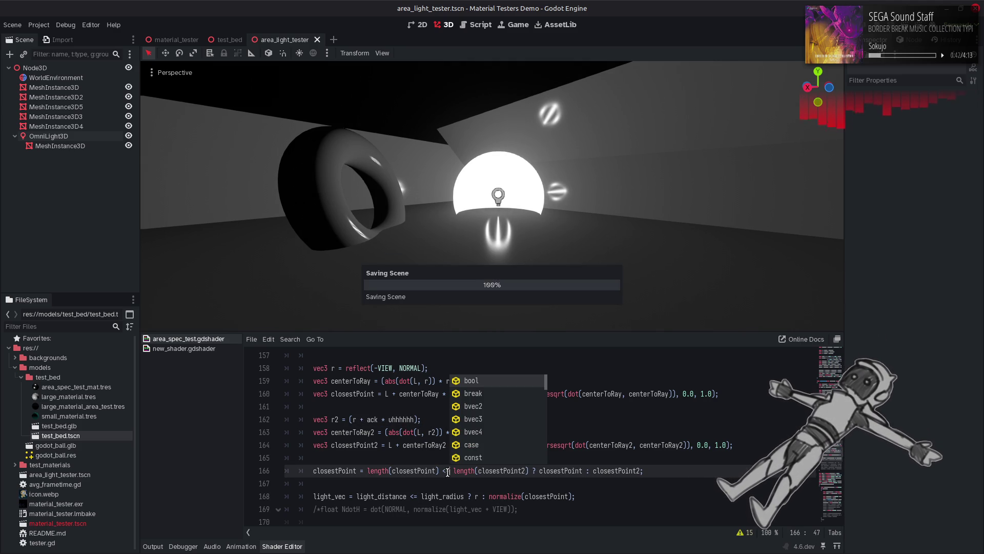
{"action": "key", "text": "BackSpace"}
{"action": "type", "text": "="}
{"action": "key", "text": "Left"}
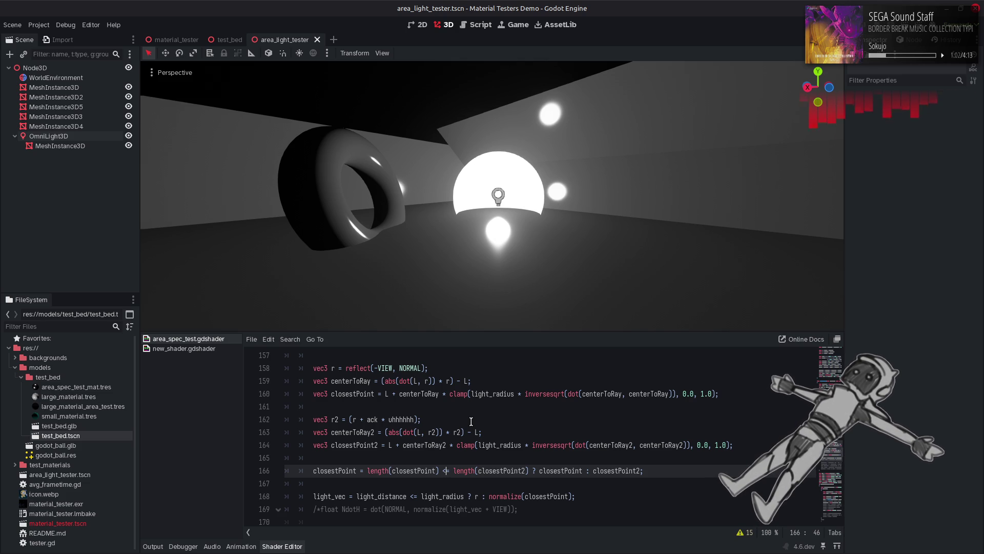
{"action": "key", "text": "ctrl+z"}
{"action": "key", "text": "ctrl+z"}
{"action": "key", "text": "ctrl+z"}
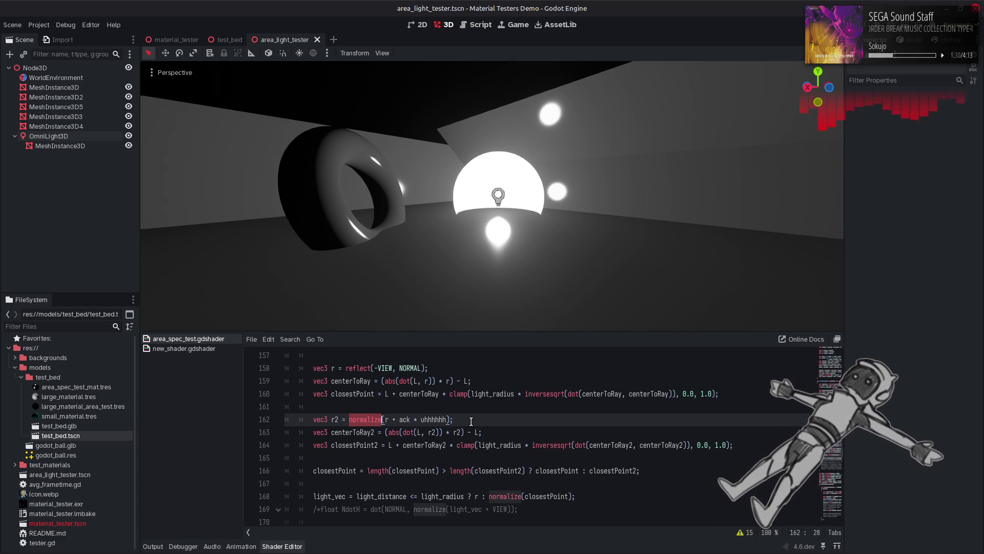
Make line 265 read clamp(NdotH, 0.0001, 1.0) and save the shader.
{"action": "scroll", "coordinate": [471, 421], "scroll_direction": "down", "scroll_amount": 5}
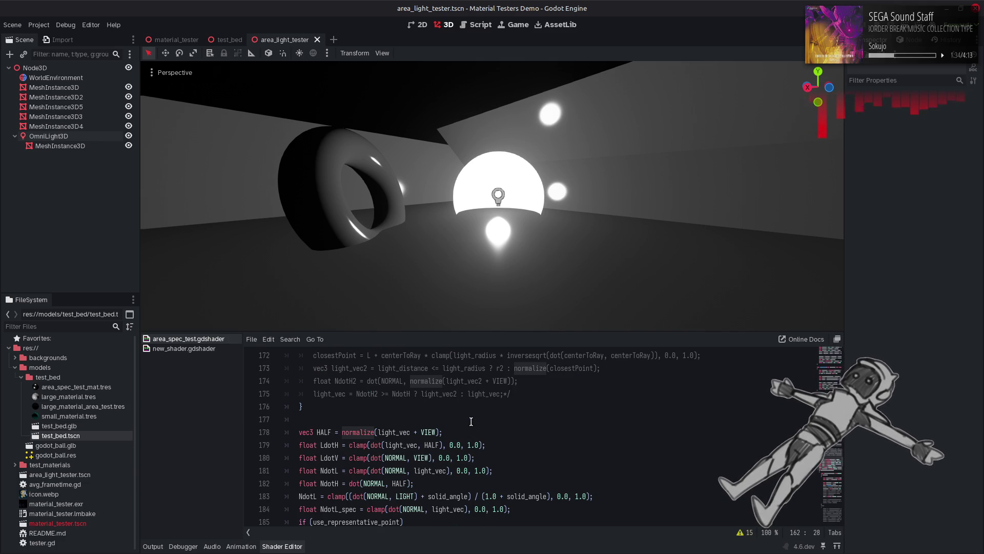
{"action": "scroll", "coordinate": [471, 422], "scroll_direction": "down", "scroll_amount": 12}
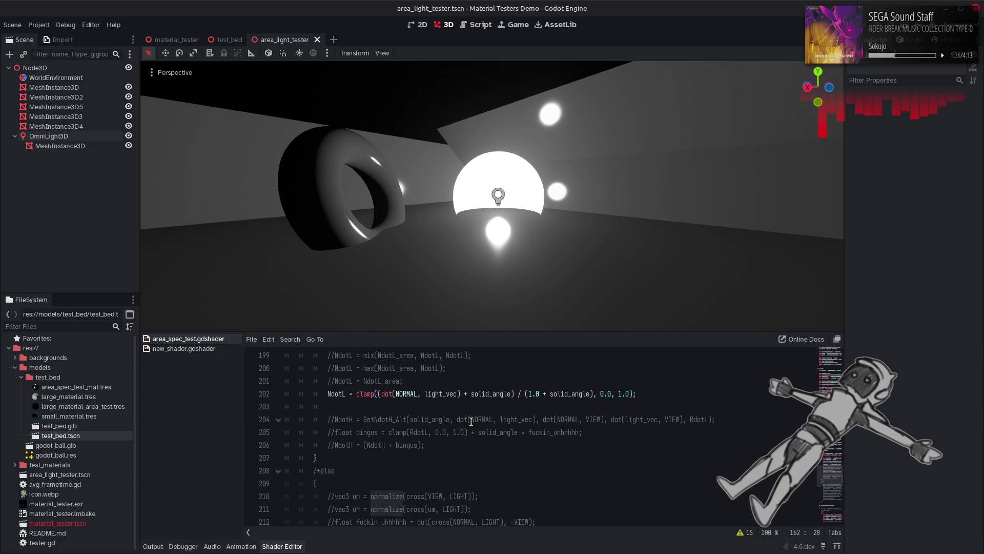
{"action": "scroll", "coordinate": [471, 422], "scroll_direction": "up", "scroll_amount": 4}
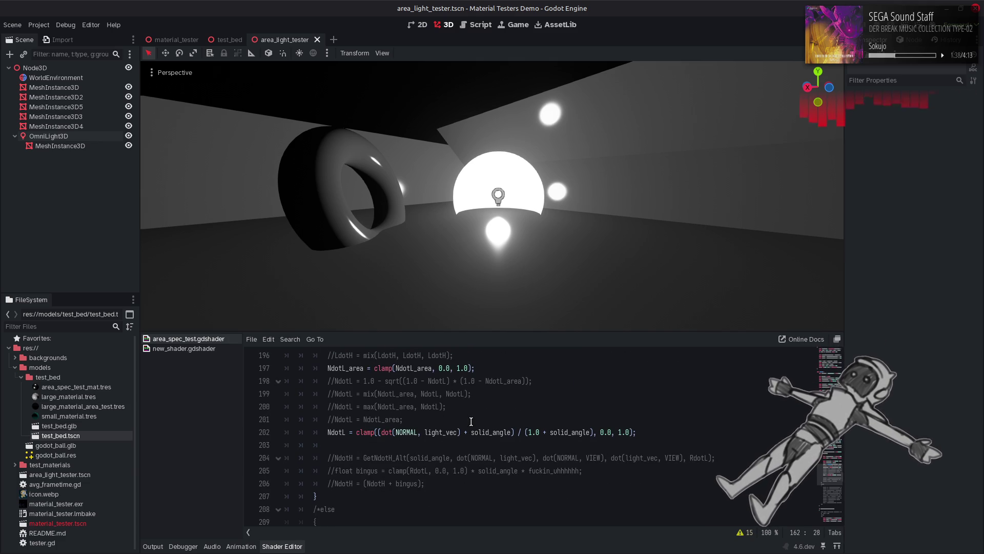
{"action": "scroll", "coordinate": [471, 421], "scroll_direction": "down", "scroll_amount": 7}
{"action": "scroll", "coordinate": [471, 421], "scroll_direction": "down", "scroll_amount": 10}
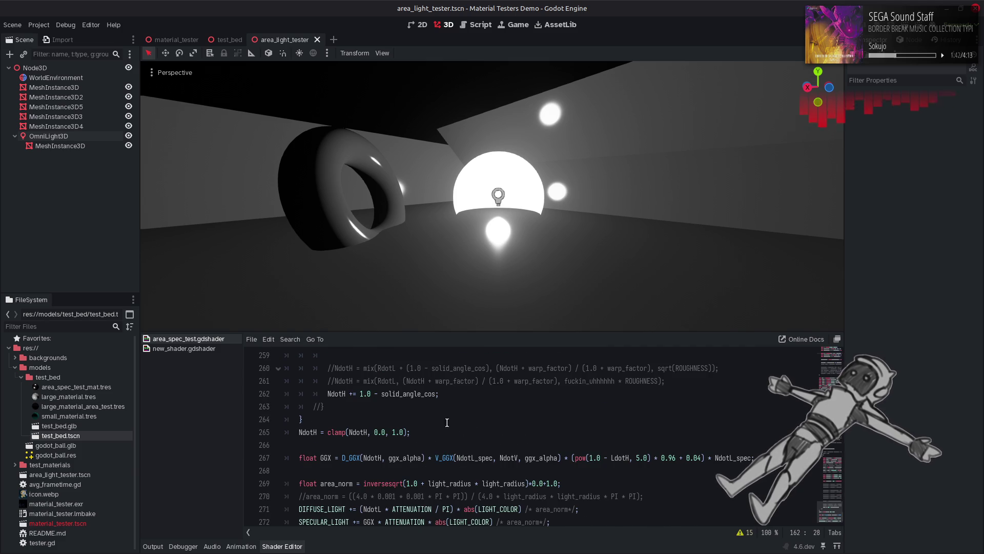
{"action": "left_click", "coordinate": [386, 432]}
{"action": "type", "text": "00"}
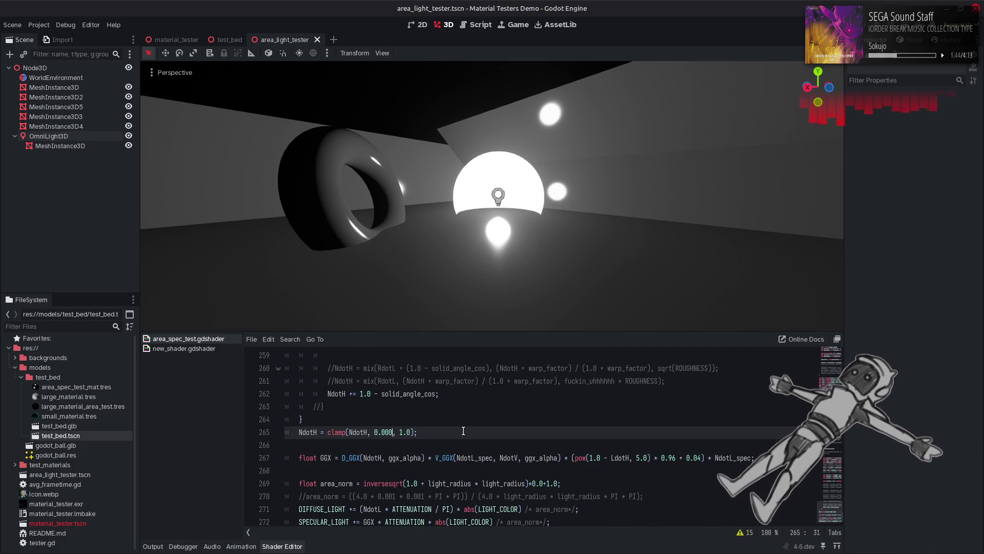
{"action": "type", "text": "1"}
{"action": "left_click", "coordinate": [470, 408]}
{"action": "key", "text": "ctrl+s"}
{"action": "scroll", "coordinate": [491, 415], "scroll_direction": "up", "scroll_amount": 12}
{"action": "scroll", "coordinate": [491, 414], "scroll_direction": "up", "scroll_amount": 12}
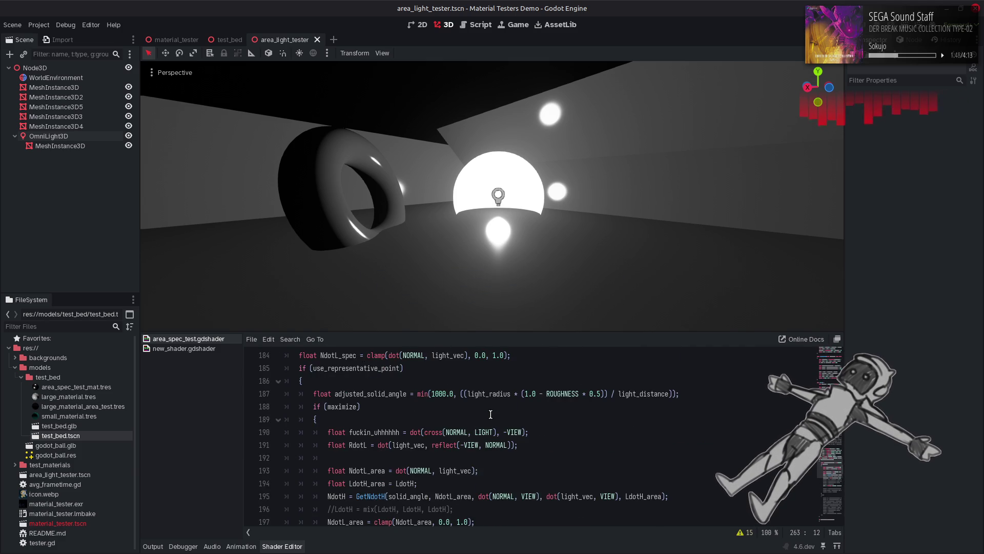
{"action": "scroll", "coordinate": [491, 415], "scroll_direction": "up", "scroll_amount": 2}
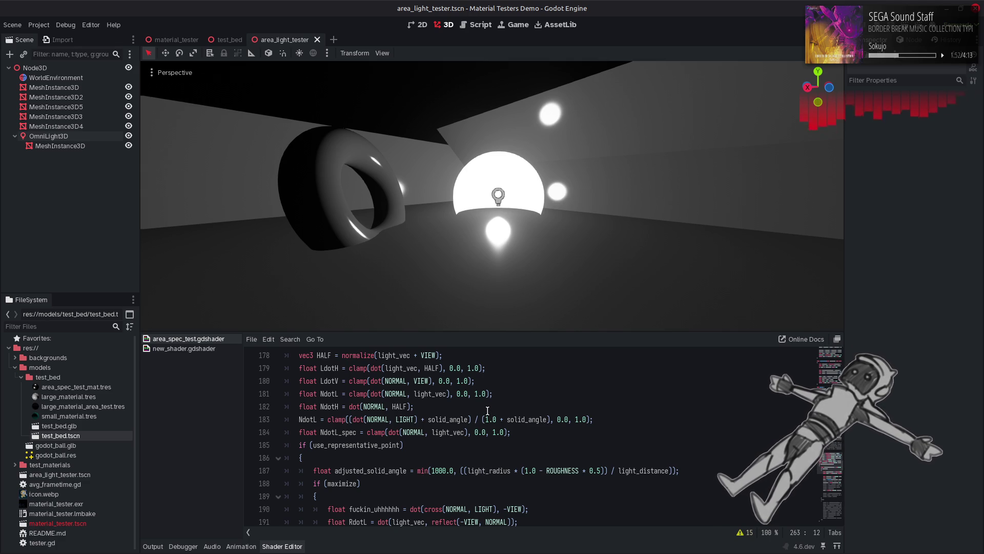
{"action": "scroll", "coordinate": [487, 410], "scroll_direction": "up", "scroll_amount": 2}
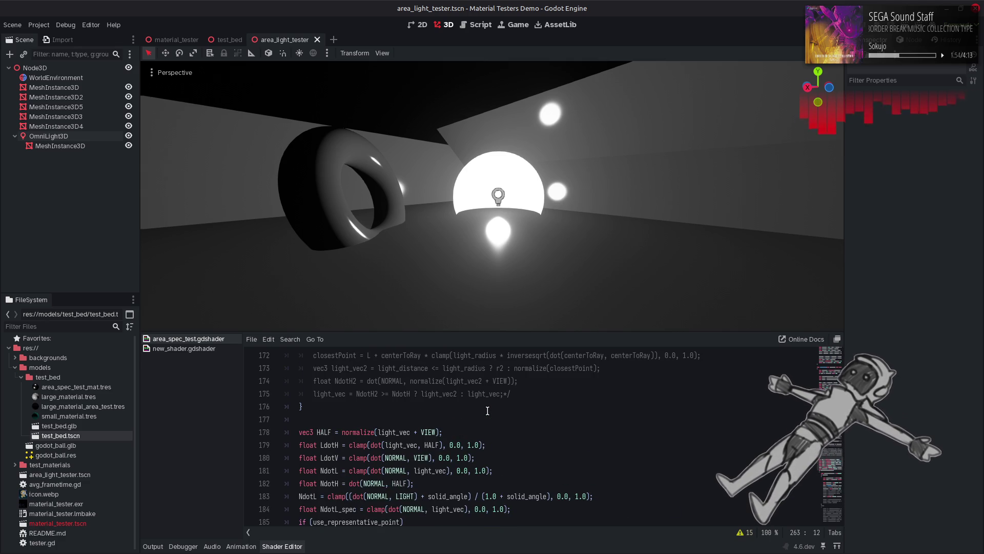
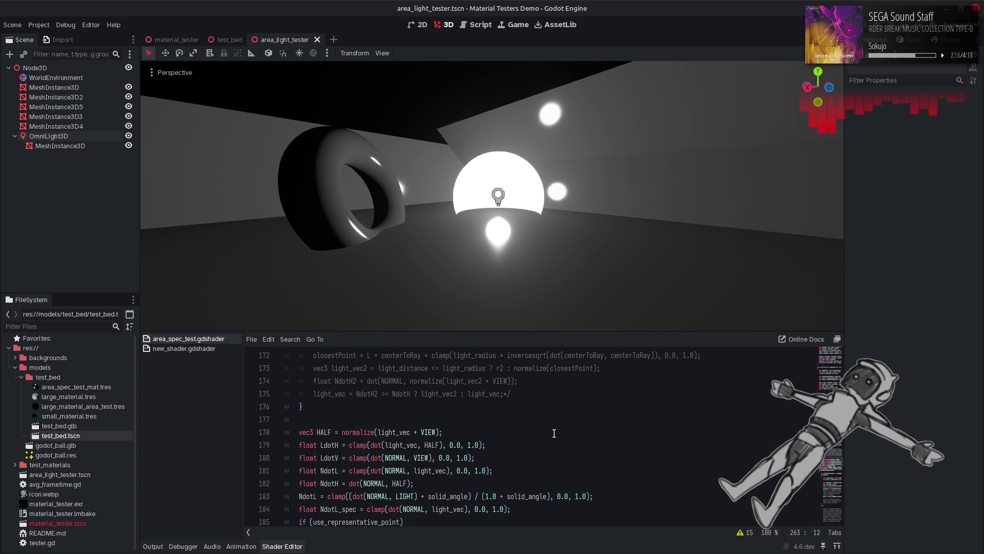
Undo the ternary r selection edits back to the clamped r2 line, then delete its clamp factor.
{"action": "scroll", "coordinate": [553, 434], "scroll_direction": "up", "scroll_amount": 4}
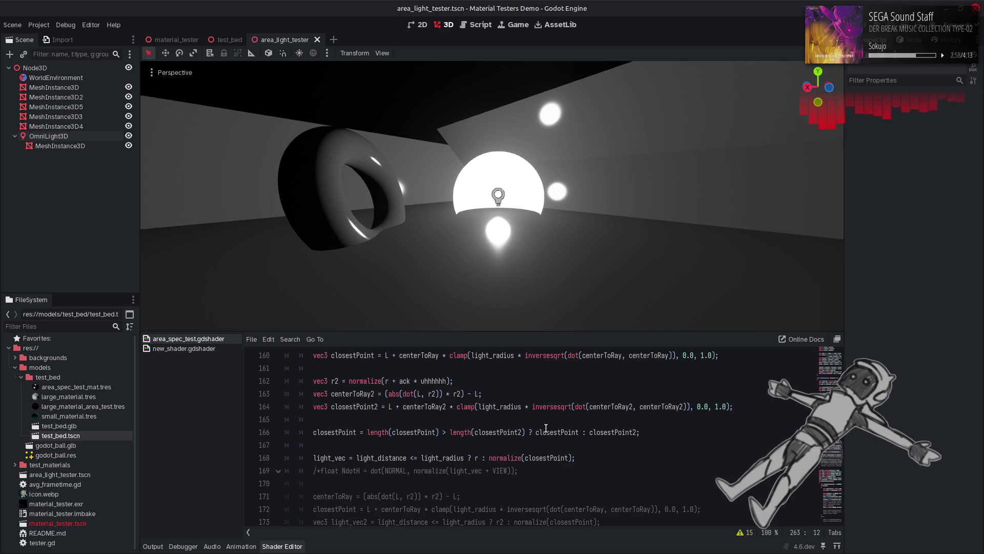
{"action": "scroll", "coordinate": [546, 429], "scroll_direction": "up", "scroll_amount": 1}
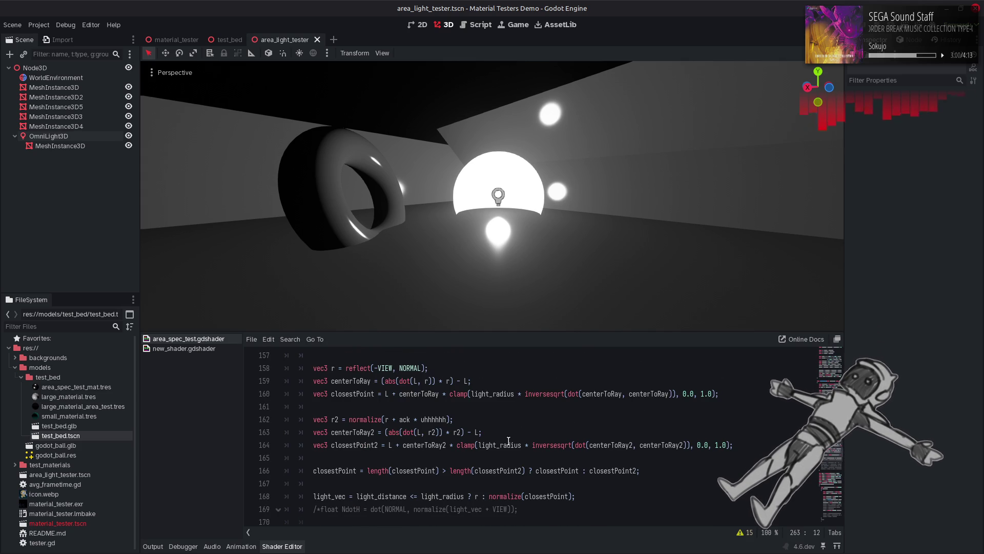
{"action": "scroll", "coordinate": [508, 439], "scroll_direction": "up", "scroll_amount": 1}
{"action": "key", "text": "ctrl+z"}
{"action": "key", "text": "ctrl+z"}
{"action": "key", "text": "ctrl+z"}
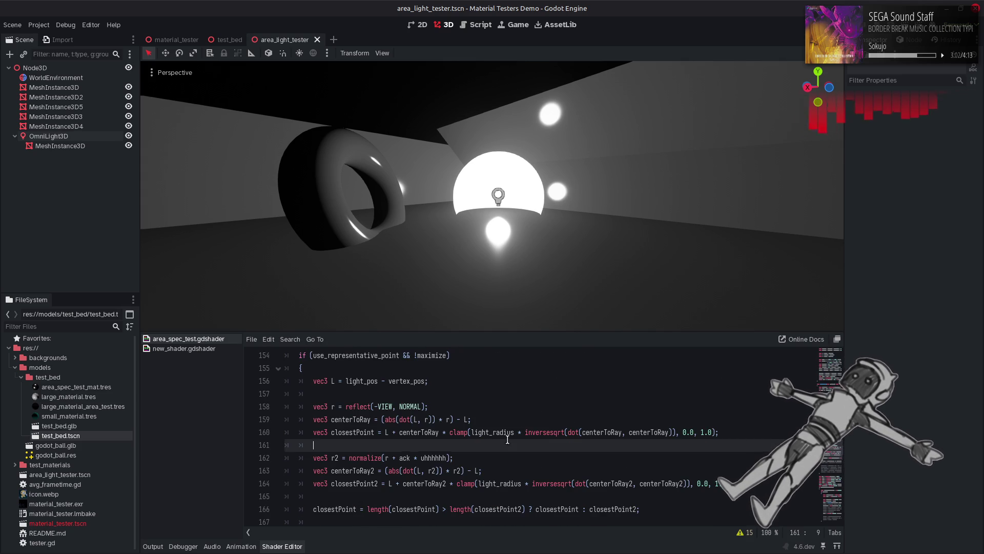
{"action": "key", "text": "ctrl+z"}
{"action": "key", "text": "ctrl+z"}
{"action": "key", "text": "ctrl+z"}
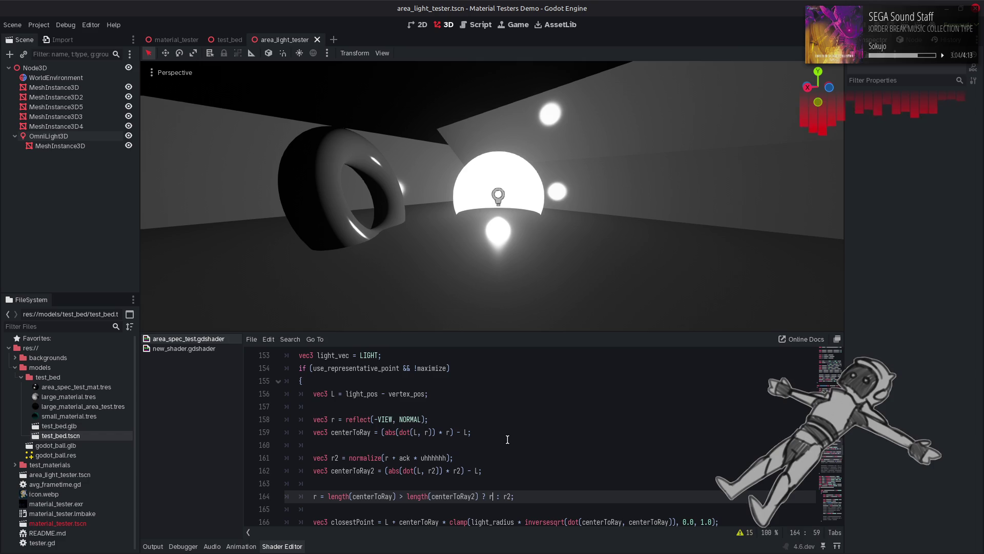
{"action": "key", "text": "ctrl+z"}
{"action": "key", "text": "ctrl+z"}
{"action": "key", "text": "ctrl+z"}
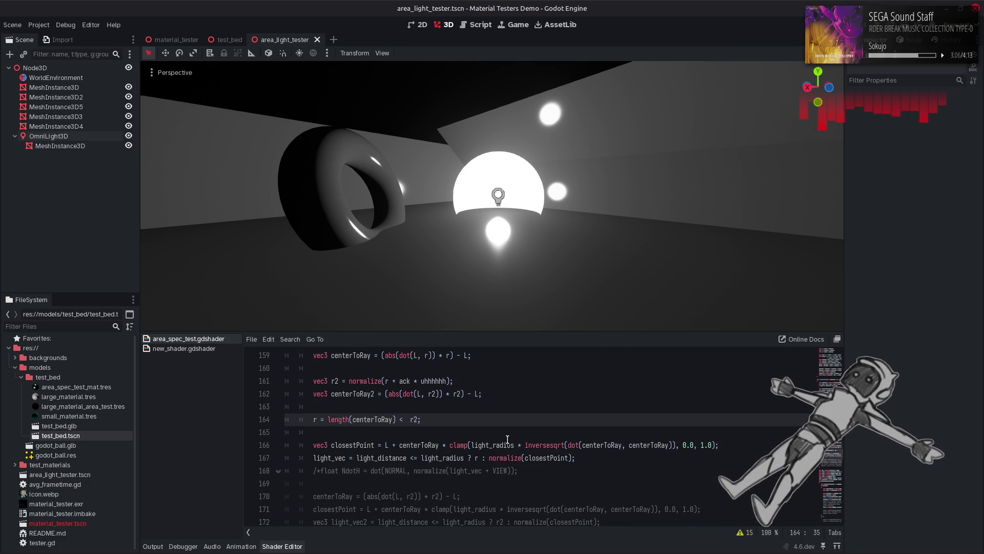
{"action": "key", "text": "ctrl+z"}
{"action": "key", "text": "ctrl+z"}
{"action": "key", "text": "ctrl+z"}
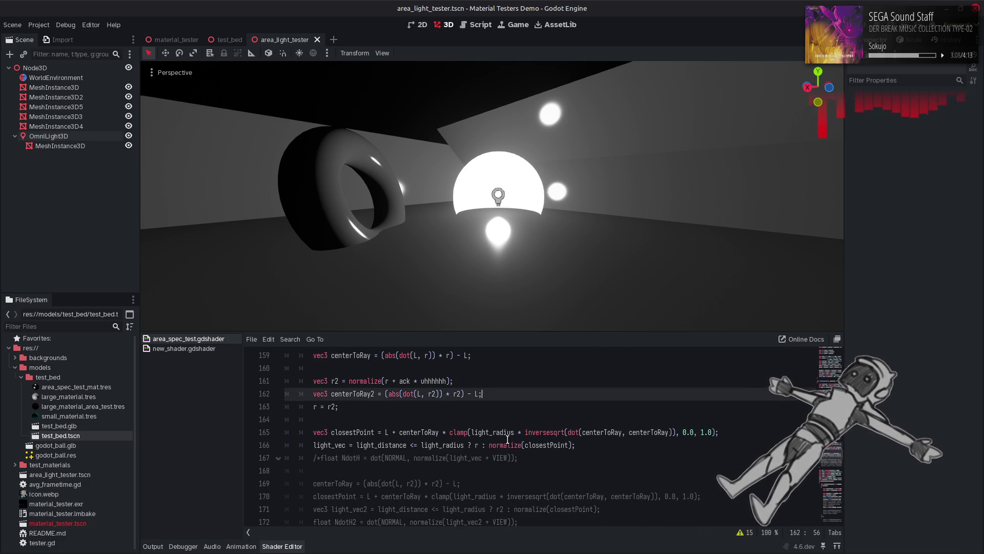
{"action": "key", "text": "ctrl+z"}
{"action": "key", "text": "ctrl+z"}
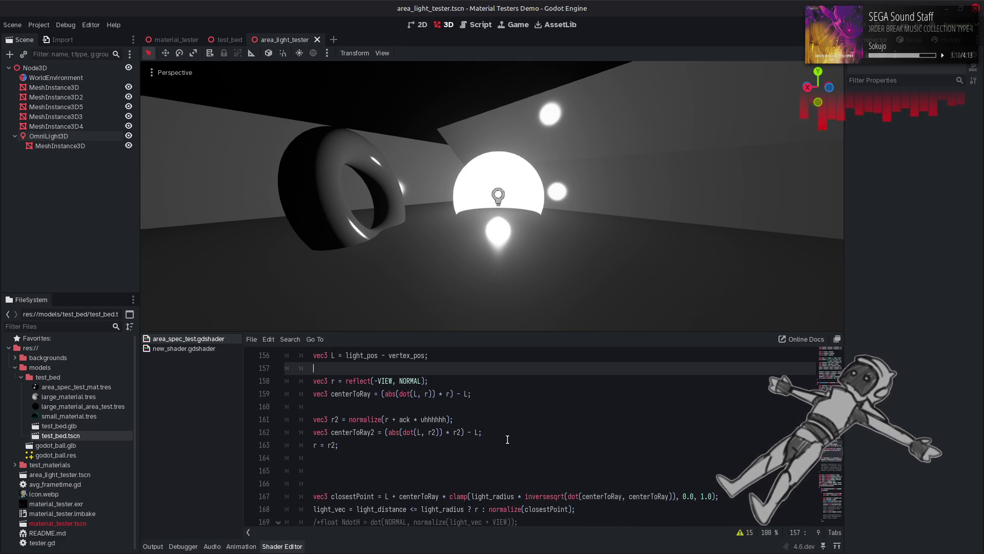
{"action": "key", "text": "ctrl+z"}
{"action": "key", "text": "ctrl+z"}
{"action": "key", "text": "ctrl+z"}
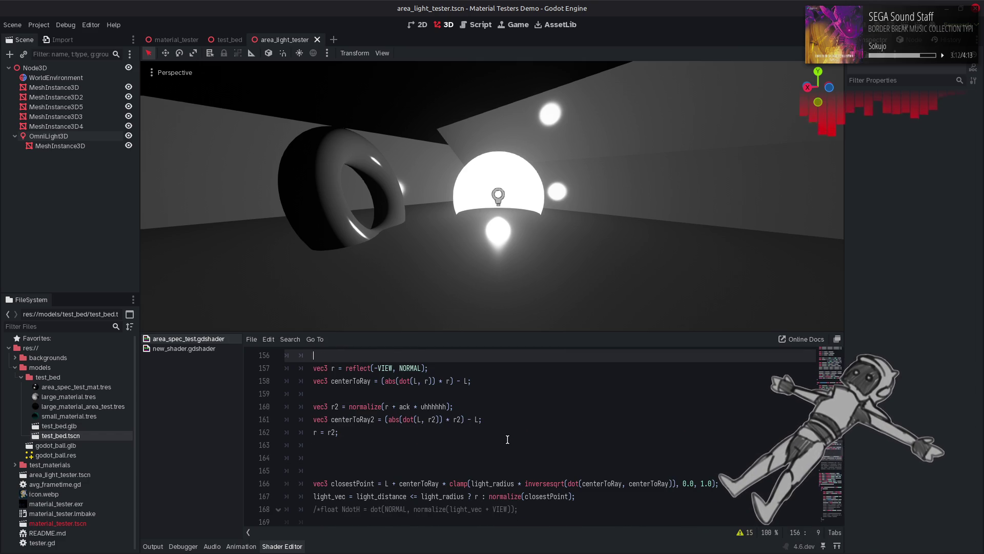
{"action": "key", "text": "ctrl+z"}
{"action": "key", "text": "ctrl+z"}
{"action": "key", "text": "ctrl+z"}
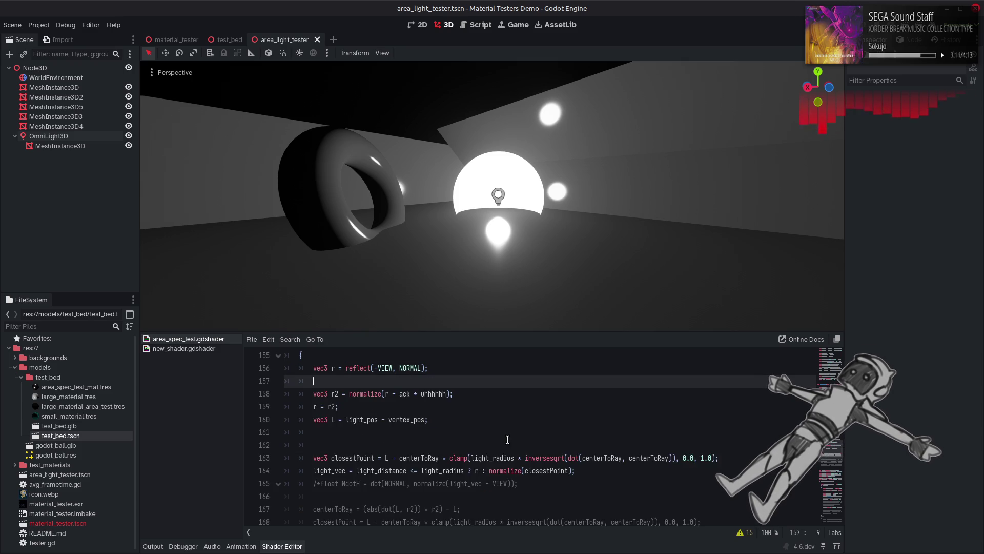
{"action": "key", "text": "ctrl+z"}
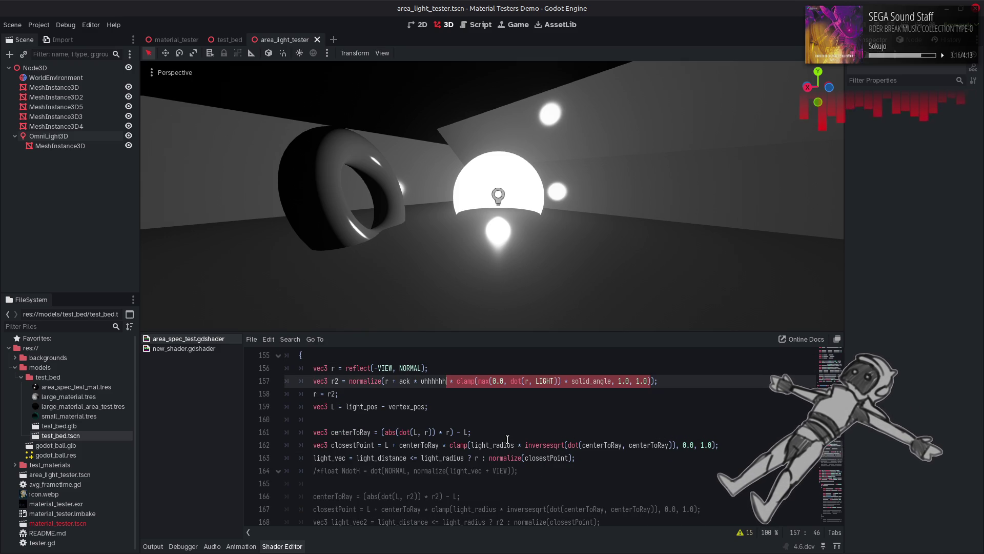
{"action": "key", "text": "Delete"}
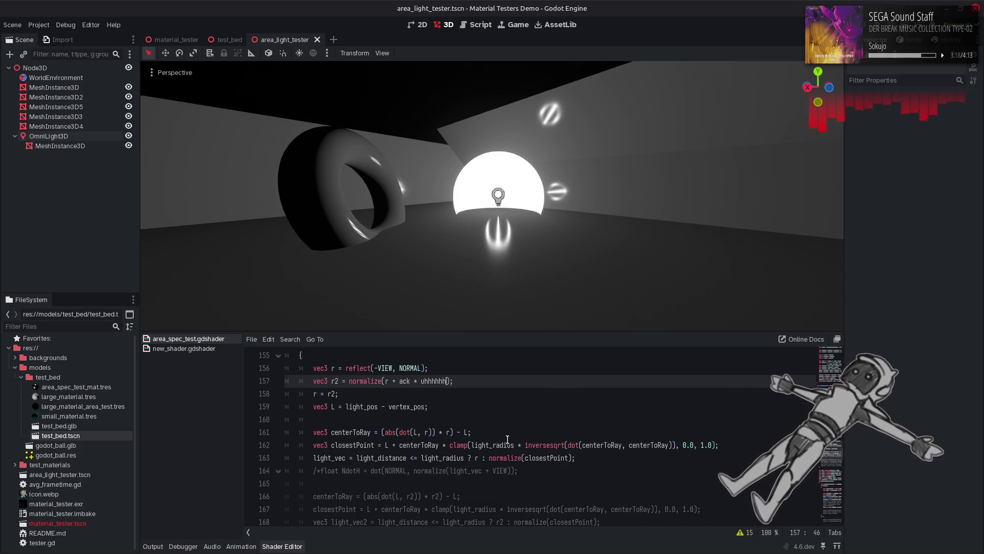
Move the vec3 L line to the top of the block and remove an extra blank line.
{"action": "scroll", "coordinate": [444, 445], "scroll_direction": "up", "scroll_amount": 1}
{"action": "left_click_drag", "start_coordinate": [445, 445], "coordinate": [313, 445]}
{"action": "key", "text": "ctrl+x"}
{"action": "left_click", "coordinate": [332, 392]}
{"action": "key", "text": "Return"}
{"action": "key", "text": "ctrl+v"}
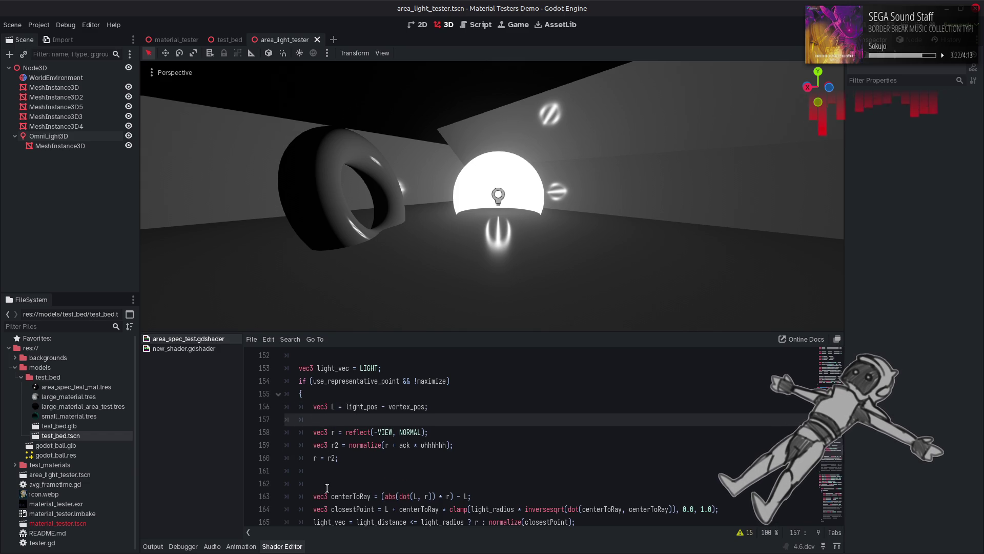
{"action": "left_click", "coordinate": [329, 485]}
{"action": "key", "text": "BackSpace"}
{"action": "left_click", "coordinate": [456, 445]}
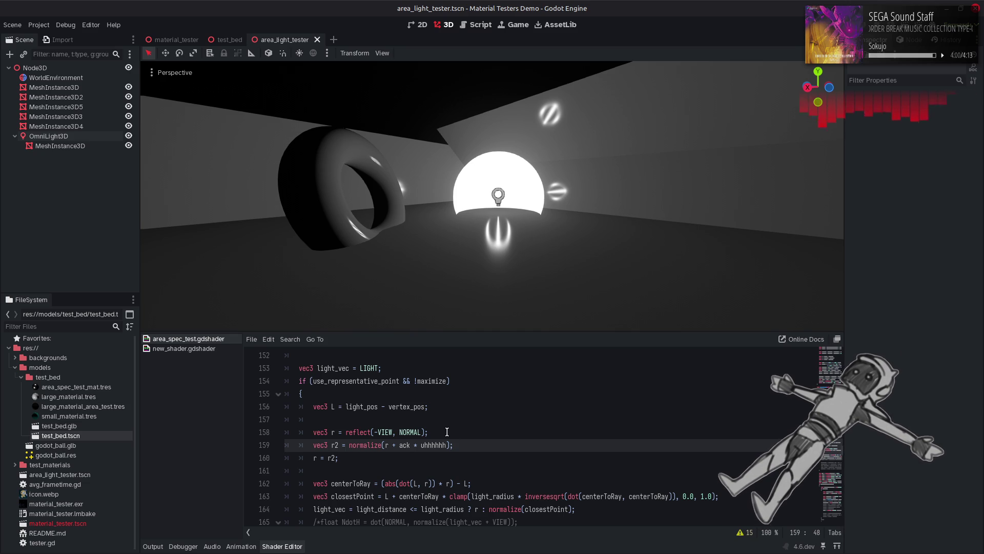
{"action": "double_click", "coordinate": [440, 445]}
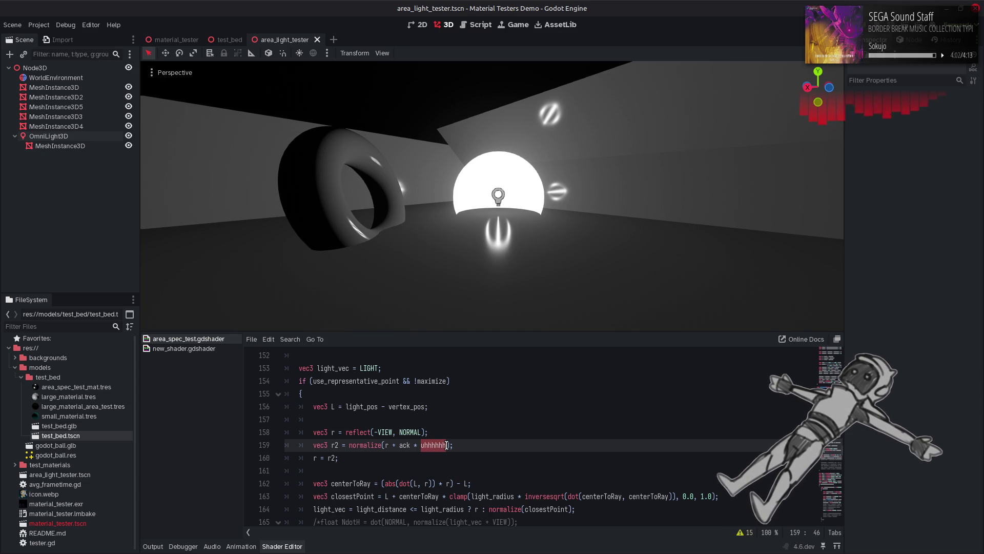
{"action": "left_click", "coordinate": [447, 445]}
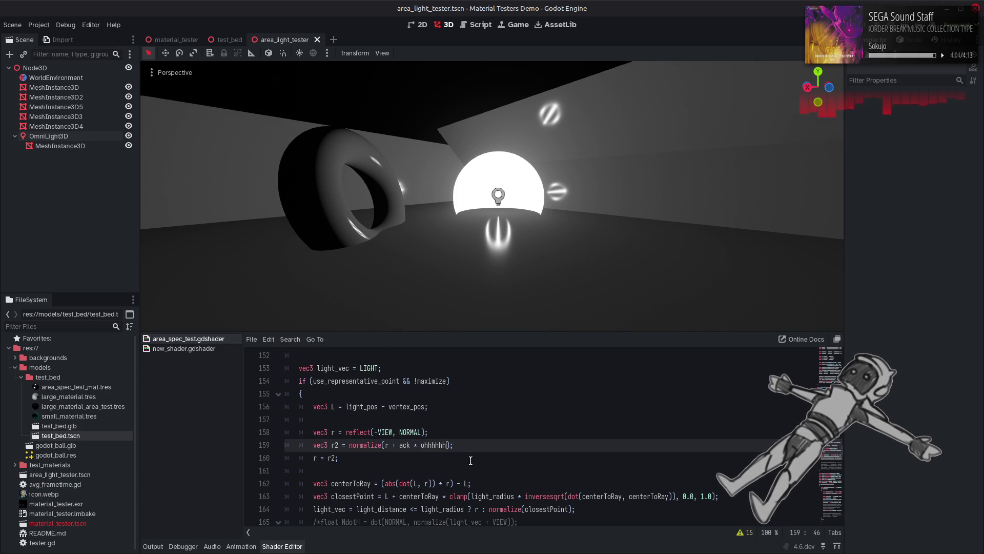
{"action": "scroll", "coordinate": [470, 460], "scroll_direction": "up", "scroll_amount": 1}
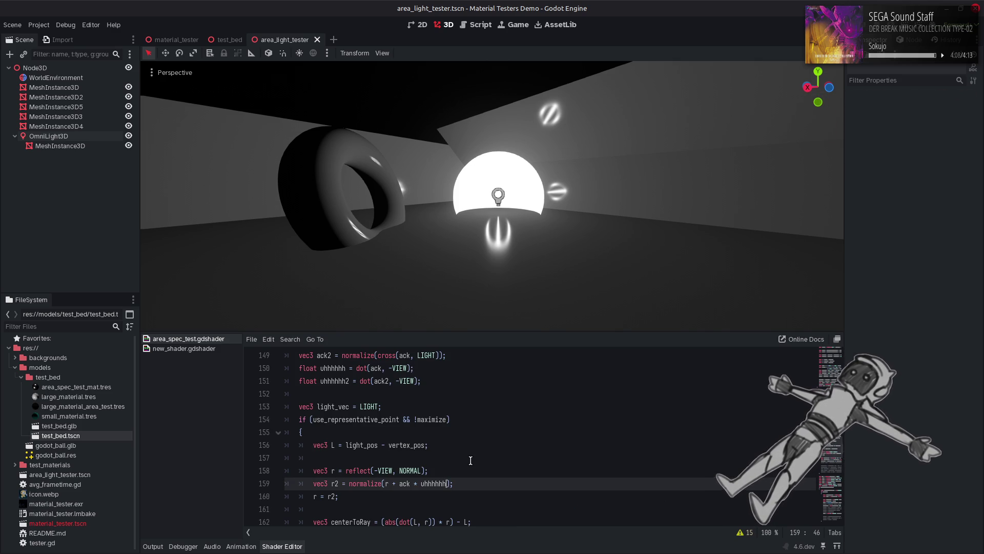
{"action": "scroll", "coordinate": [471, 460], "scroll_direction": "up", "scroll_amount": 1}
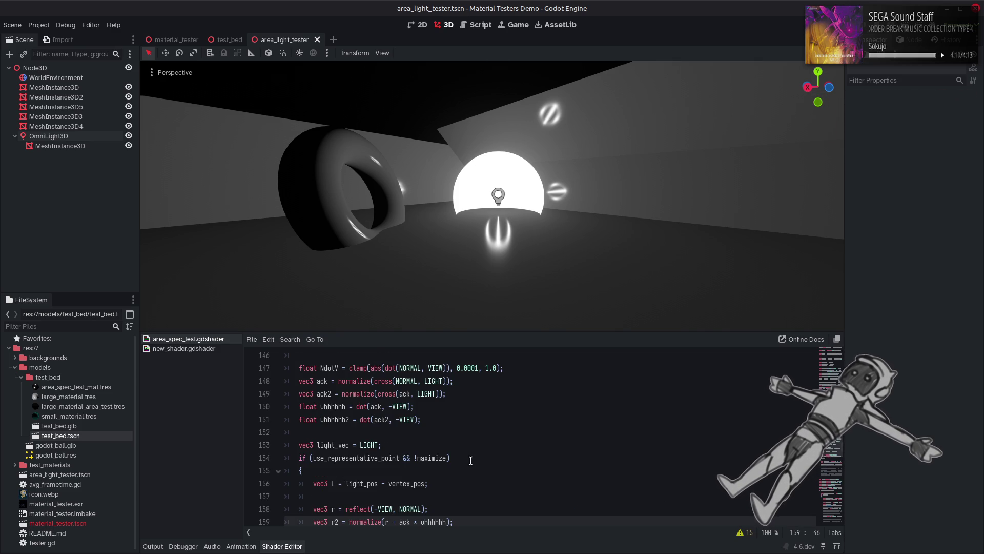
{"action": "triple_click", "coordinate": [433, 426]}
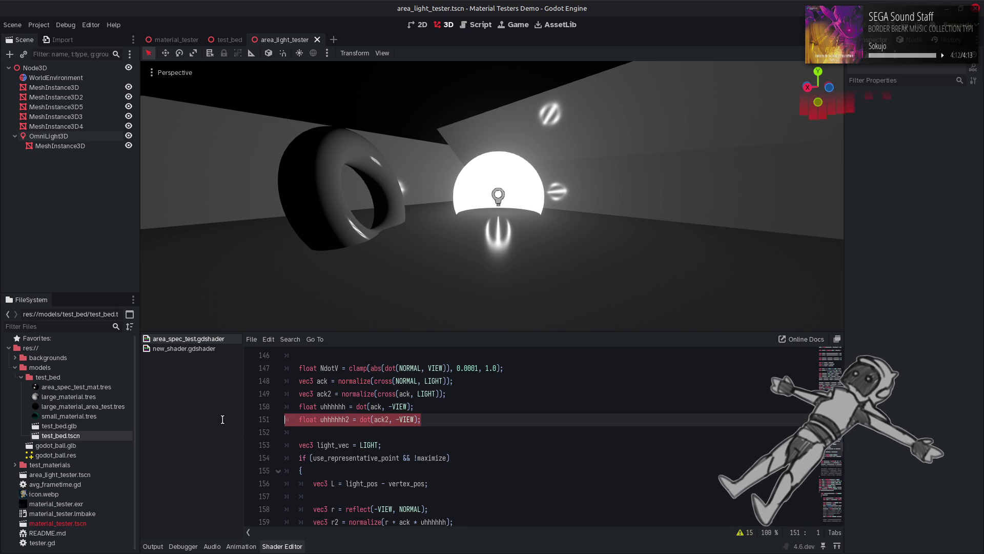
{"action": "key", "text": "BackSpace"}
{"action": "key", "text": "BackSpace"}
{"action": "triple_click", "coordinate": [433, 401]}
{"action": "key", "text": "BackSpace"}
{"action": "key", "text": "BackSpace"}
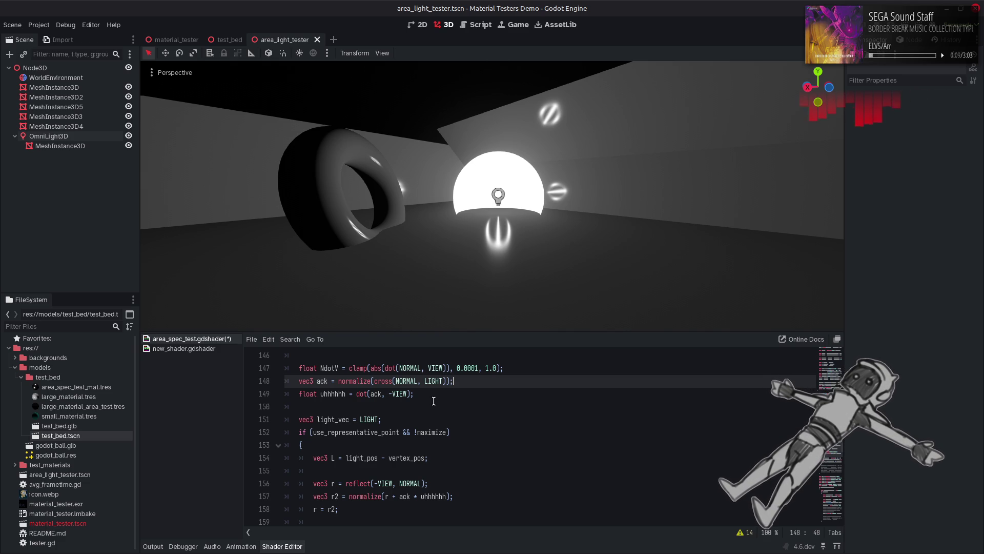
{"action": "key", "text": "ctrl+s"}
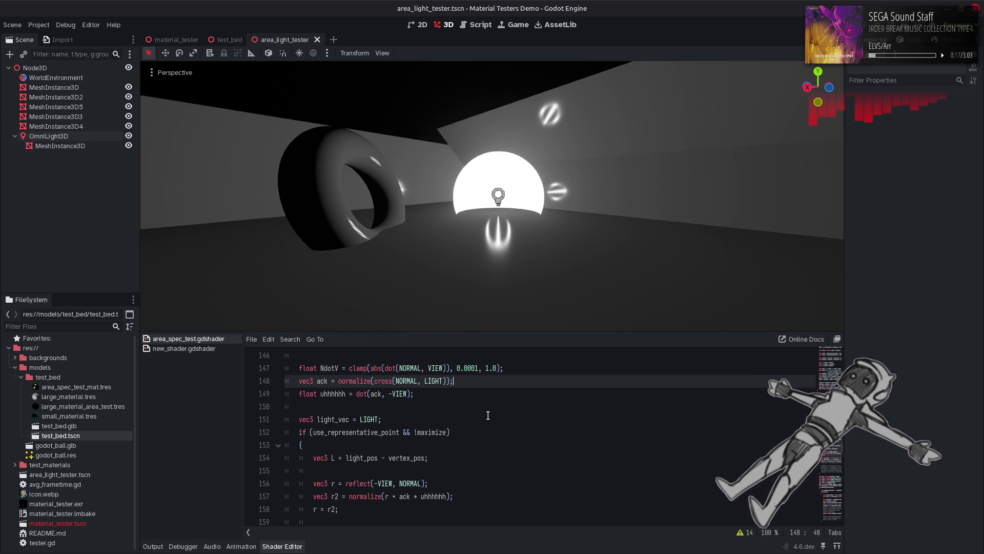
{"action": "key", "text": "ctrl+y"}
{"action": "key", "text": "ctrl+y"}
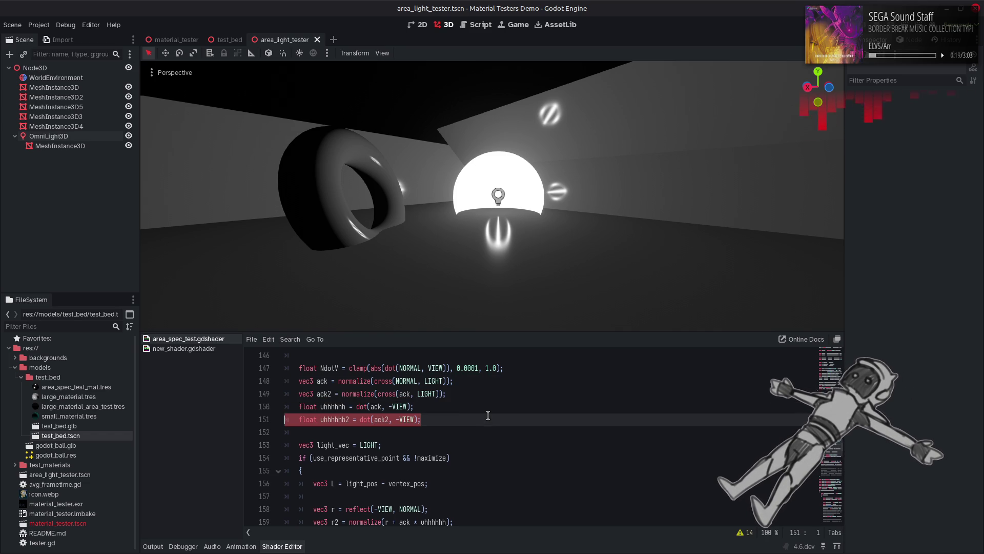
{"action": "double_click", "coordinate": [328, 394]}
{"action": "scroll", "coordinate": [353, 396], "scroll_direction": "down", "scroll_amount": 2}
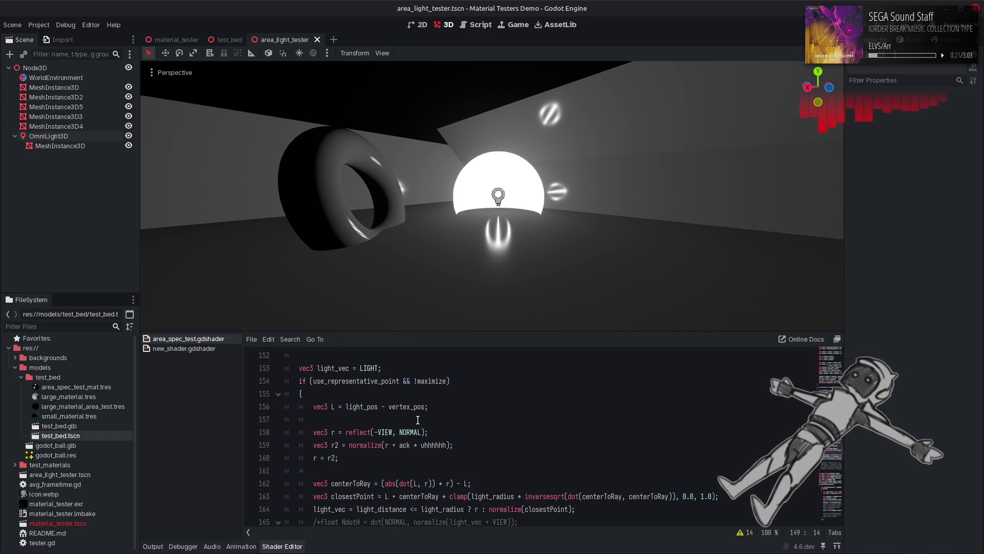
{"action": "scroll", "coordinate": [356, 397], "scroll_direction": "up", "scroll_amount": 2}
{"action": "double_click", "coordinate": [340, 419]}
{"action": "scroll", "coordinate": [340, 419], "scroll_direction": "down", "scroll_amount": 1}
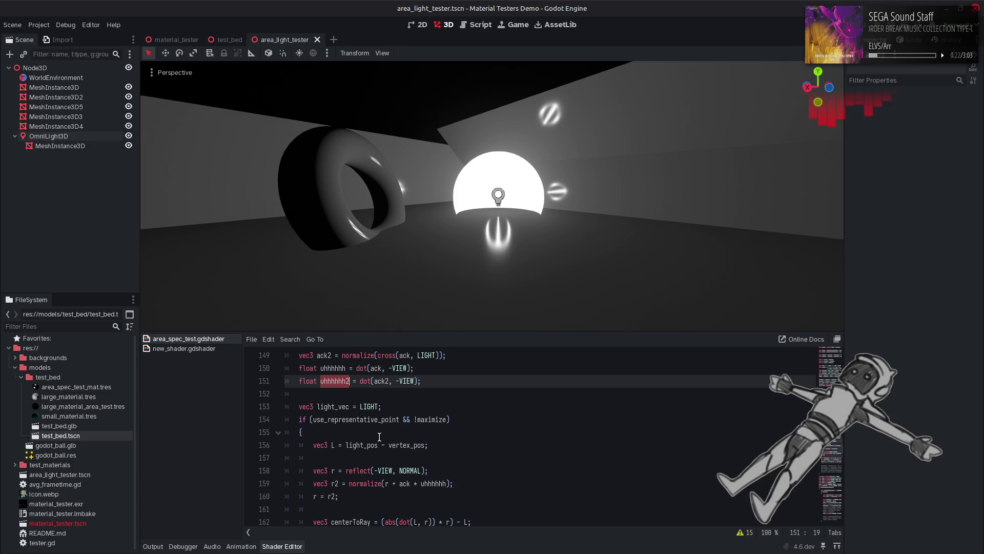
Multiply the r2 blend term by uhhhhhh2 and save.
{"action": "left_click", "coordinate": [449, 485]}
{"action": "key", "text": "Left"}
{"action": "type", "text": "* uhhhhhh2"}
{"action": "key", "text": "ctrl+s"}
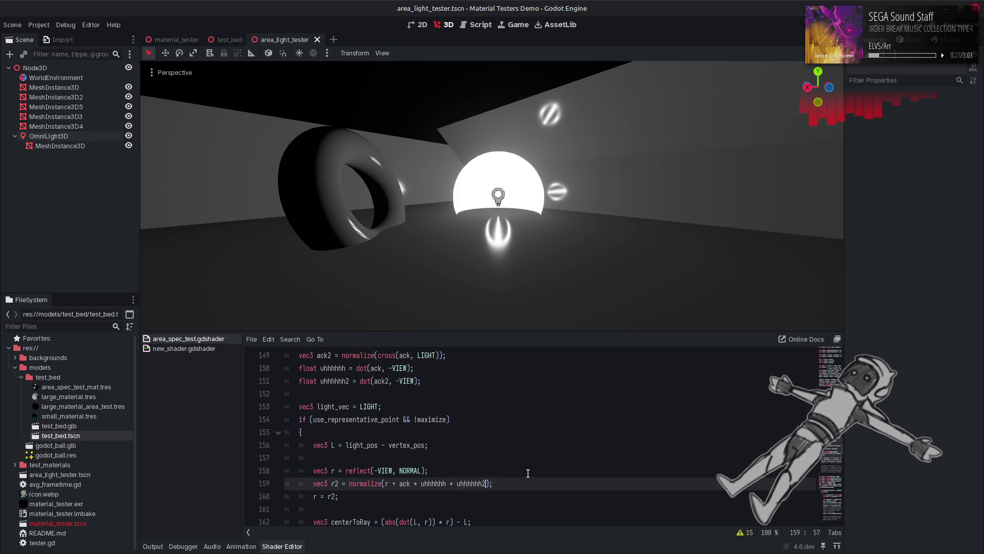
Change the r2 weight factor to (1.0 - abs(uhhhhhh2)) and save.
{"action": "scroll", "coordinate": [528, 473], "scroll_direction": "down", "scroll_amount": 1}
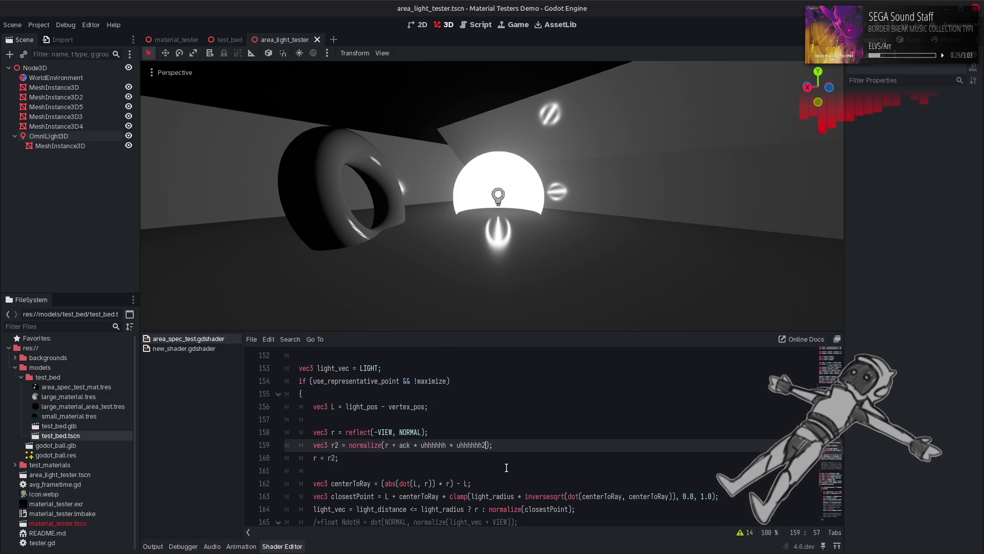
{"action": "left_click", "coordinate": [456, 445]}
{"action": "type", "text": "("}
{"action": "key", "text": "Left"}
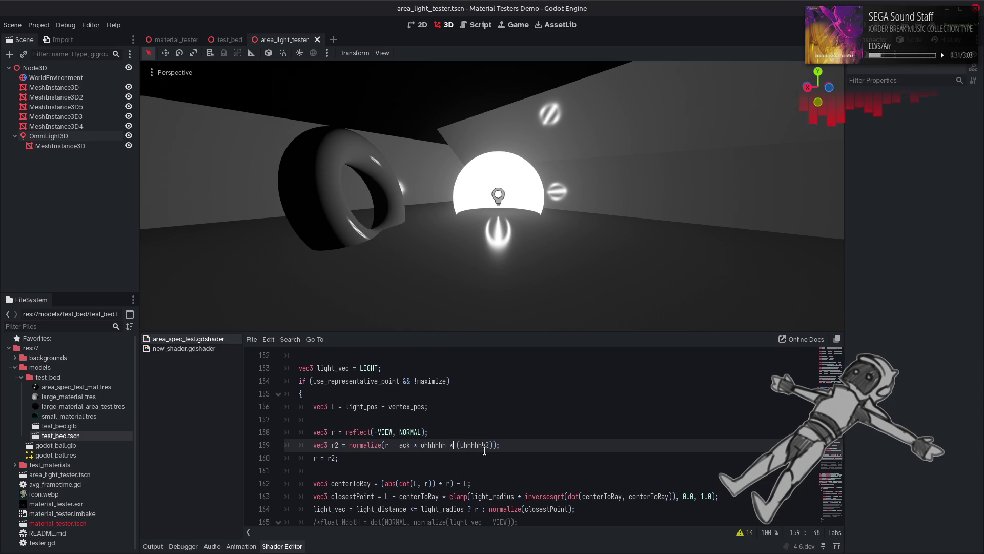
{"action": "type", "text": "ab"}
{"action": "left_click", "coordinate": [534, 452]}
{"action": "key", "text": "End"}
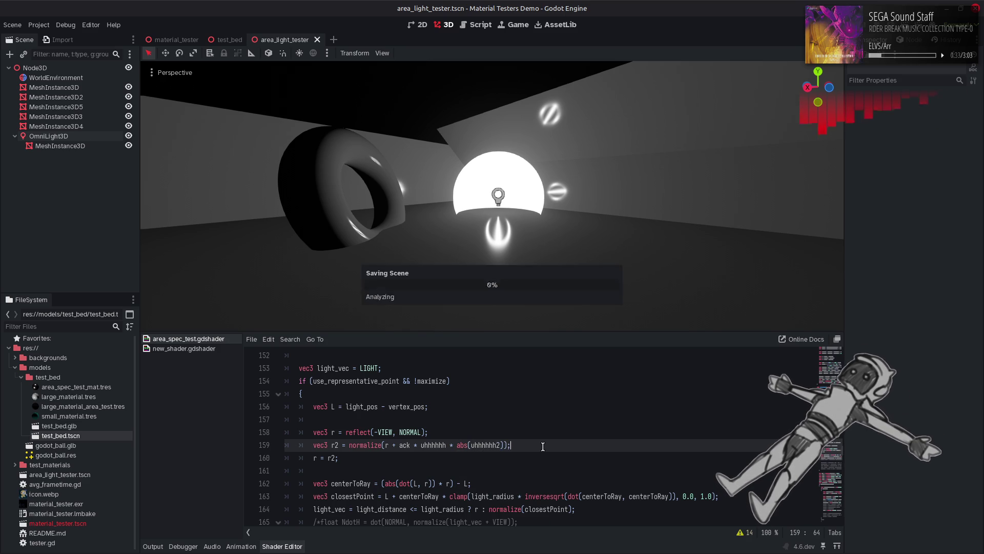
{"action": "left_click", "coordinate": [458, 445]}
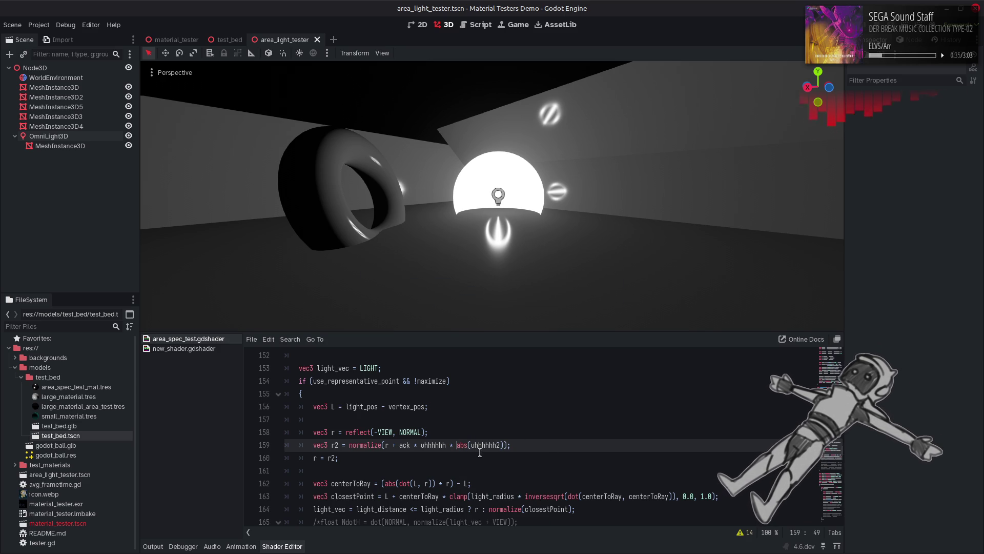
{"action": "type", "text": "("}
{"action": "left_click", "coordinate": [509, 445]}
{"action": "type", "text": ")"}
{"action": "left_click", "coordinate": [465, 445]}
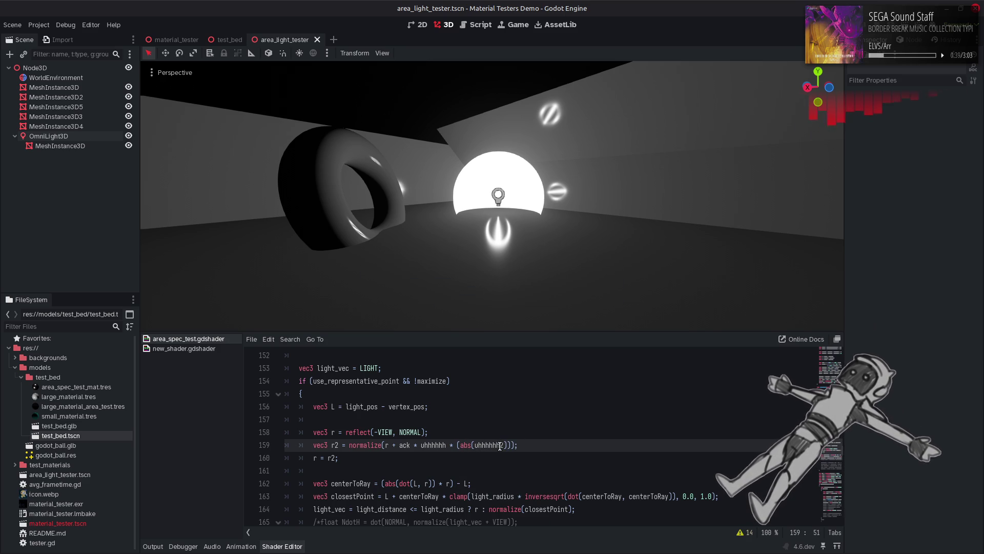
{"action": "type", "text": "1.0 -"}
{"action": "key", "text": "ctrl+s"}
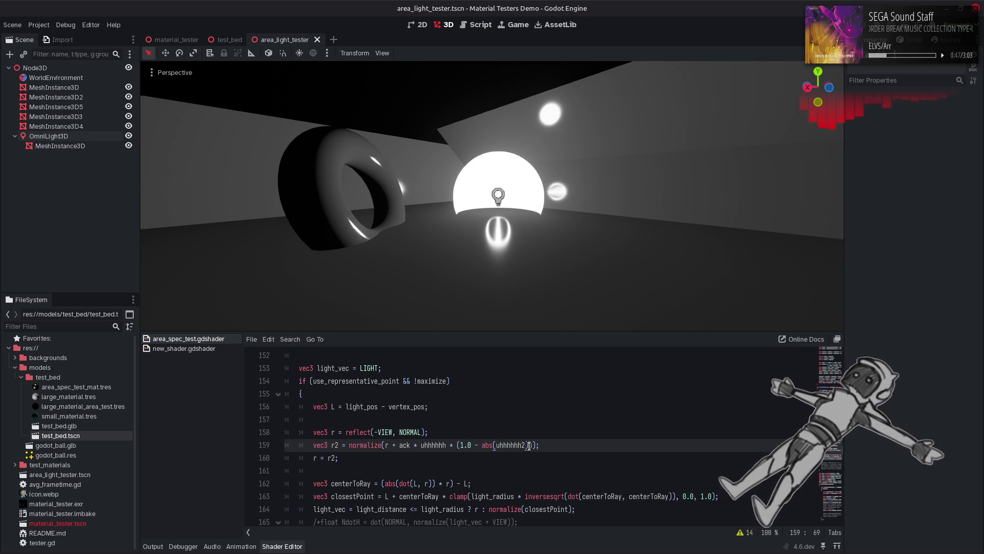
Wrap abs(uhhhhhh2) in sqrt() and save the shader.
{"action": "type", "text": "sqrt("}
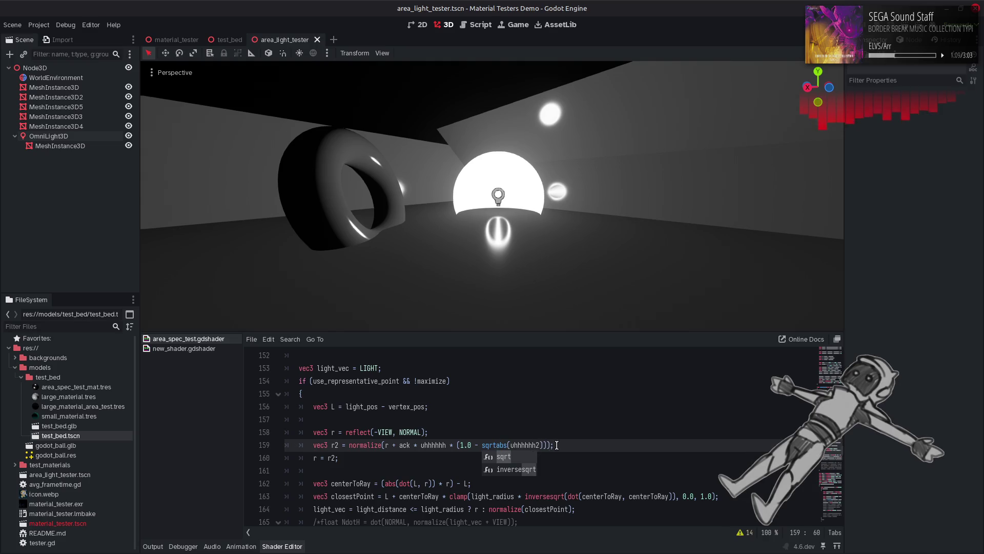
{"action": "key", "text": "ctrl+s"}
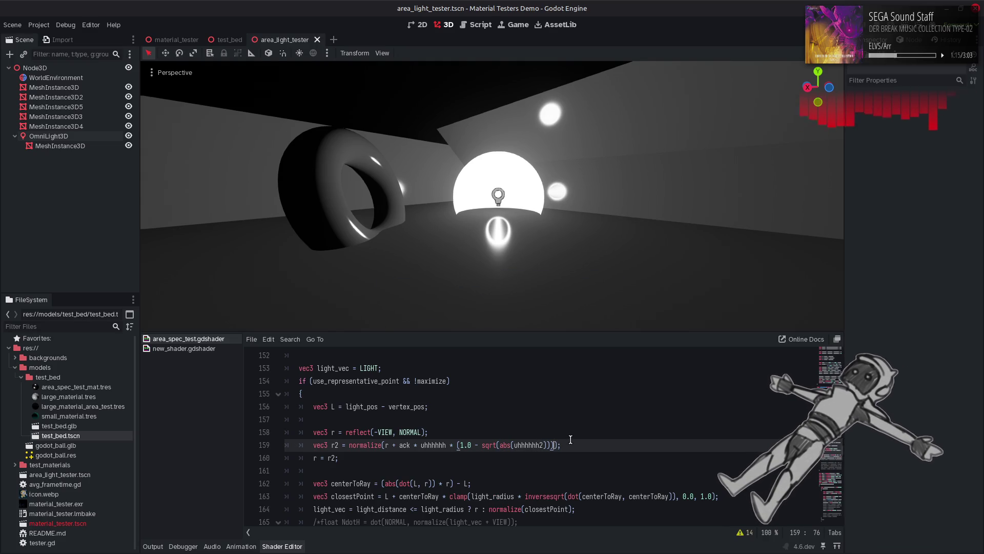
{"action": "left_click", "coordinate": [301, 457]}
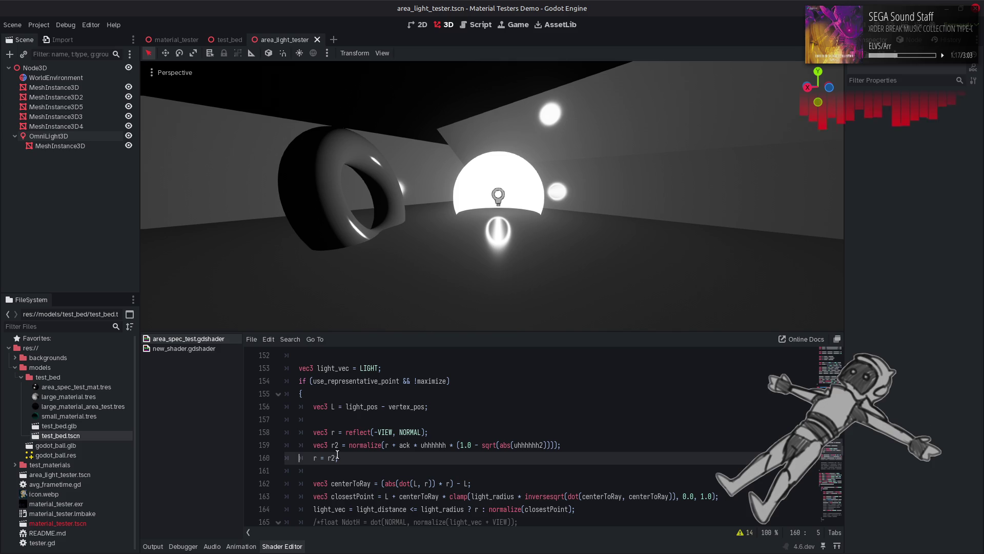
Toggle r = r2 to compare, then replace sqrt with pow on abs(uhhhhhh2) using a 0.1 exponent.
{"action": "key", "text": "ctrl+k"}
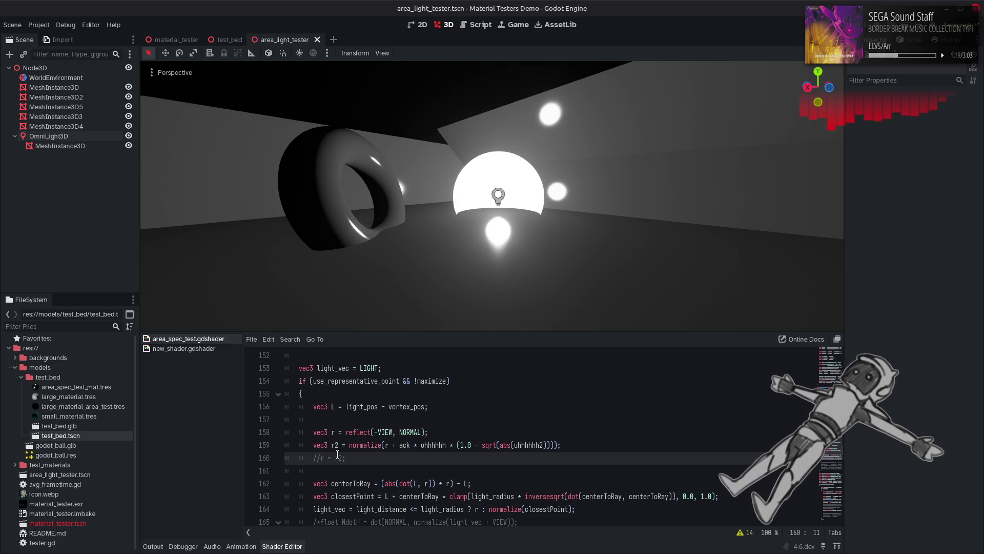
{"action": "key", "text": "ctrl+k"}
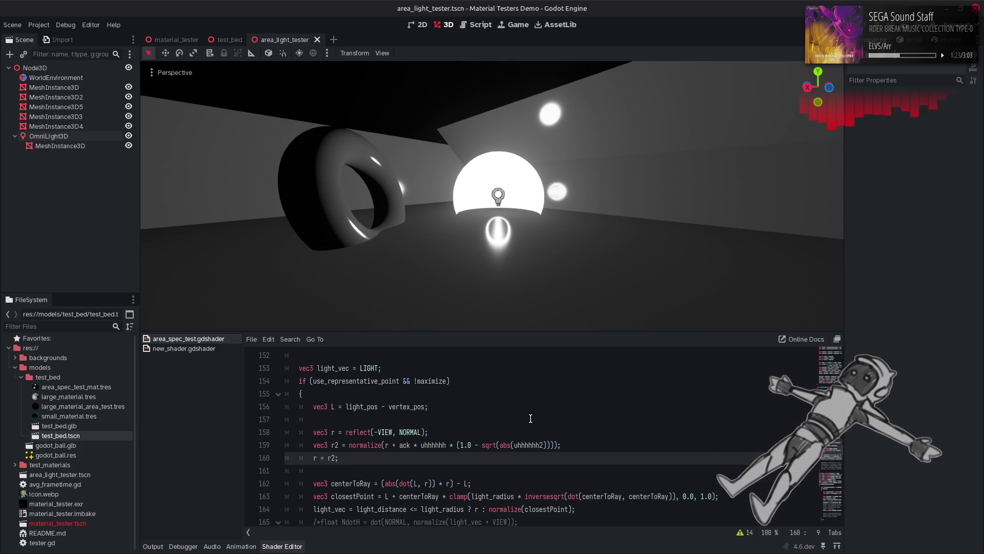
{"action": "double_click", "coordinate": [489, 444]}
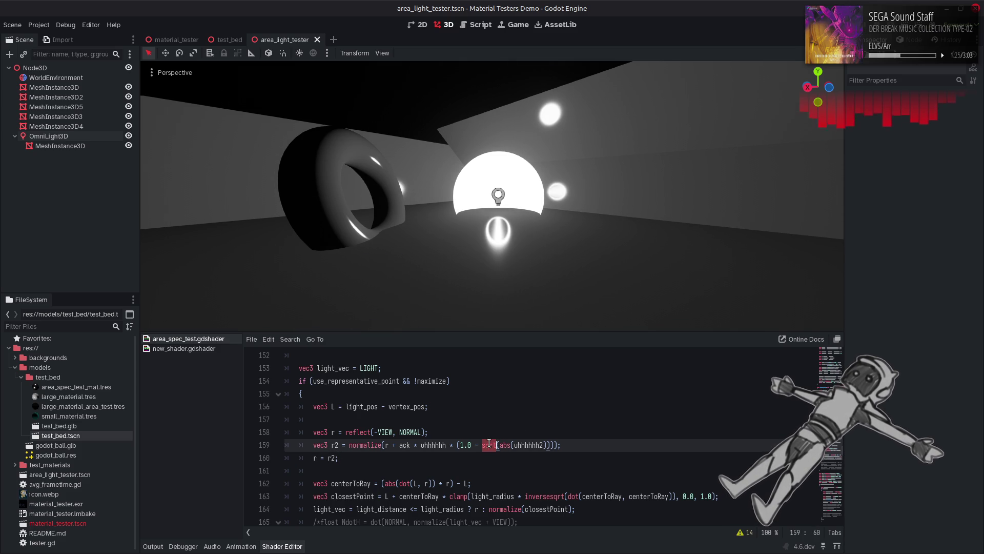
{"action": "type", "text": "pow"}
{"action": "key", "text": "Escape"}
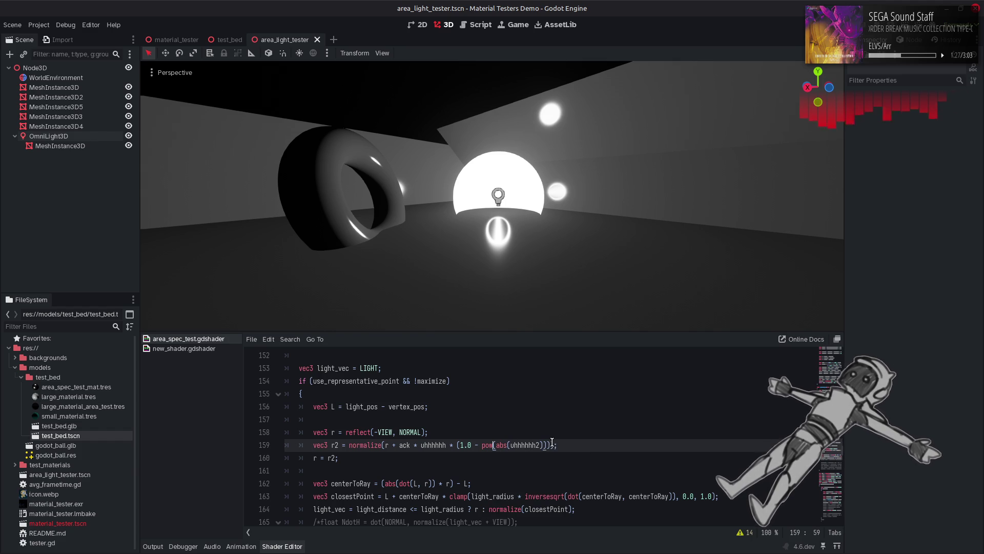
{"action": "left_click", "coordinate": [546, 445]}
{"action": "type", "text": ", 0.25"}
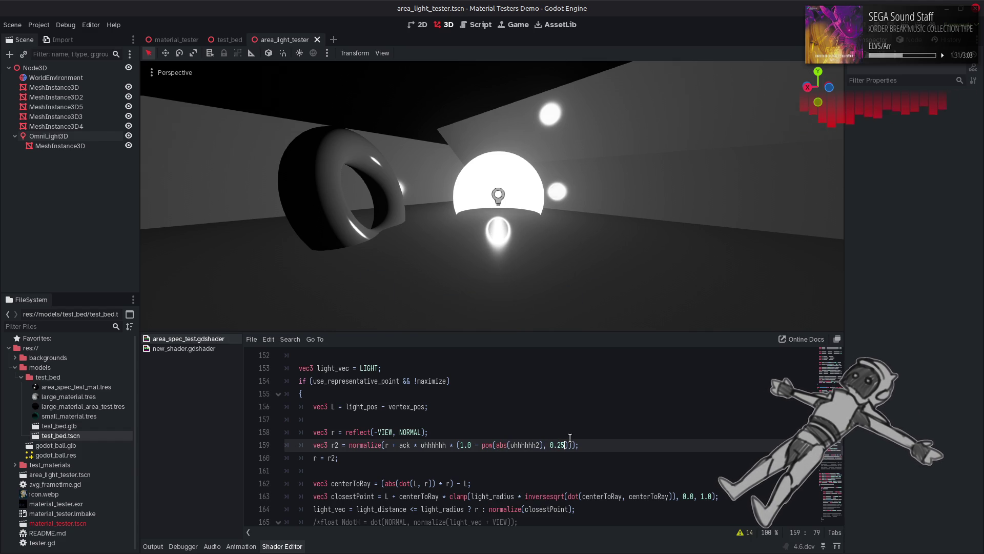
{"action": "key", "text": "BackSpace"}
{"action": "key", "text": "BackSpace"}
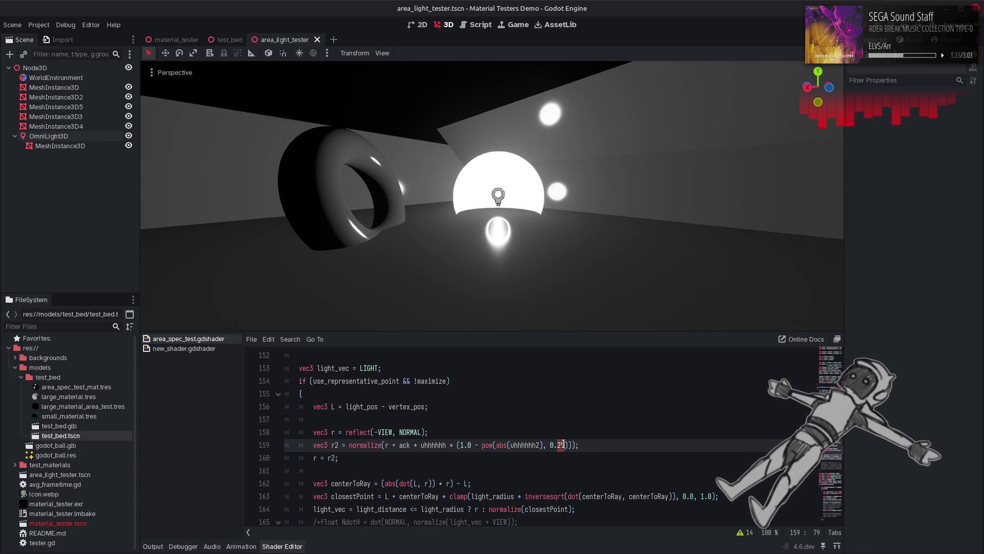
{"action": "type", "text": "1"}
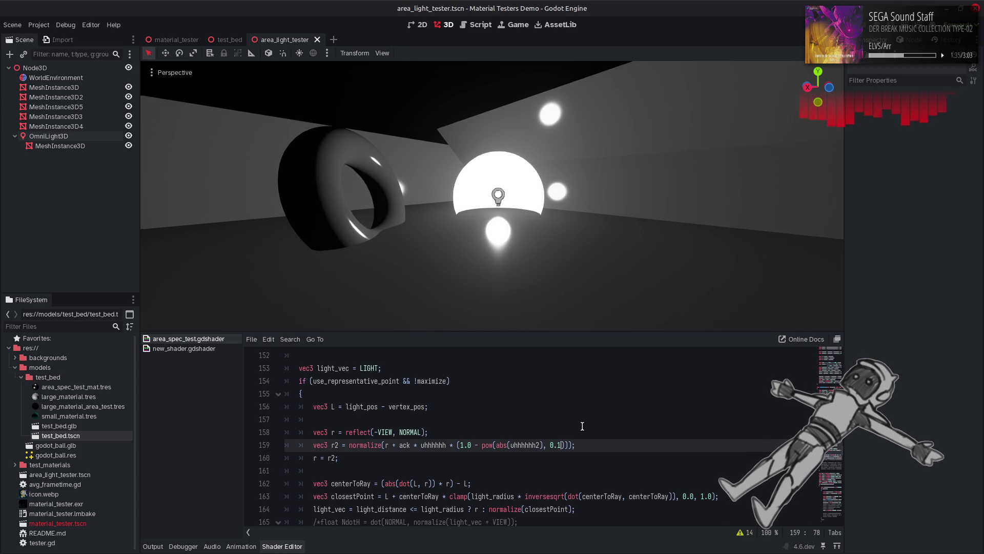
Change the pow exponent to solid_angle, then to solid_angle_cos, and save.
{"action": "scroll", "coordinate": [583, 426], "scroll_direction": "up", "scroll_amount": 4}
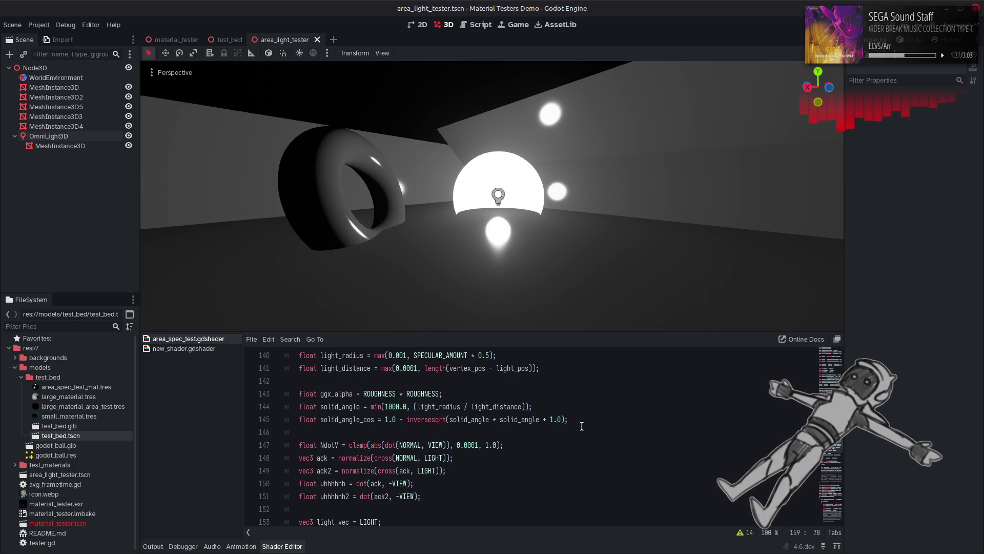
{"action": "double_click", "coordinate": [334, 406]}
{"action": "key", "text": "ctrl+c"}
{"action": "scroll", "coordinate": [410, 428], "scroll_direction": "down", "scroll_amount": 3}
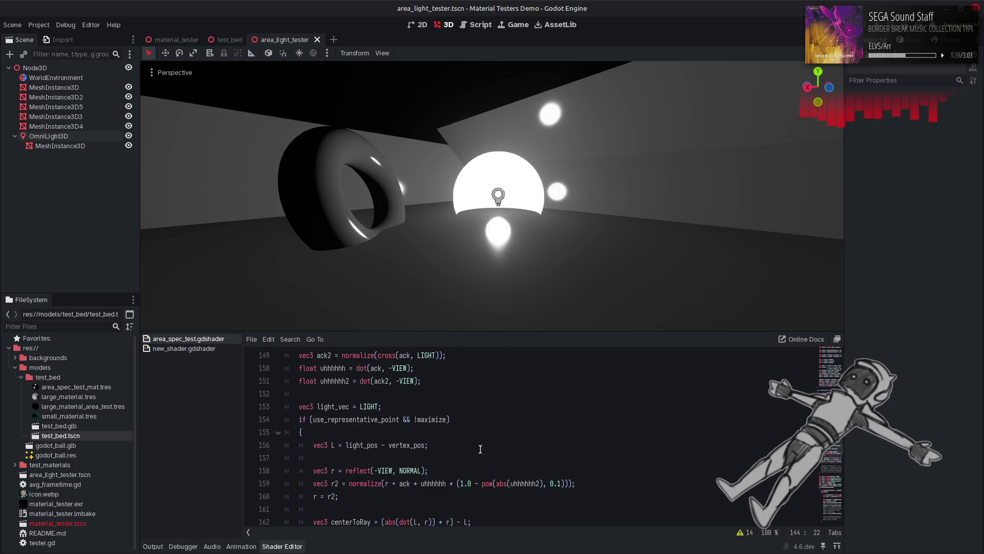
{"action": "double_click", "coordinate": [556, 483]}
{"action": "key", "text": "ctrl+v"}
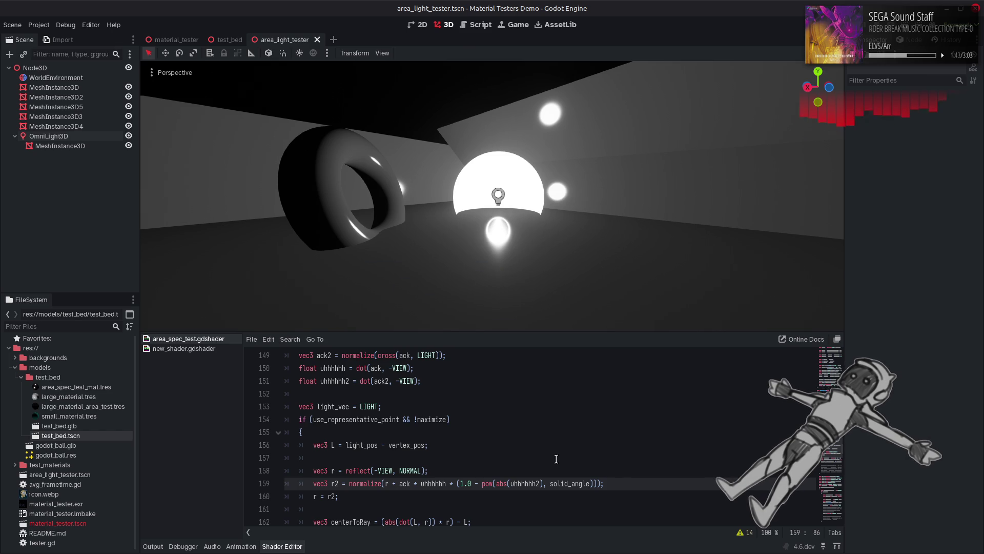
{"action": "left_click", "coordinate": [311, 496]}
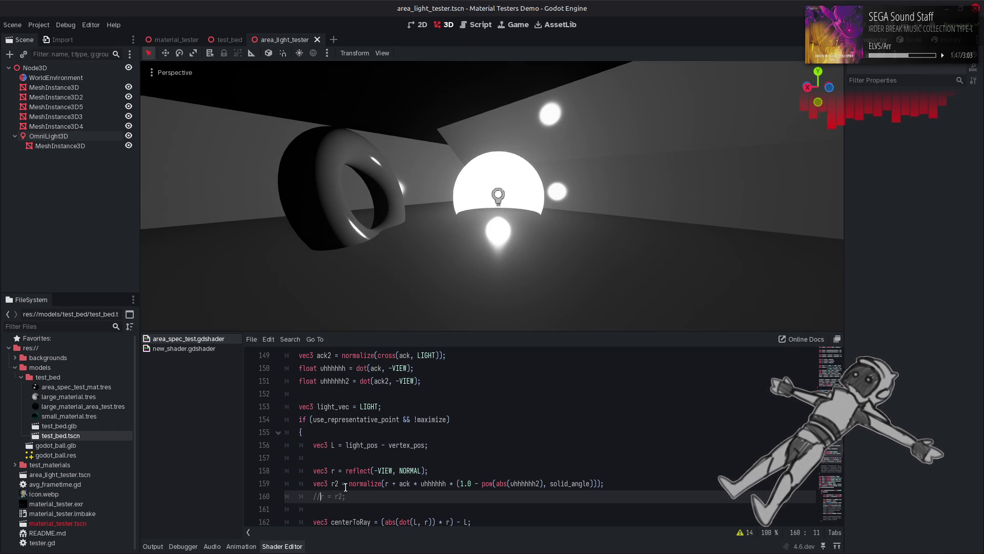
{"action": "scroll", "coordinate": [523, 405], "scroll_direction": "up", "scroll_amount": 3}
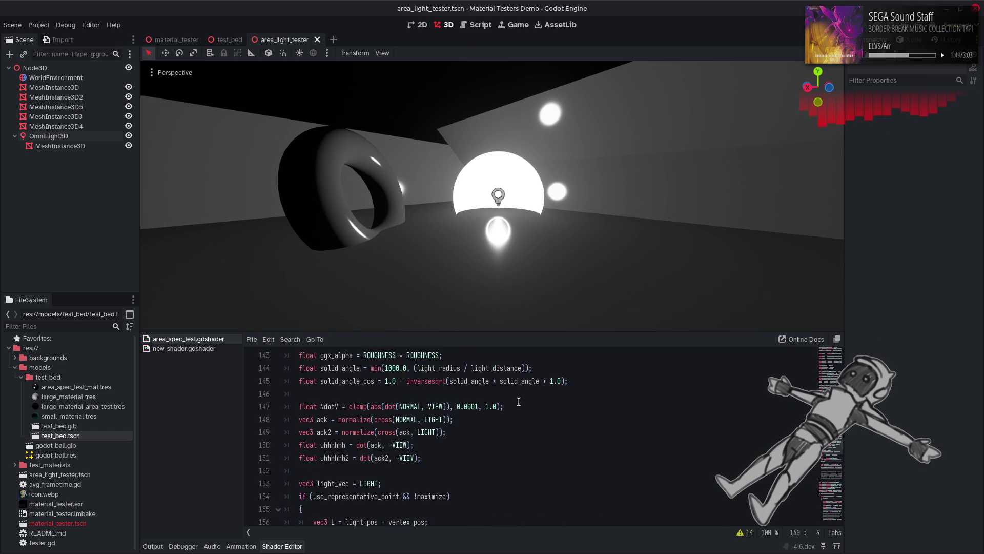
{"action": "double_click", "coordinate": [367, 420]}
{"action": "key", "text": "ctrl+c"}
{"action": "scroll", "coordinate": [367, 420], "scroll_direction": "down", "scroll_amount": 3}
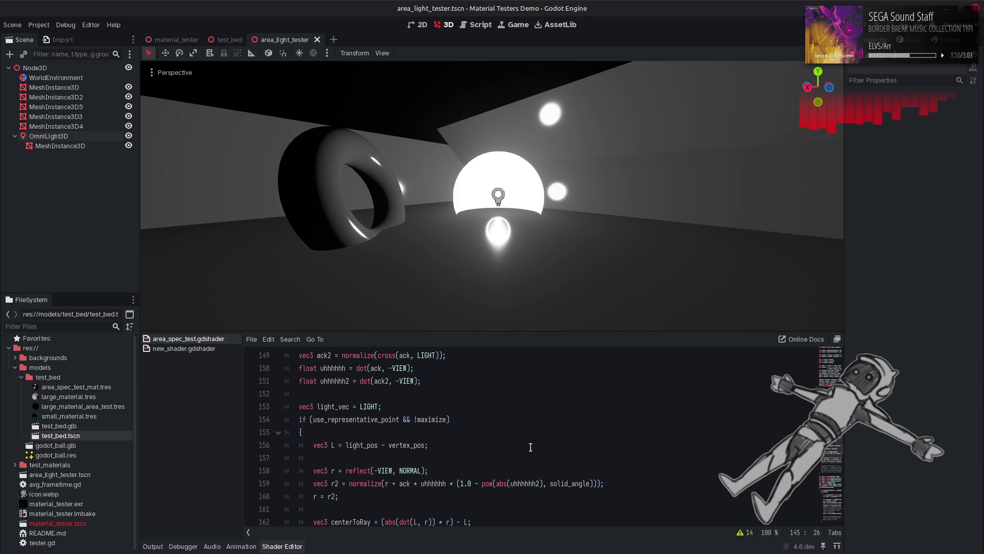
{"action": "double_click", "coordinate": [553, 484]}
{"action": "key", "text": "ctrl+v"}
{"action": "key", "text": "ctrl+s"}
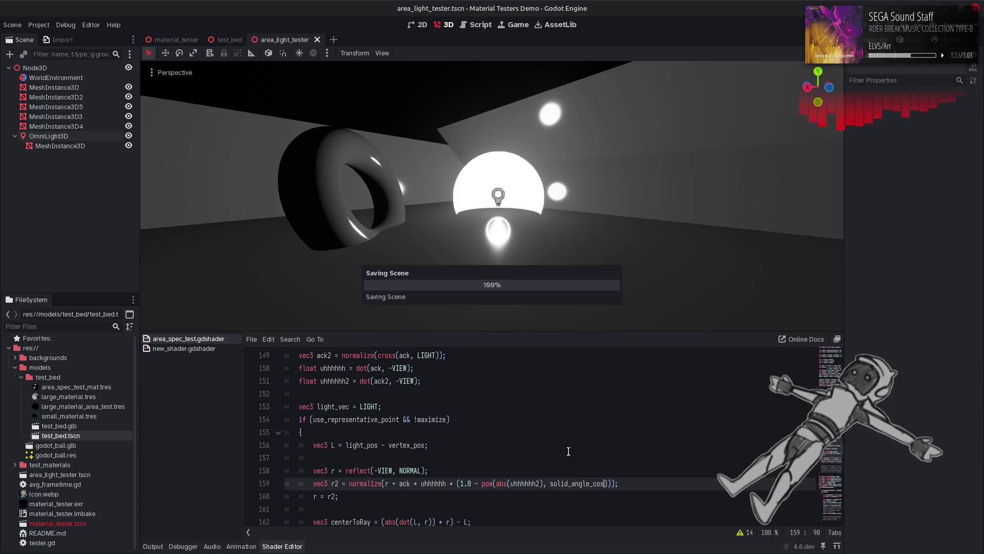
Make the pow exponent 1.0 - solid_angle_cos and toggle r = r2 to compare reflections.
{"action": "left_click", "coordinate": [551, 483]}
{"action": "type", "text": "1.0 -"}
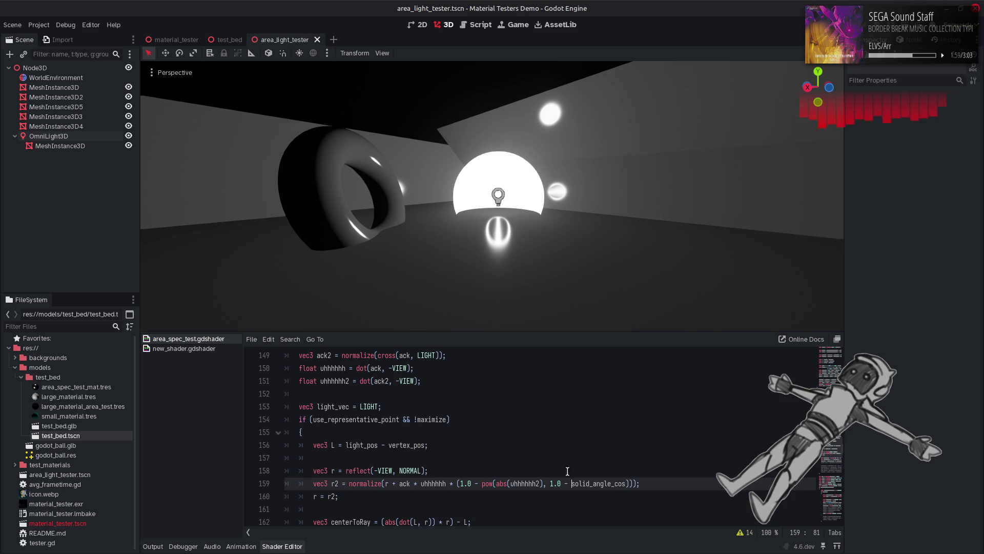
{"action": "left_click", "coordinate": [313, 497]}
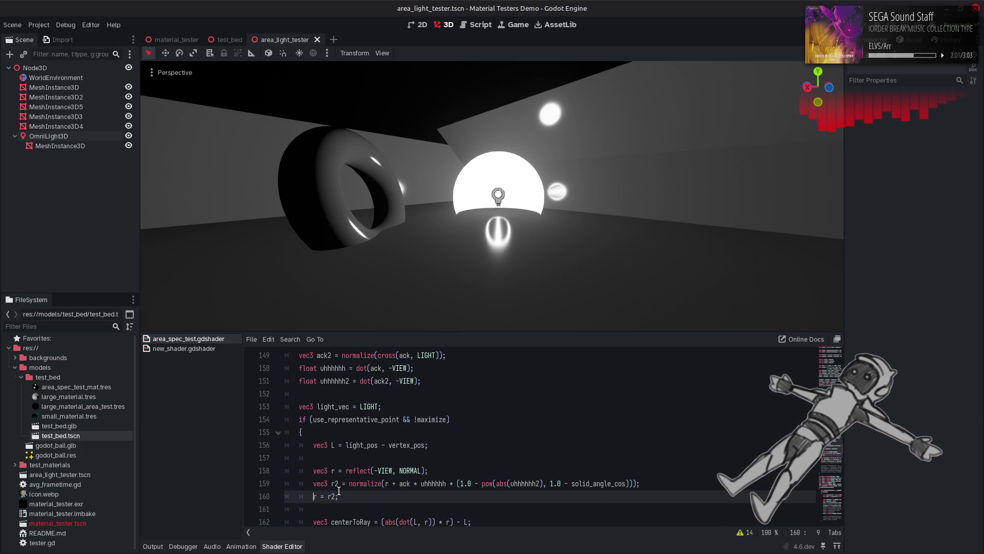
{"action": "key", "text": "ctrl+k"}
{"action": "key", "text": "ctrl+k"}
{"action": "key", "text": "ctrl+k"}
{"action": "key", "text": "ctrl+k"}
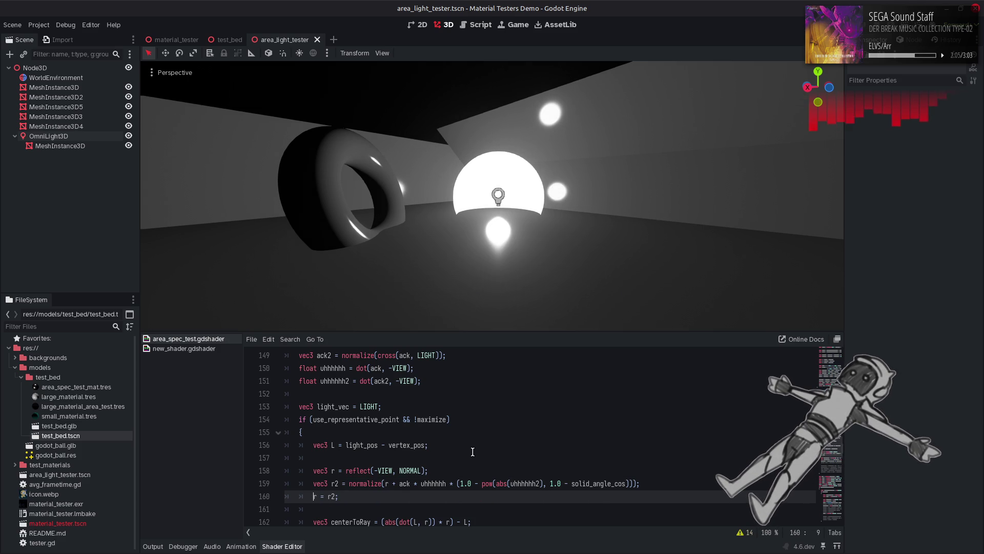
{"action": "key", "text": "ctrl+k"}
{"action": "key", "text": "ctrl+k"}
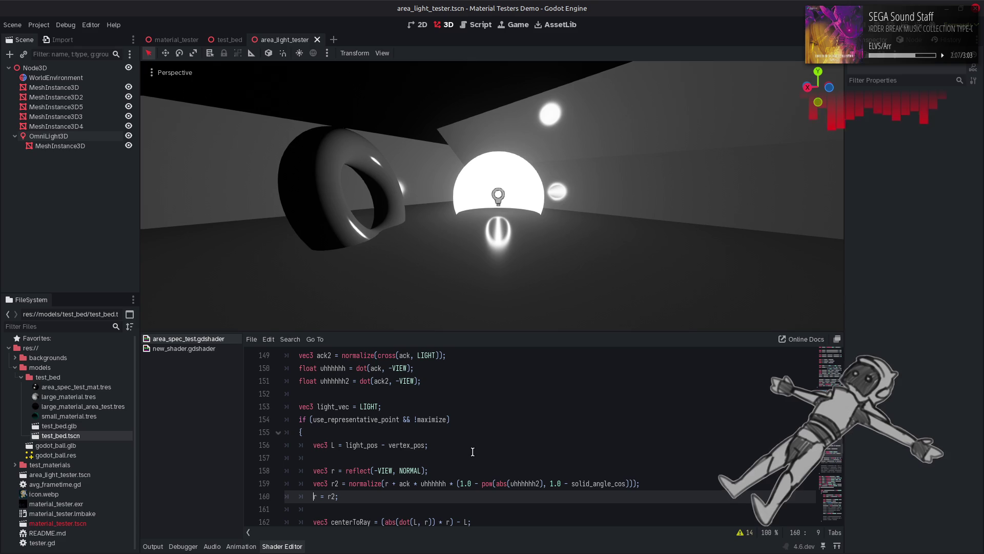
{"action": "key", "text": "ctrl+k"}
{"action": "key", "text": "ctrl+s"}
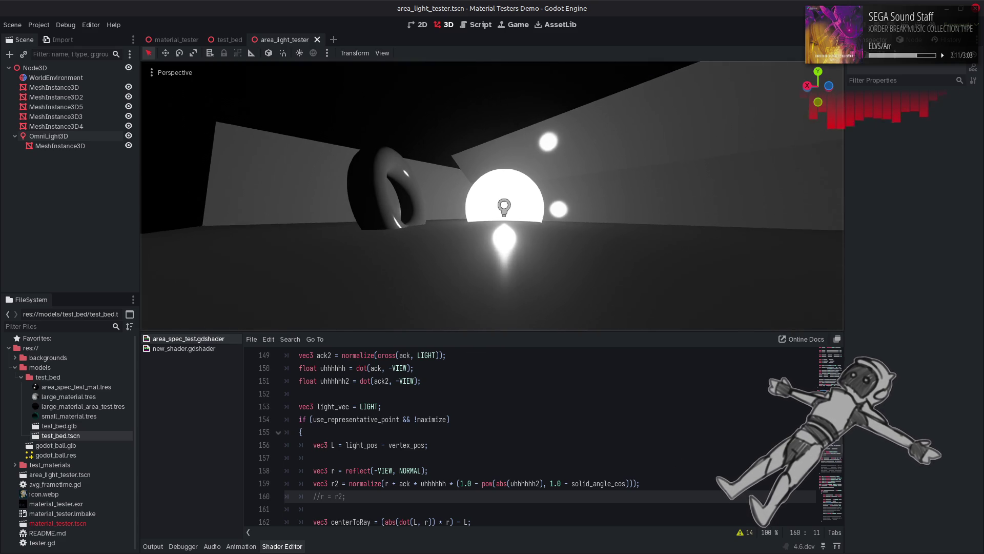
{"action": "key", "text": "ctrl+k"}
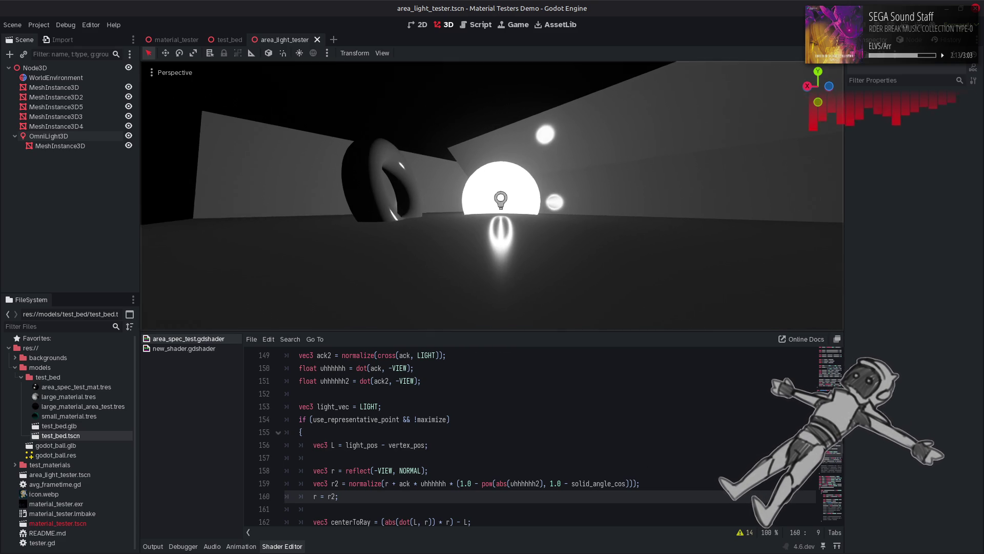
{"action": "key", "text": "ctrl+k"}
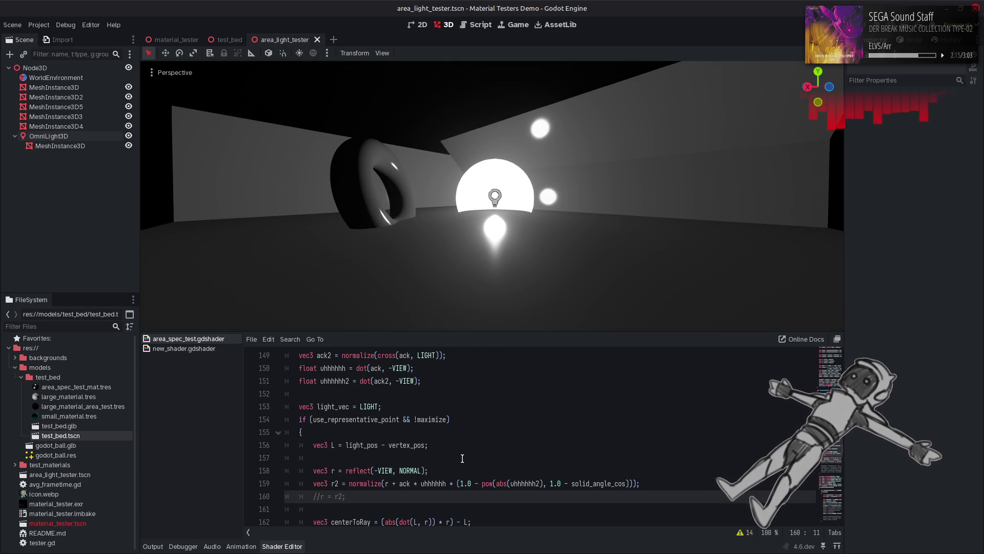
{"action": "key", "text": "ctrl+k"}
{"action": "key", "text": "ctrl+s"}
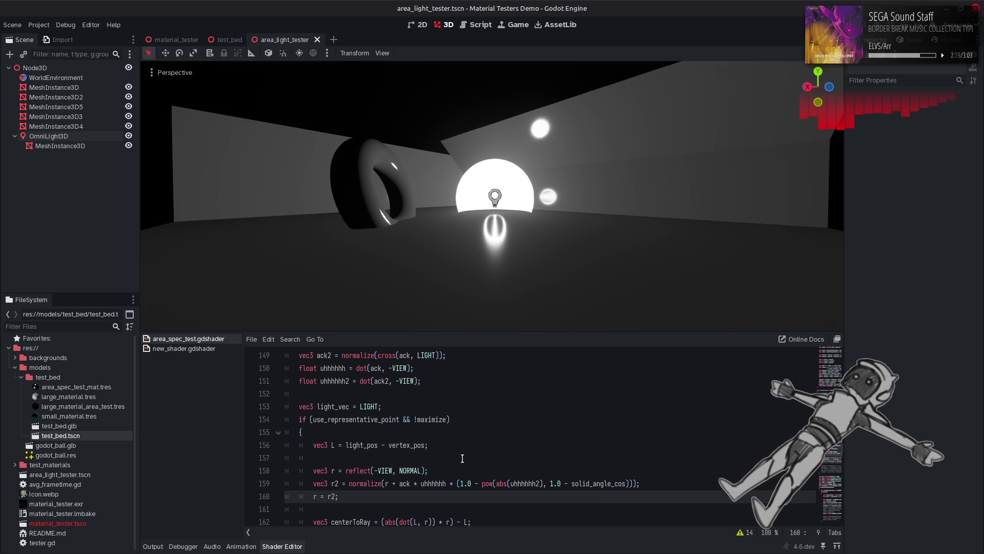
Test removing the 1.0 - before pow, comparing shading, then restore it.
{"action": "left_click", "coordinate": [482, 481]}
{"action": "key", "text": "ctrl+shift+Left"}
{"action": "key", "text": "ctrl+shift+Left"}
{"action": "key", "text": "ctrl+shift+Left"}
{"action": "key", "text": "Right"}
{"action": "key", "text": "Delete"}
{"action": "key", "text": "Delete"}
{"action": "key", "text": "Delete"}
{"action": "key", "text": "ctrl+s"}
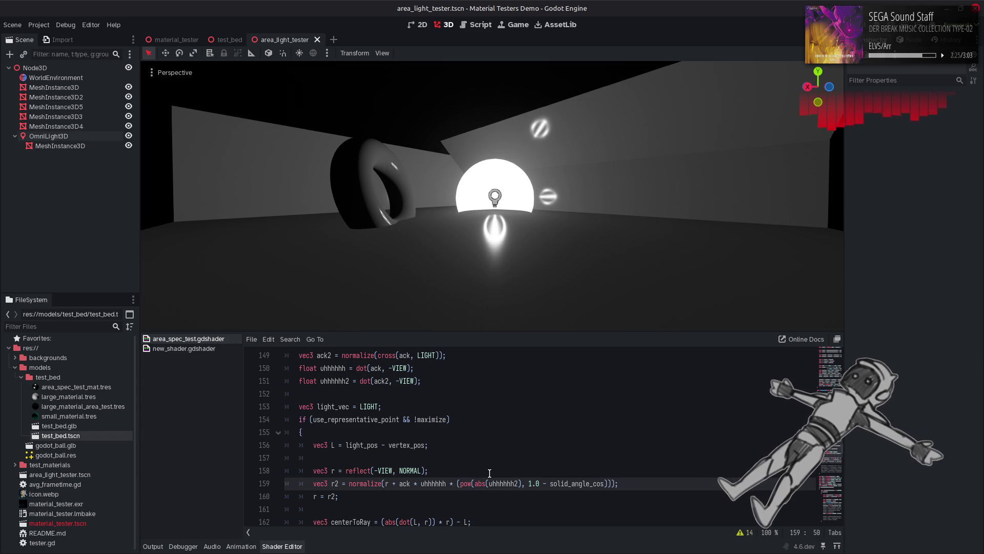
{"action": "key", "text": "ctrl+z"}
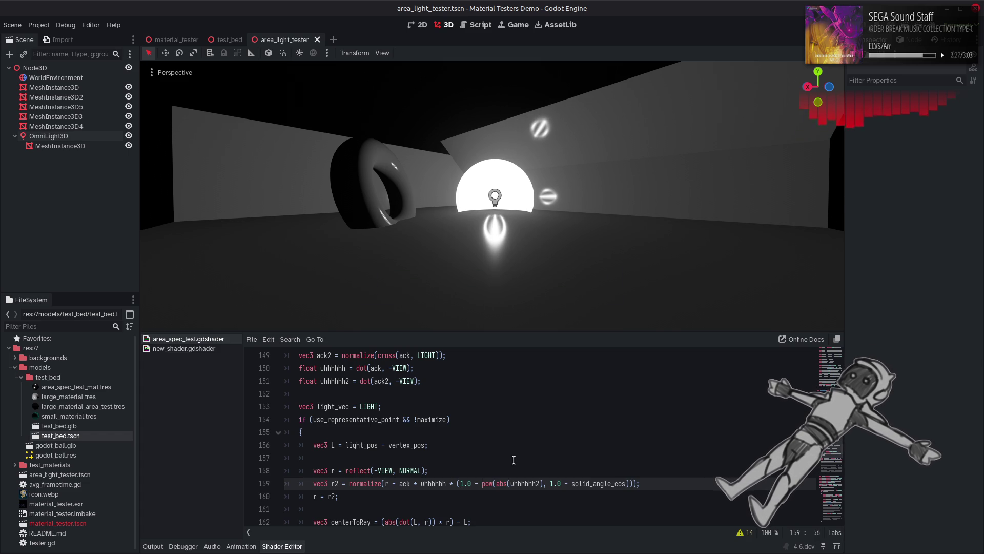
{"action": "key", "text": "ctrl+shift+z"}
{"action": "key", "text": "ctrl+s"}
{"action": "key", "text": "ctrl+z"}
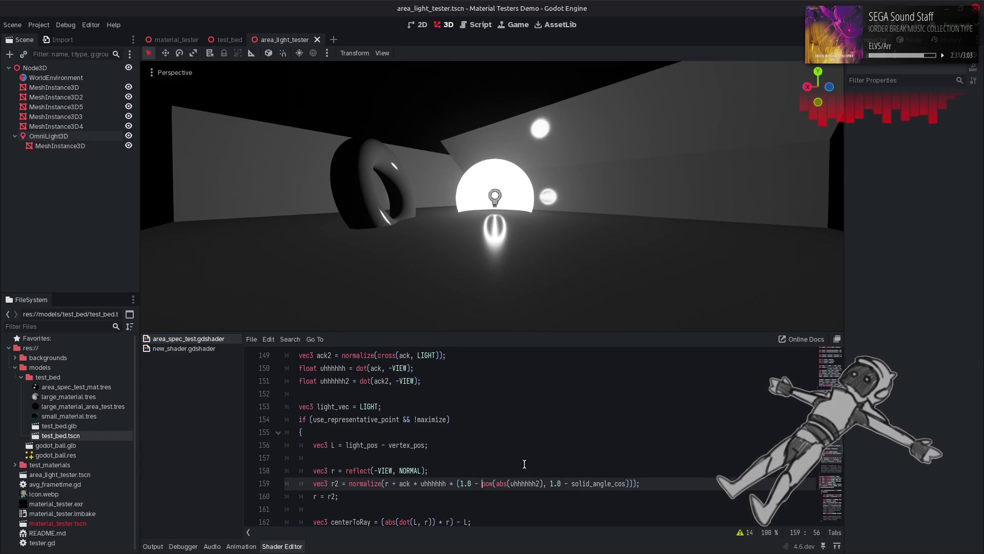
Try deleting the 1.0 - before solid_angle_cos, then restore it.
{"action": "double_click", "coordinate": [567, 484]}
{"action": "key", "text": "BackSpace"}
{"action": "key", "text": "BackSpace"}
{"action": "key", "text": "BackSpace"}
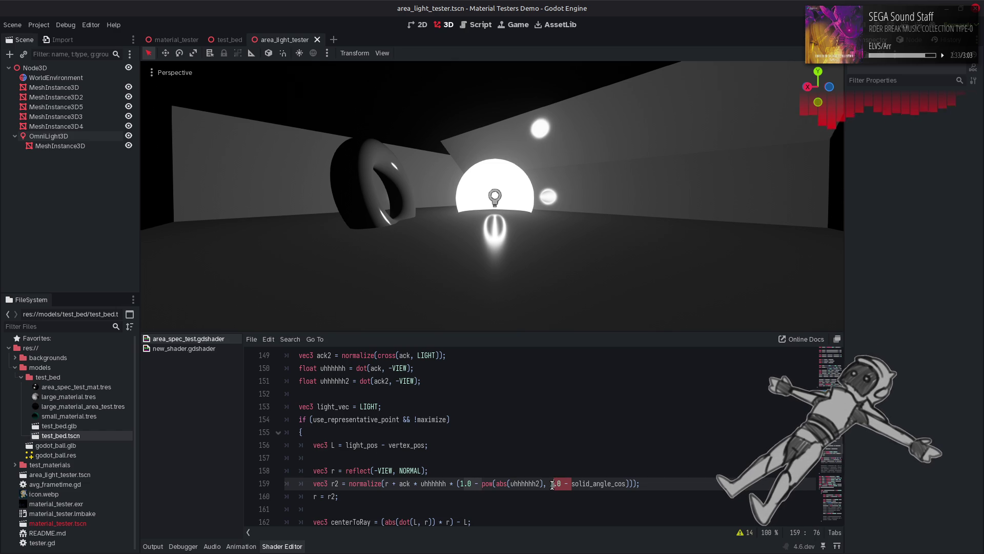
{"action": "key", "text": "Delete"}
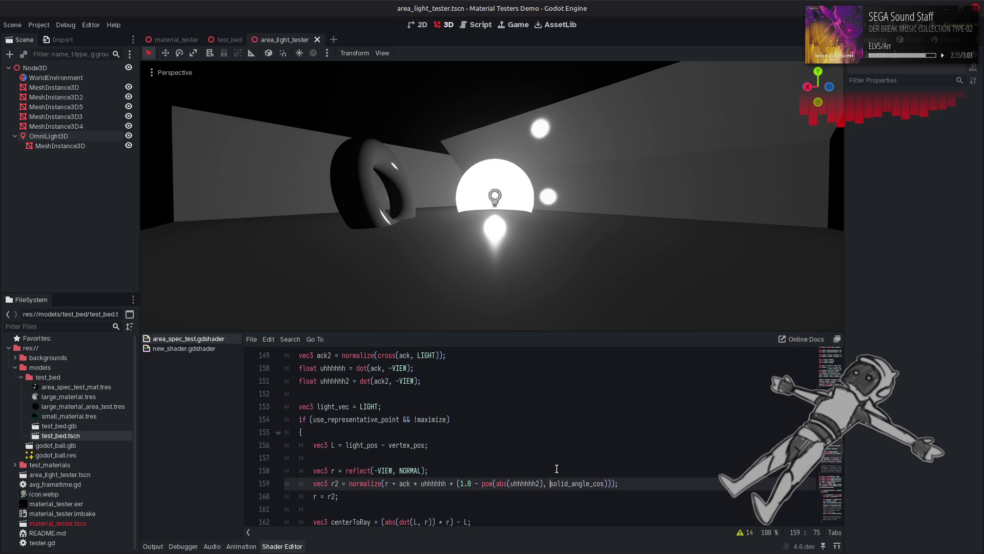
{"action": "key", "text": "ctrl+z"}
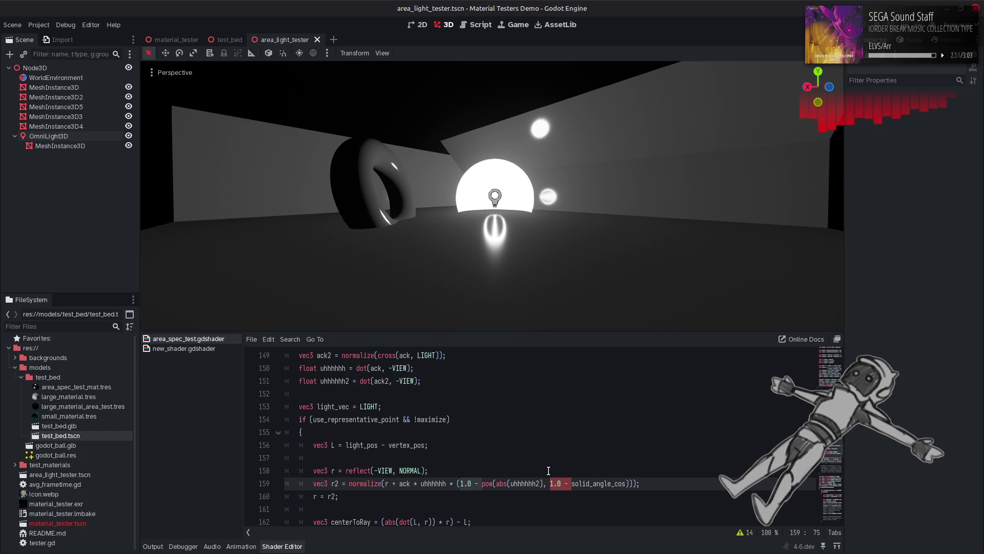
{"action": "double_click", "coordinate": [487, 482]}
Replace the pow call with abs(uhhhhhh2) / (1.0 - solid_angle_cos).
{"action": "key", "text": "BackSpace"}
{"action": "left_click", "coordinate": [539, 484]}
{"action": "key", "text": "BackSpace"}
{"action": "type", "text": "/ "}
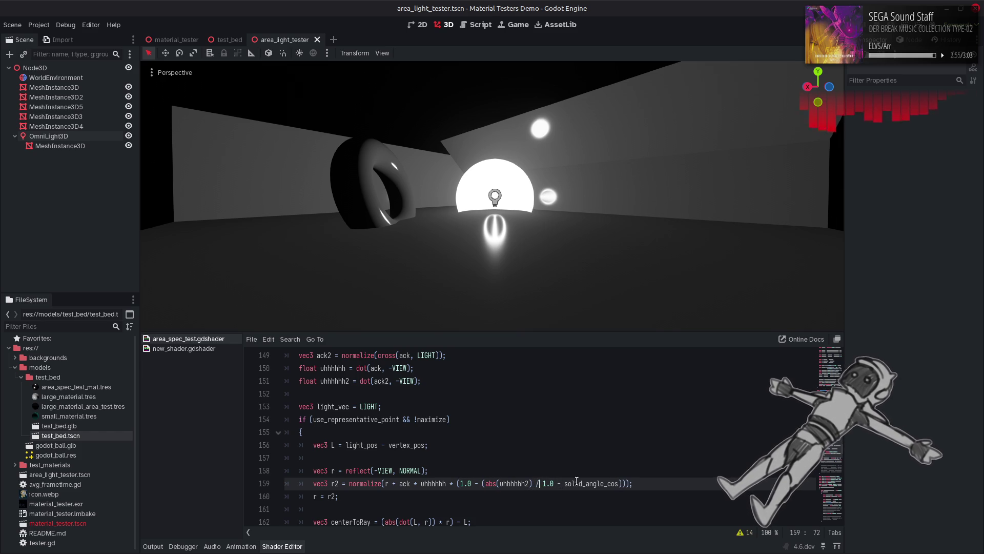
{"action": "type", "text": "("}
{"action": "left_click", "coordinate": [622, 484]}
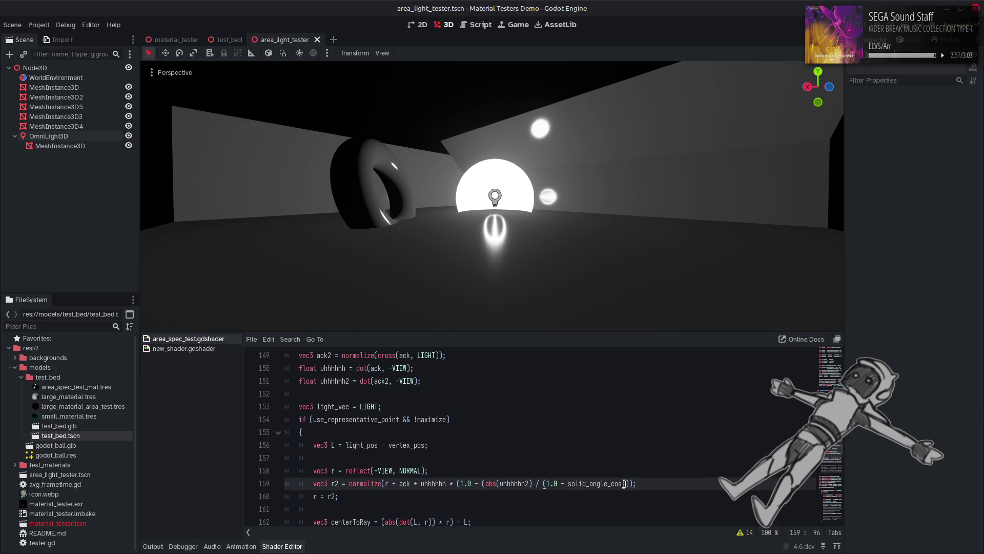
{"action": "type", "text": ")"}
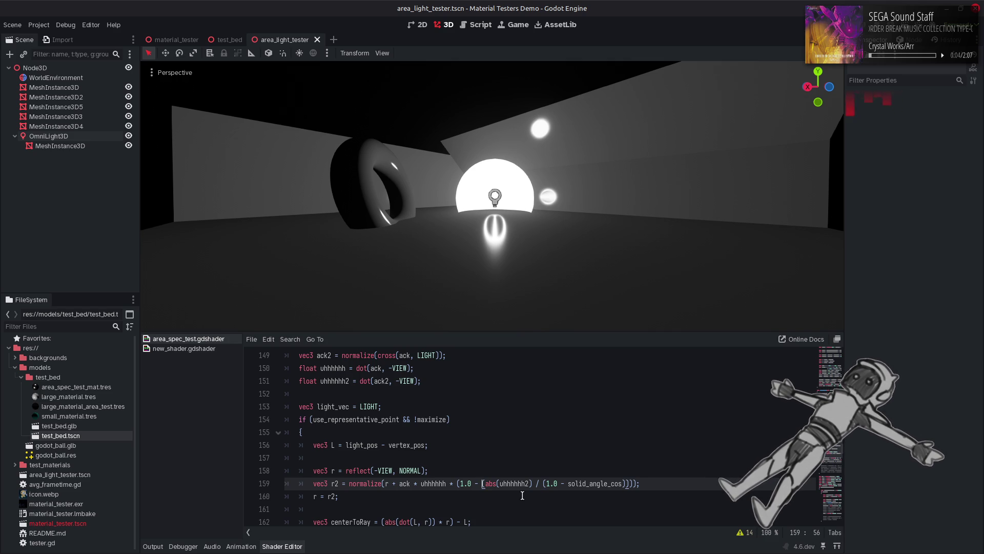
Test dropping the divisor's 1.0 - and the whole weighting term, restoring both afterwards.
{"action": "left_click_drag", "start_coordinate": [569, 485], "coordinate": [547, 487]}
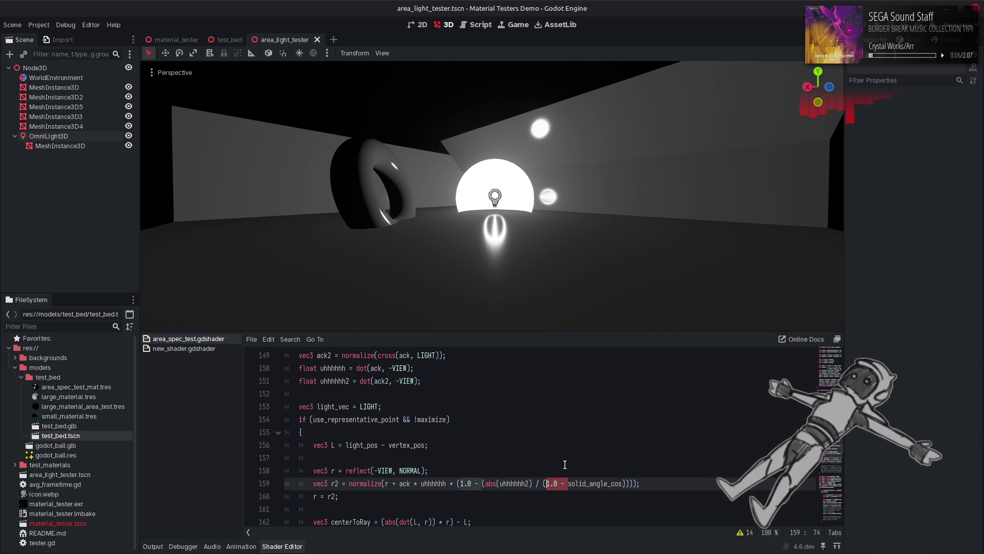
{"action": "key", "text": "BackSpace"}
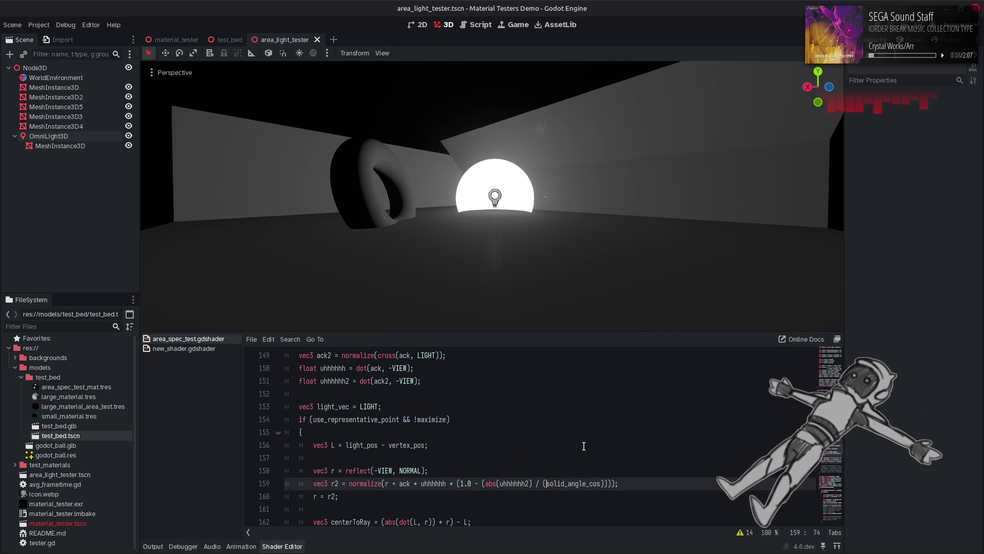
{"action": "key", "text": "ctrl+z"}
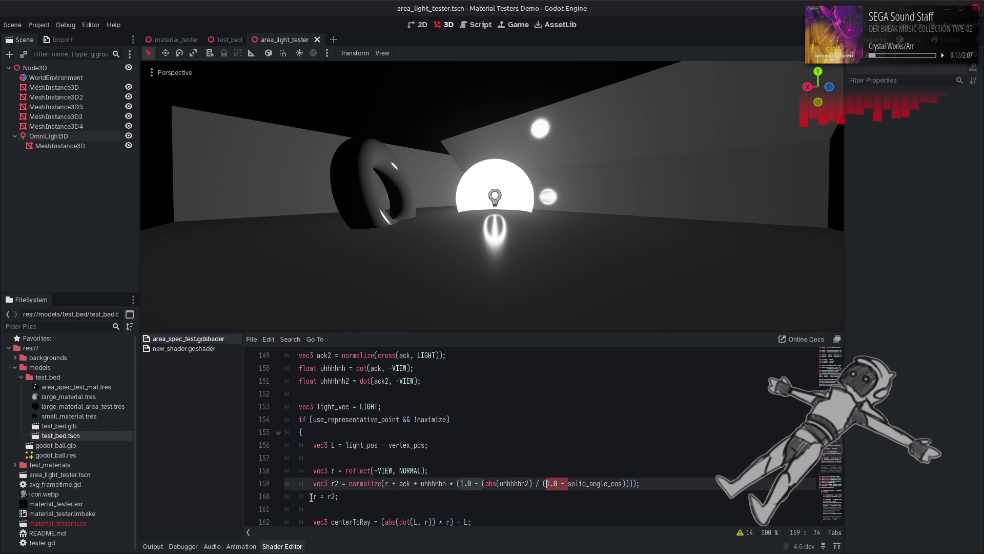
{"action": "left_click", "coordinate": [457, 484]}
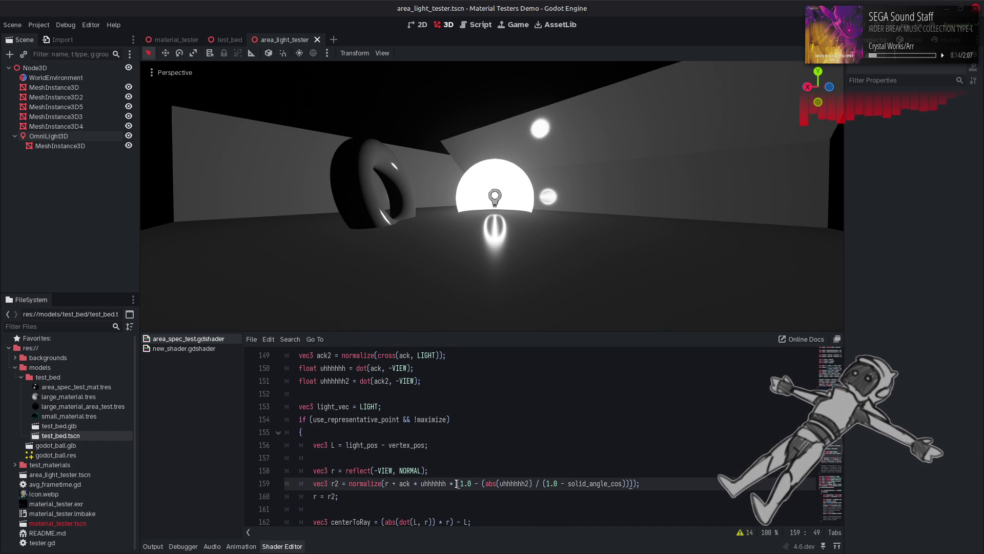
{"action": "left_click_drag", "start_coordinate": [634, 483], "coordinate": [447, 485]}
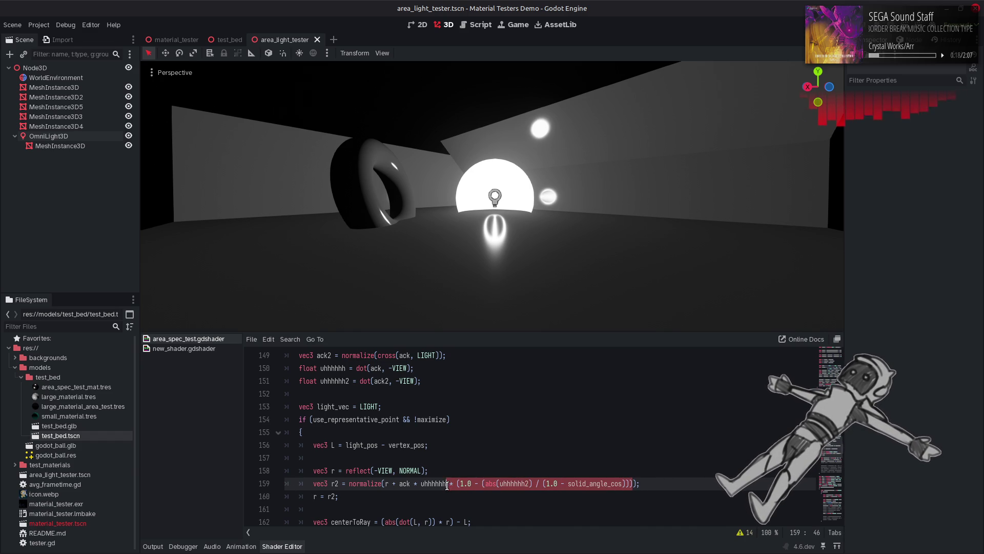
{"action": "key", "text": "BackSpace"}
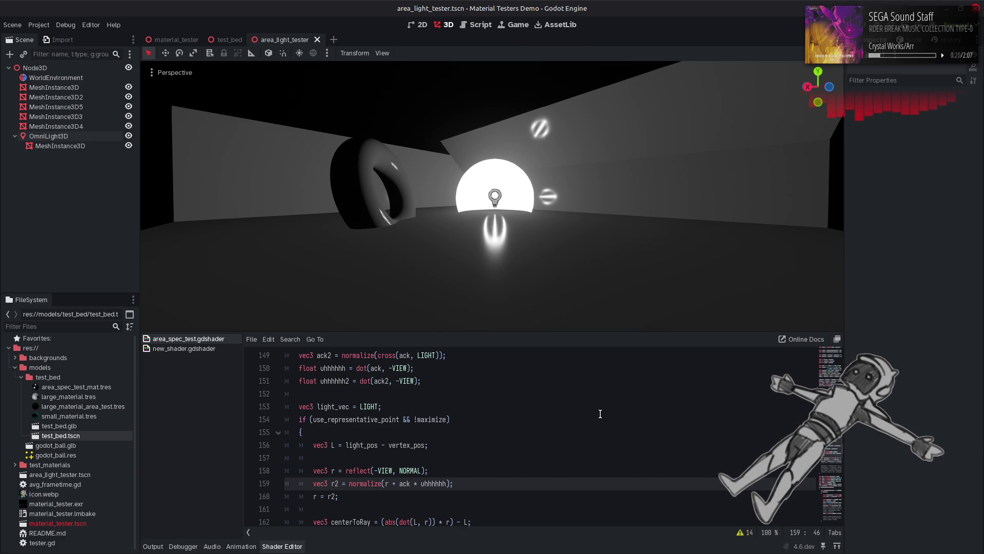
{"action": "key", "text": "ctrl+z"}
{"action": "key", "text": "ctrl+shift+z"}
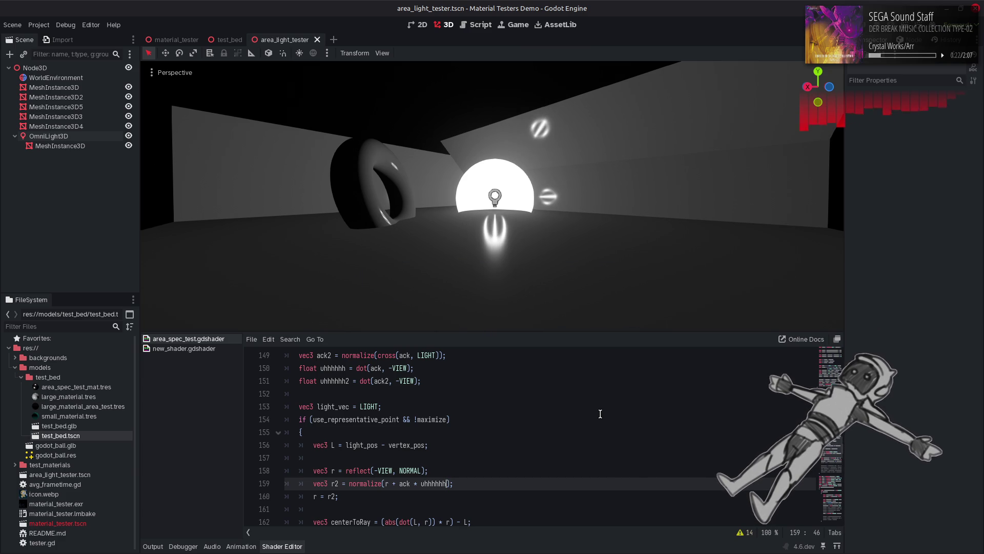
{"action": "key", "text": "ctrl+z"}
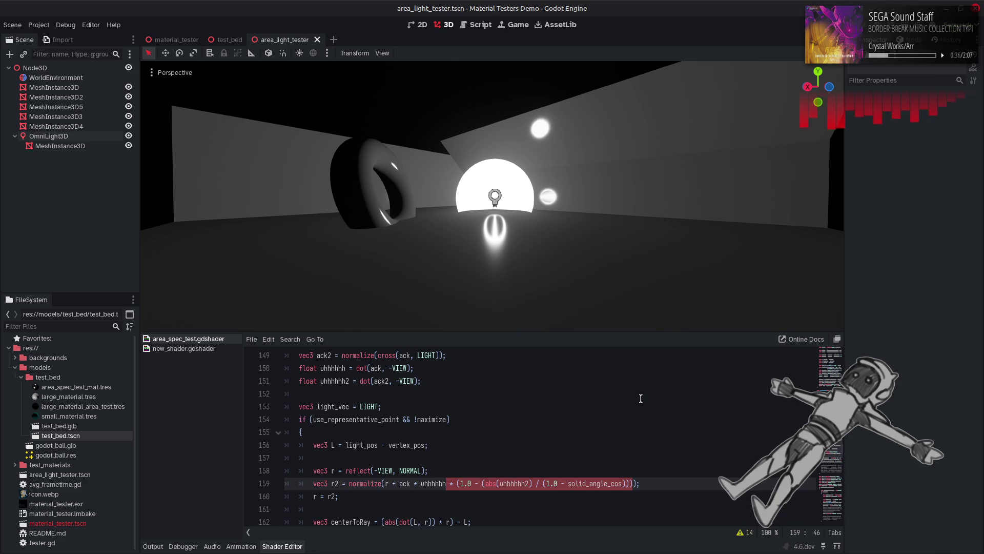
{"action": "scroll", "coordinate": [640, 398], "scroll_direction": "up", "scroll_amount": 1}
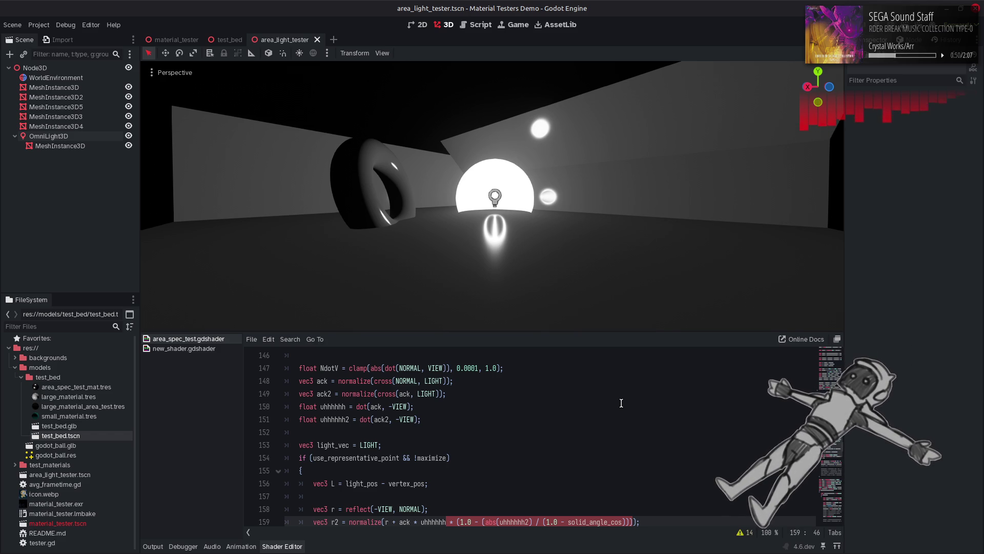
{"action": "scroll", "coordinate": [621, 403], "scroll_direction": "down", "scroll_amount": 1}
Rewrite the r2 weighting term to subtract abs(uhhhhhh2) from uhhhhhh, and save.
{"action": "double_click", "coordinate": [515, 483]}
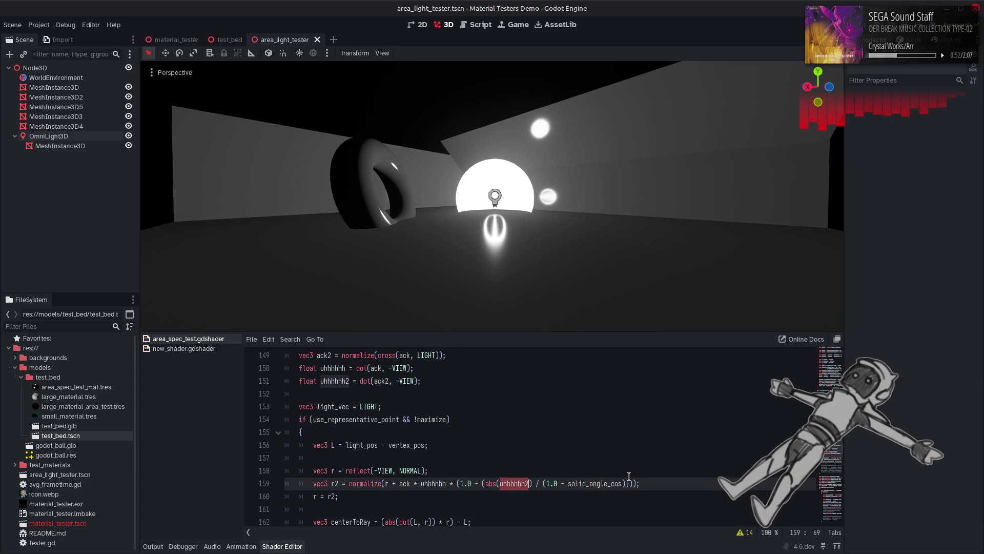
{"action": "left_click_drag", "start_coordinate": [629, 485], "coordinate": [450, 484]}
{"action": "key", "text": "BackSpace"}
{"action": "type", "text": "- uhhhhhh2"}
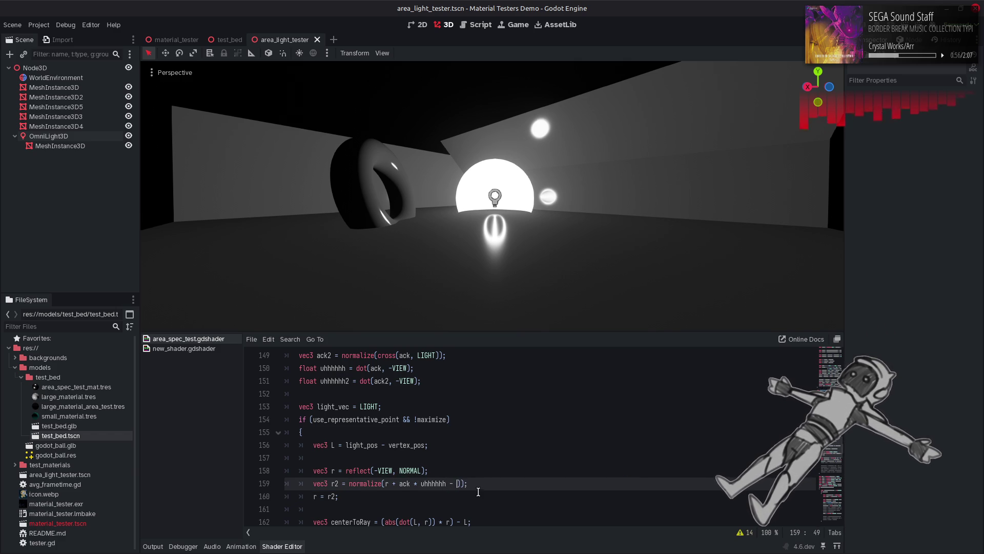
{"action": "type", "text": ")"}
{"action": "left_click", "coordinate": [421, 483]}
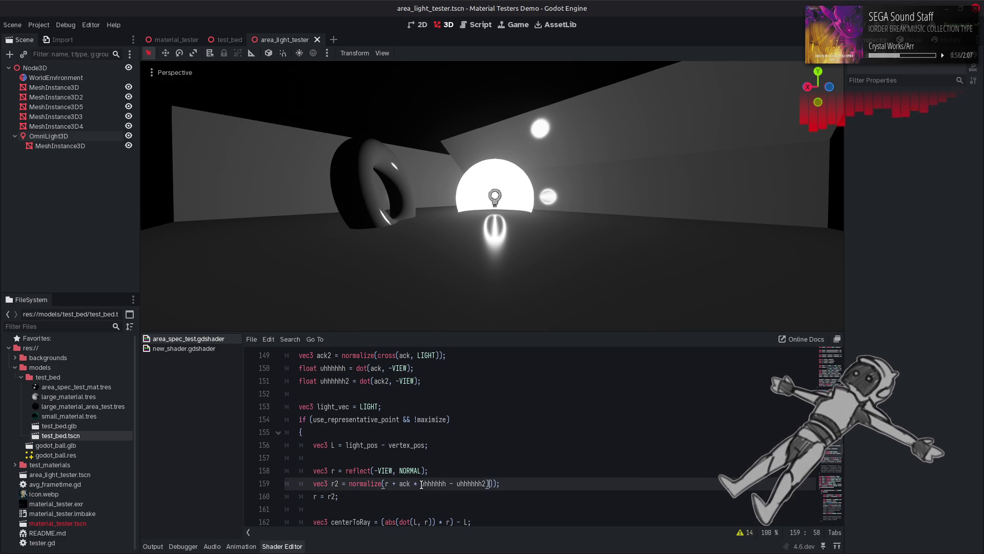
{"action": "type", "text": "("}
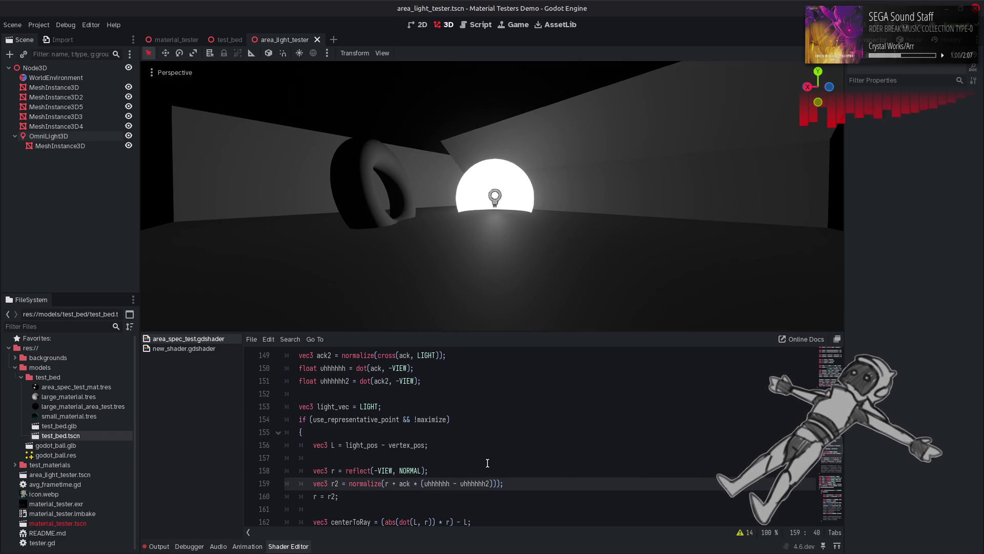
{"action": "left_click", "coordinate": [499, 484]}
{"action": "key", "text": "BackSpace"}
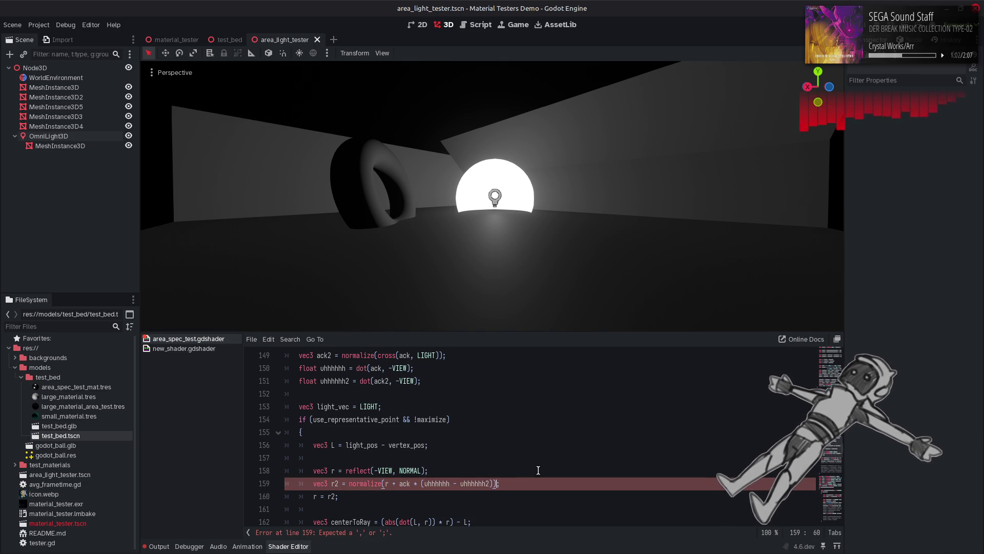
{"action": "key", "text": "Left"}
{"action": "key", "text": "Left"}
{"action": "key", "text": "Left"}
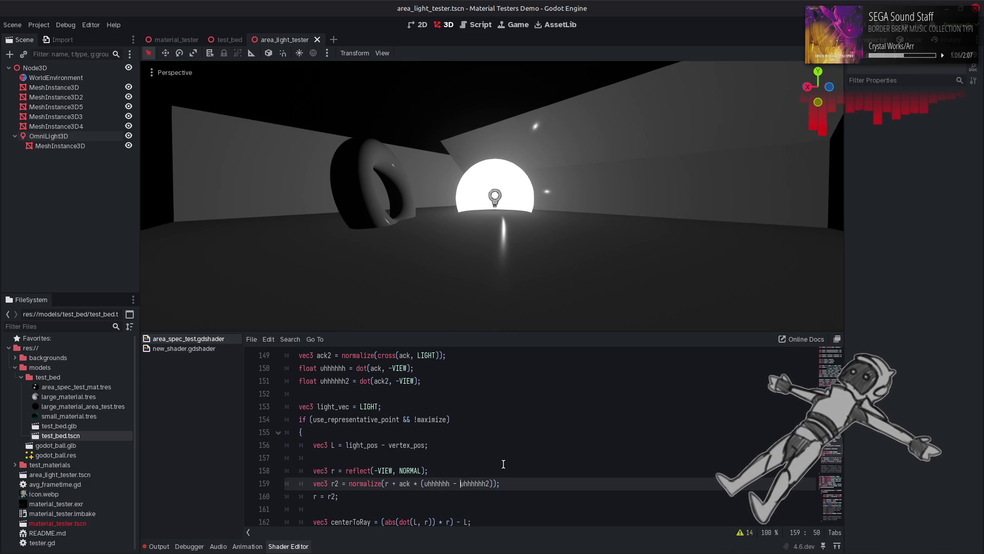
{"action": "type", "text": "abs("}
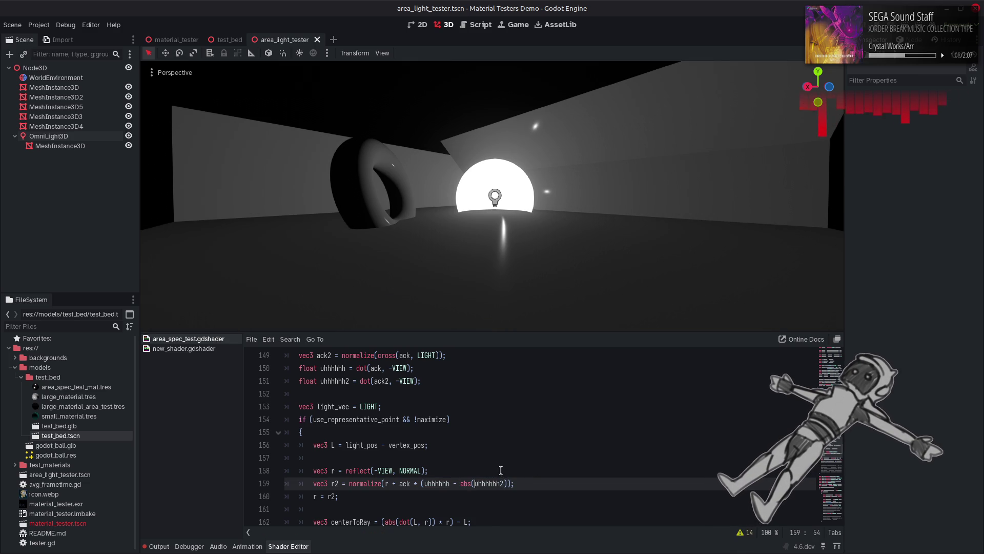
{"action": "left_click", "coordinate": [504, 484]}
{"action": "type", "text": ")"}
{"action": "key", "text": "ctrl+s"}
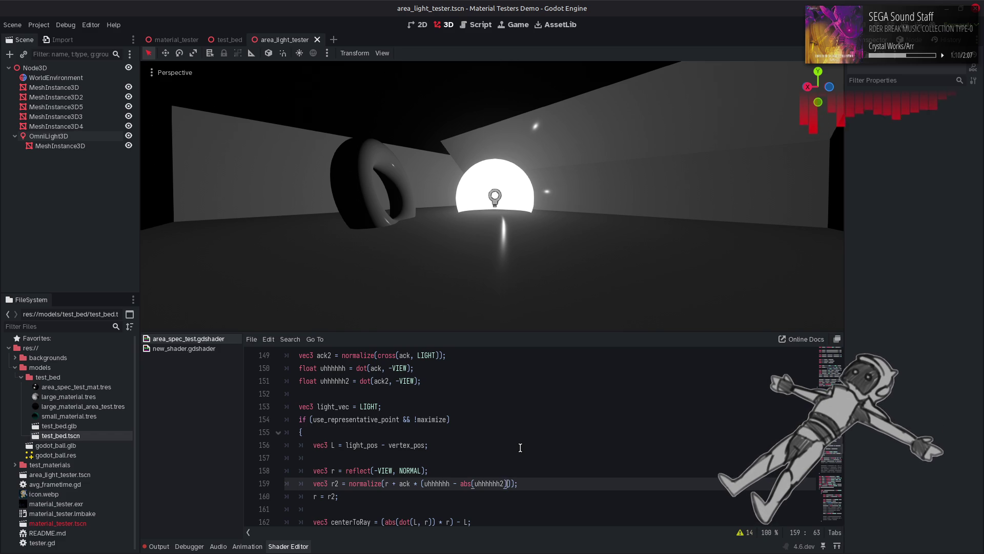
Try addition, division and multiplication in place of the subtraction, saving the variants.
{"action": "key", "text": "ctrl+z"}
{"action": "key", "text": "ctrl+z"}
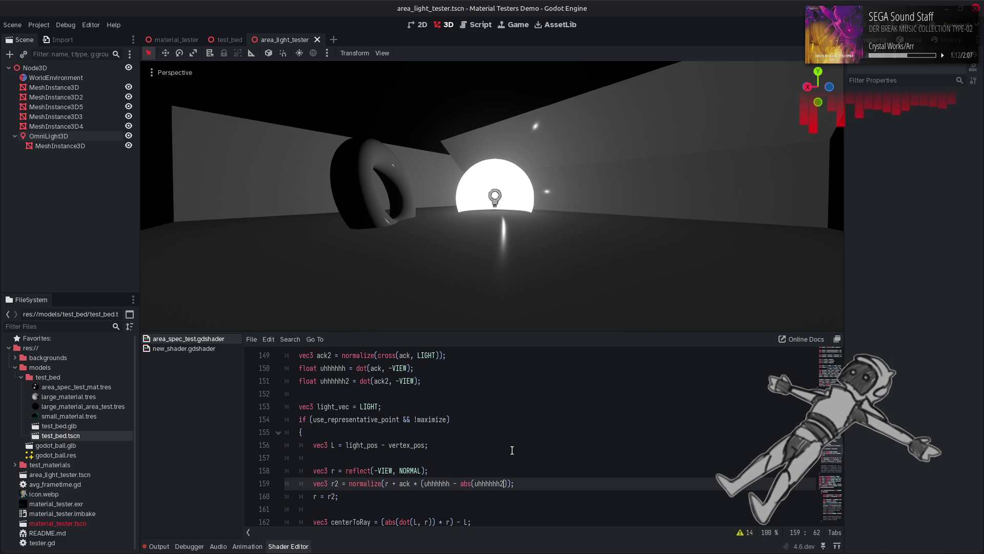
{"action": "key", "text": "ctrl+z"}
{"action": "key", "text": "ctrl+s"}
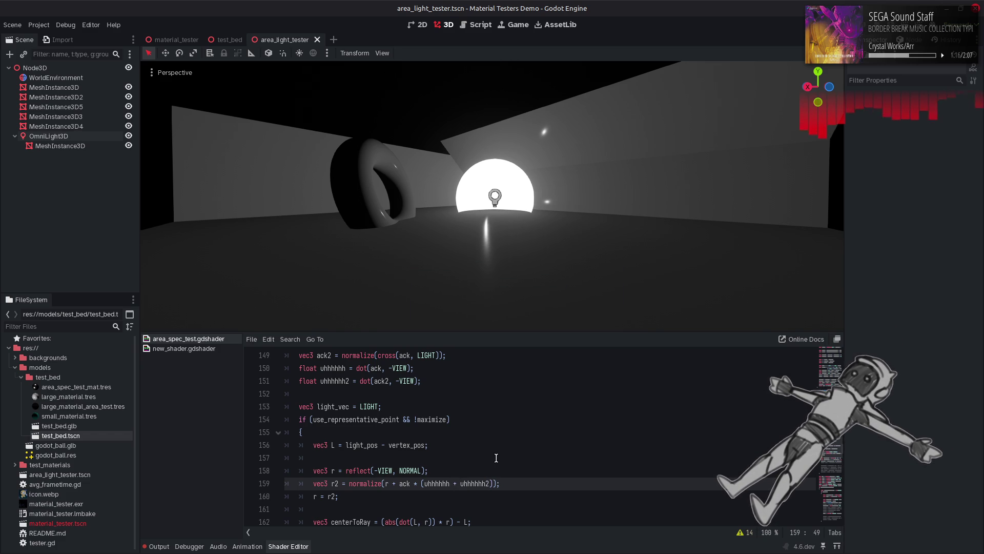
{"action": "key", "text": "ctrl+shift+z"}
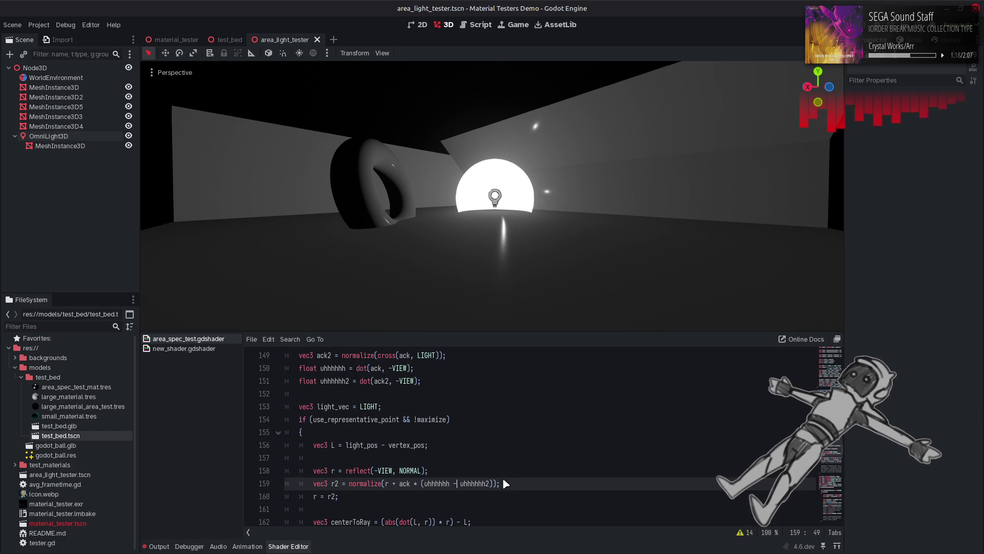
{"action": "key", "text": "BackSpace"}
{"action": "type", "text": "/"}
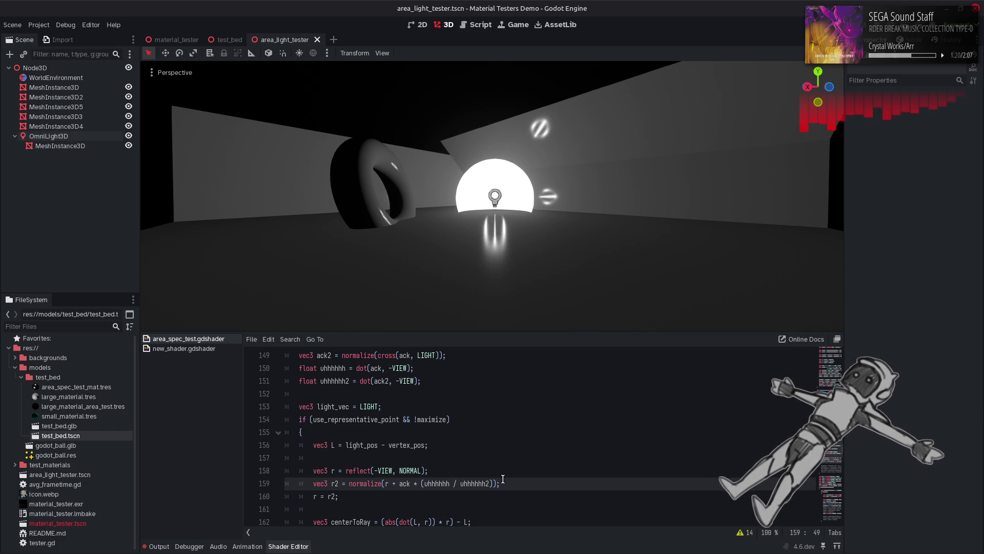
{"action": "key", "text": "BackSpace"}
{"action": "type", "text": "*"}
{"action": "key", "text": "ctrl+s"}
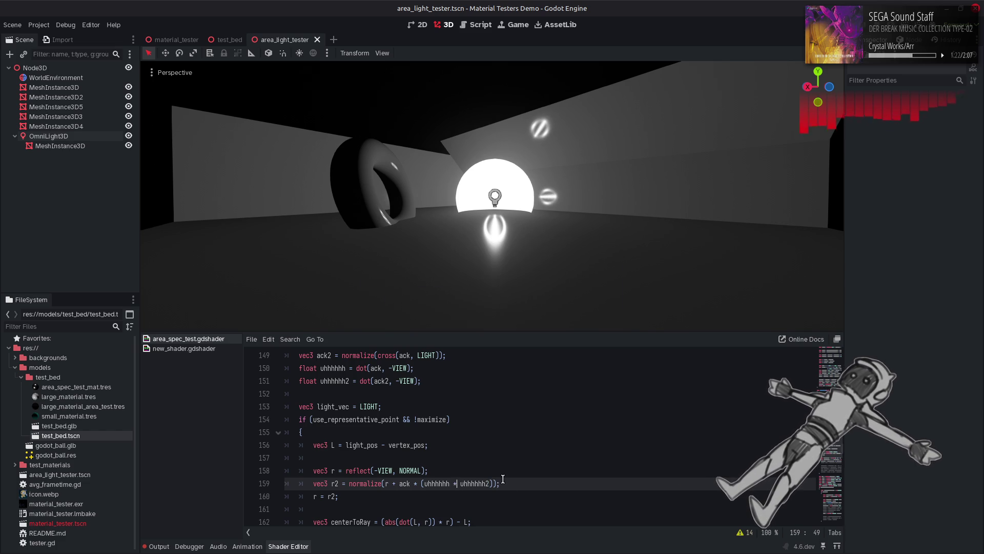
Switch to division, then drop the uhhhhhh2 divisor, toggling it back and forth to compare.
{"action": "key", "text": "BackSpace"}
{"action": "key", "text": "BackSpace"}
{"action": "type", "text": "/"}
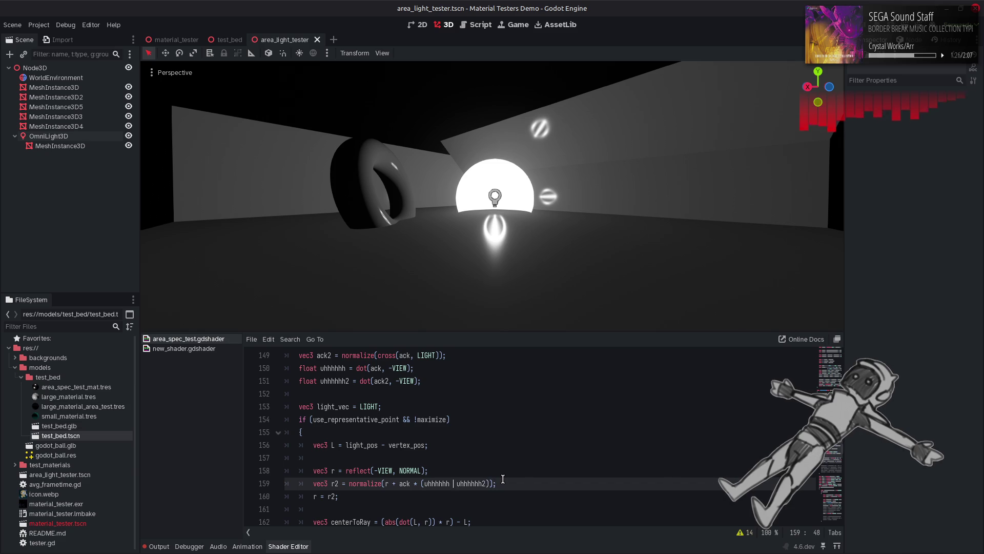
{"action": "key", "text": "BackSpace"}
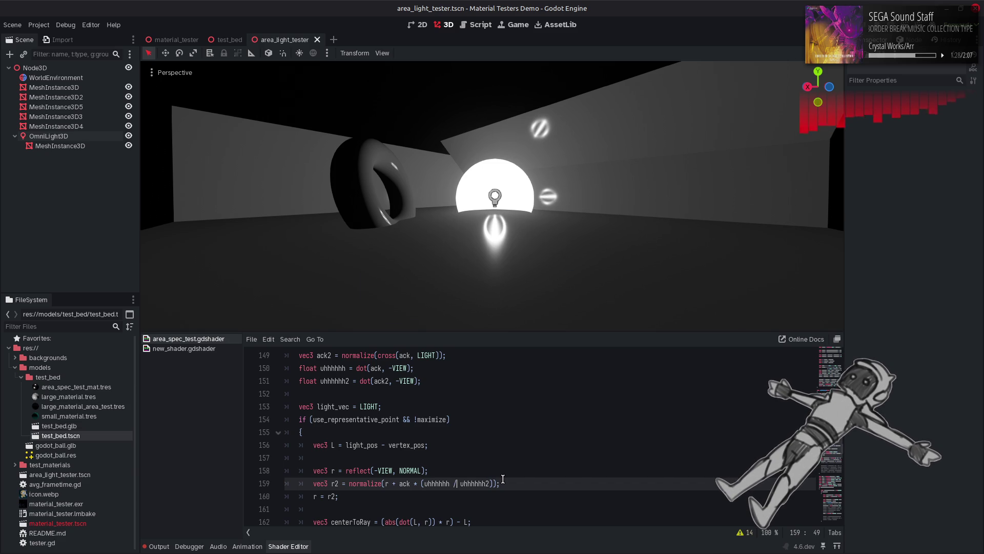
{"action": "type", "text": "/"}
{"action": "double_click", "coordinate": [484, 484]}
{"action": "key", "text": "BackSpace"}
{"action": "key", "text": "BackSpace"}
{"action": "key", "text": "BackSpace"}
{"action": "key", "text": "BackSpace"}
{"action": "key", "text": "ctrl+s"}
{"action": "key", "text": "ctrl+z"}
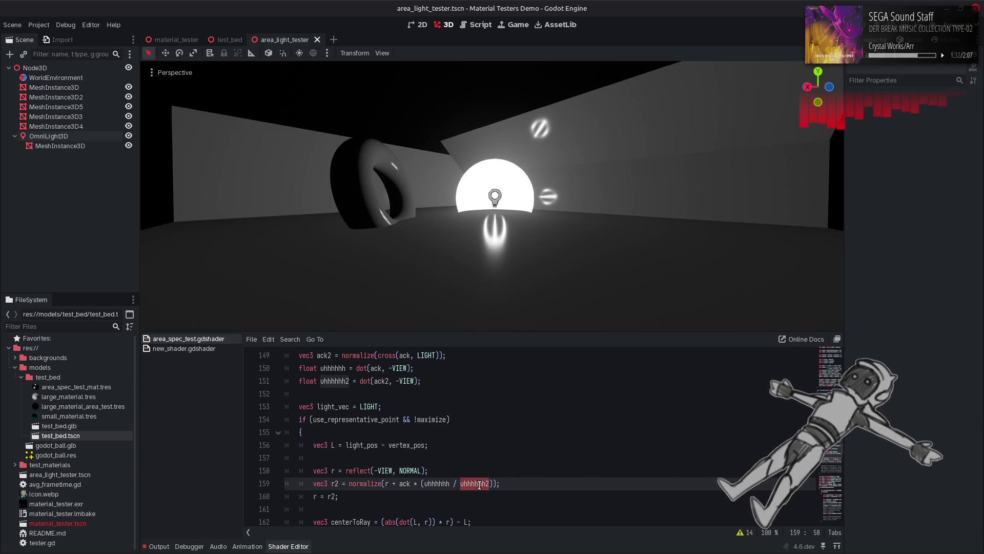
{"action": "key", "text": "ctrl+s"}
{"action": "key", "text": "ctrl+shift+z"}
{"action": "key", "text": "ctrl+z"}
{"action": "key", "text": "ctrl+s"}
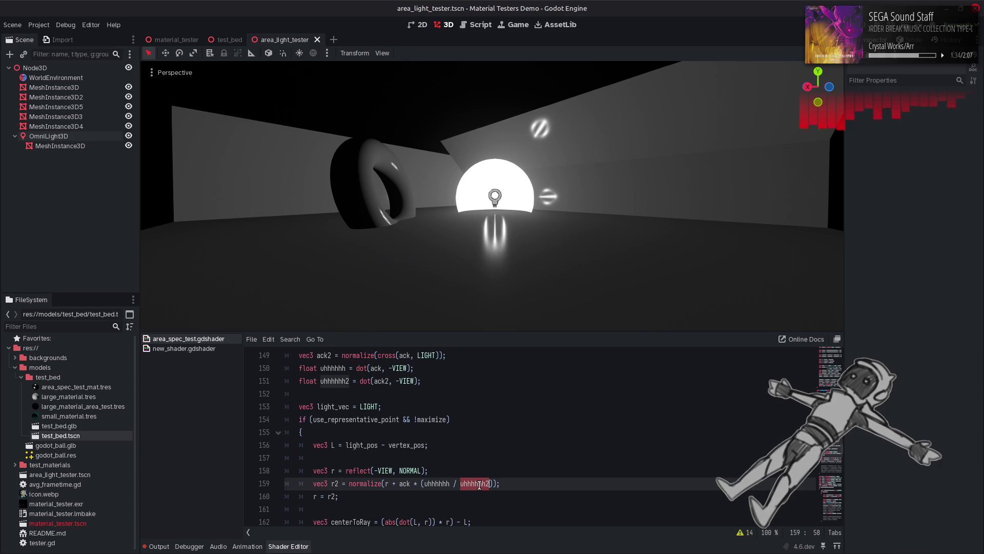
{"action": "key", "text": "ctrl+shift+z"}
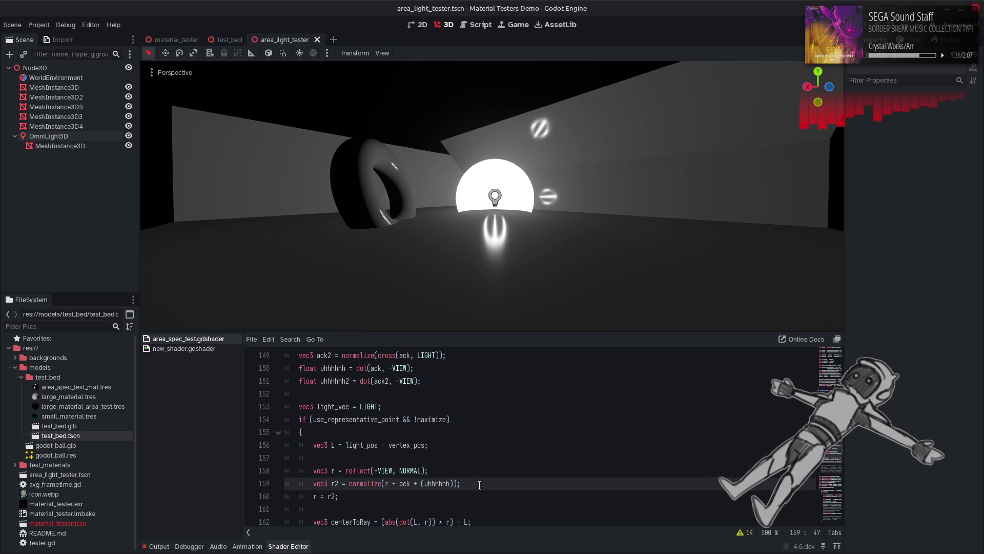
Remove the leftover brackets so r2 reads normalize(r + ack * uhhhhhh), and save.
{"action": "scroll", "coordinate": [479, 485], "scroll_direction": "up", "scroll_amount": 1}
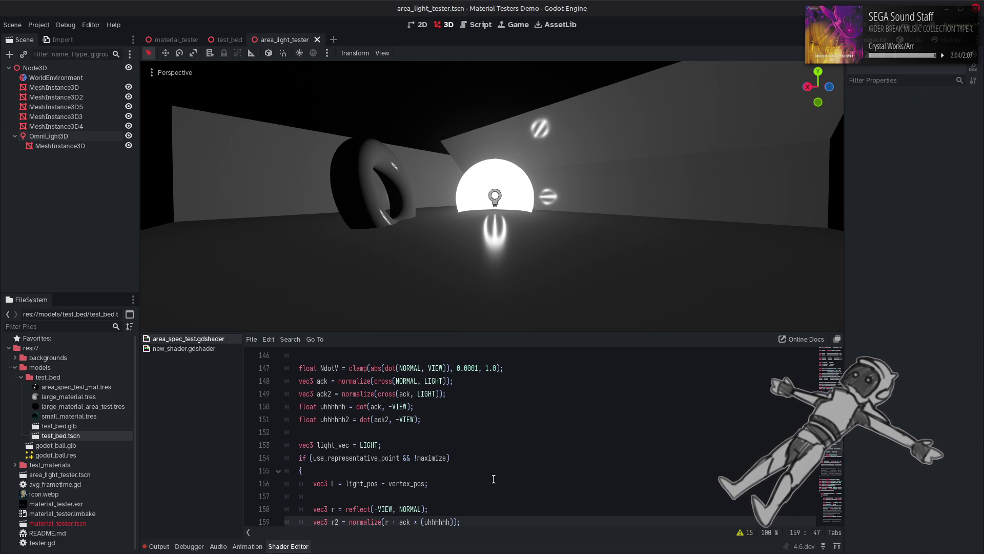
{"action": "scroll", "coordinate": [494, 479], "scroll_direction": "down", "scroll_amount": 1}
{"action": "key", "text": "Right"}
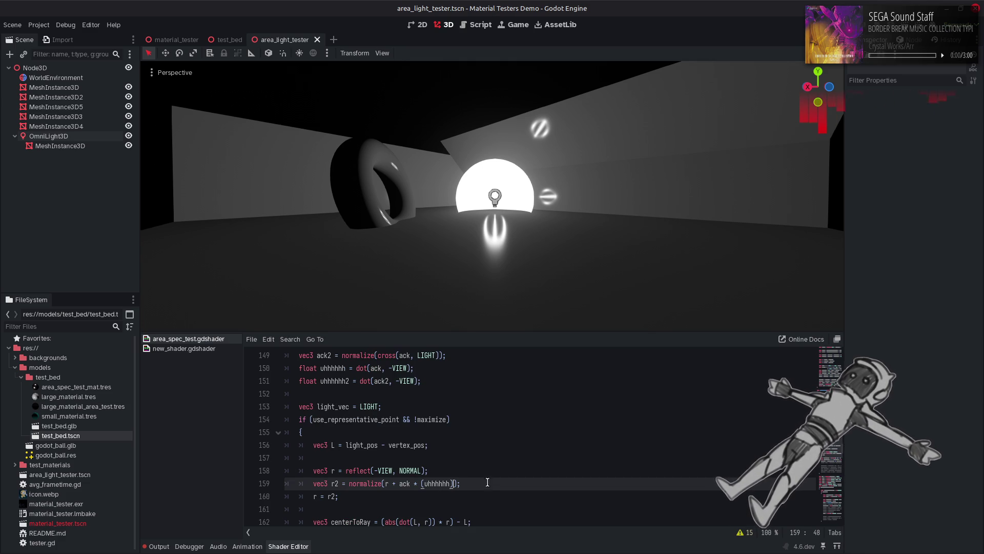
{"action": "key", "text": "BackSpace"}
{"action": "key", "text": "Left"}
{"action": "key", "text": "Left"}
{"action": "key", "text": "Left"}
{"action": "key", "text": "BackSpace"}
{"action": "key", "text": "ctrl+s"}
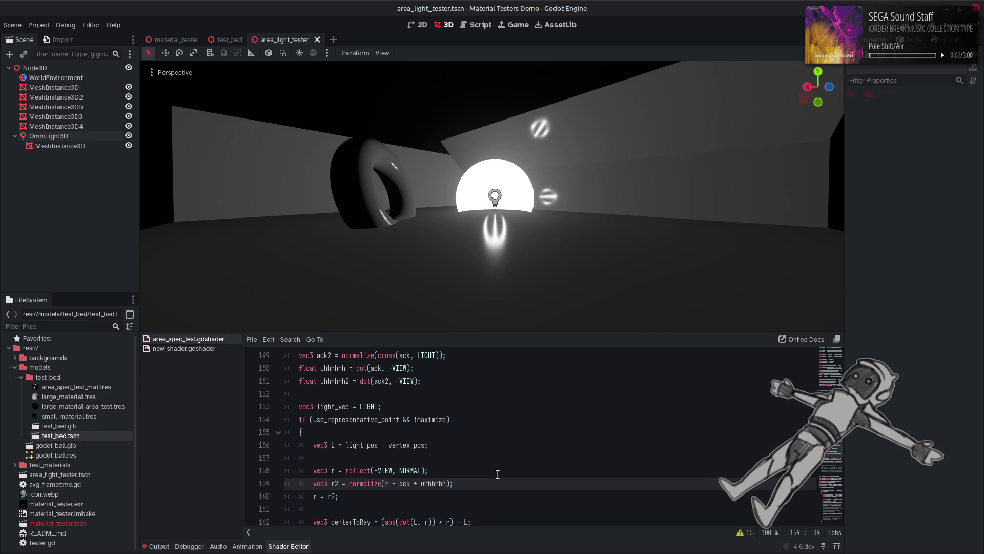
{"action": "scroll", "coordinate": [477, 454], "scroll_direction": "up", "scroll_amount": 5}
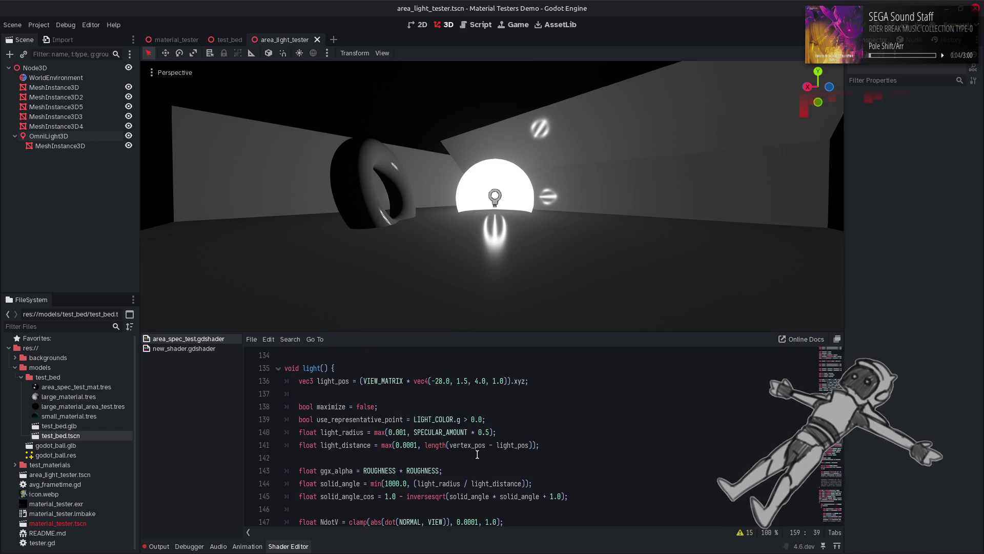
{"action": "scroll", "coordinate": [477, 455], "scroll_direction": "up", "scroll_amount": 1}
{"action": "double_click", "coordinate": [366, 445]}
{"action": "type", "text": "true"}
{"action": "key", "text": "End"}
{"action": "key", "text": "ctrl+s"}
{"action": "key", "text": "ctrl+z"}
{"action": "key", "text": "ctrl+shift+z"}
{"action": "key", "text": "ctrl+z"}
{"action": "key", "text": "ctrl+shift+z"}
{"action": "key", "text": "ctrl+z"}
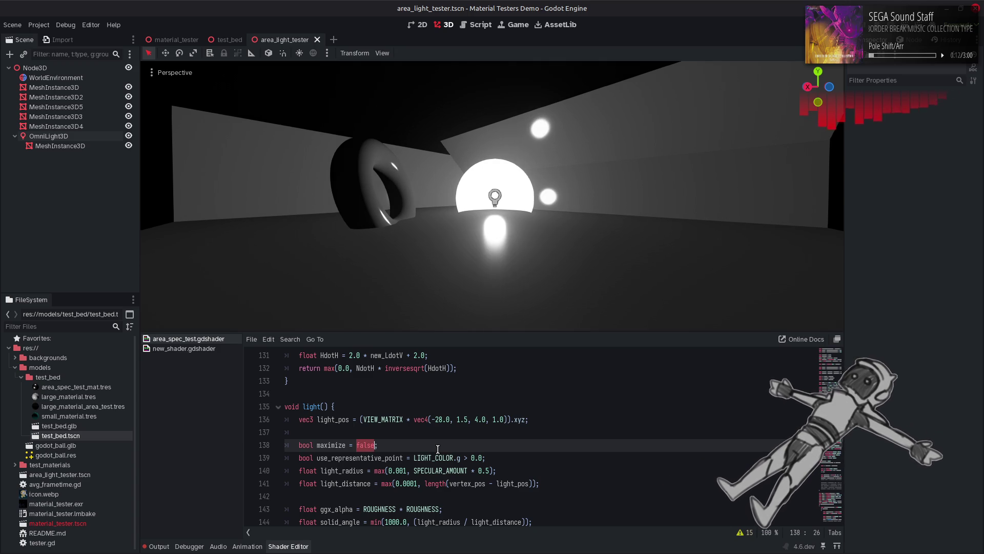
{"action": "key", "text": "ctrl+shift+z"}
{"action": "key", "text": "ctrl+z"}
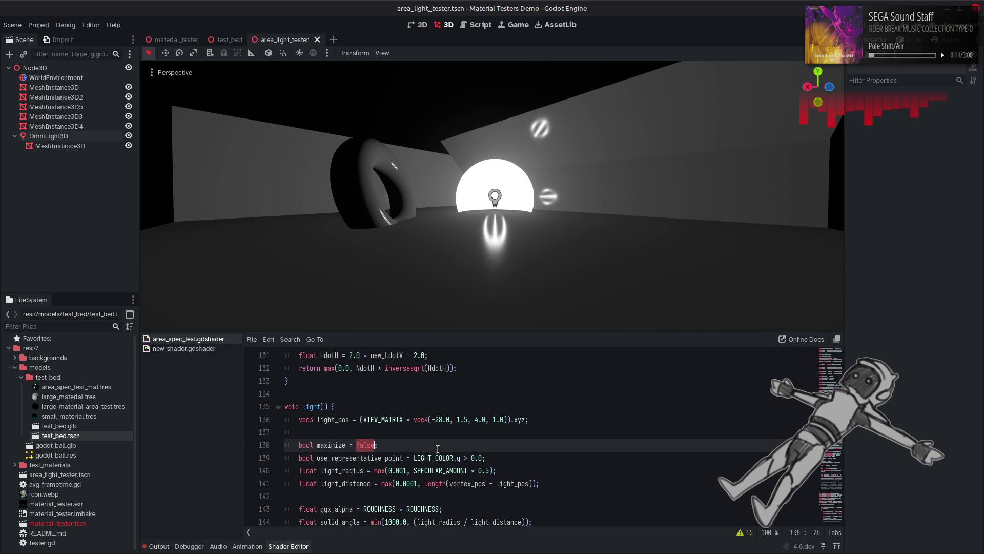
{"action": "key", "text": "ctrl+shift+z"}
{"action": "key", "text": "ctrl+s"}
{"action": "key", "text": "ctrl+z"}
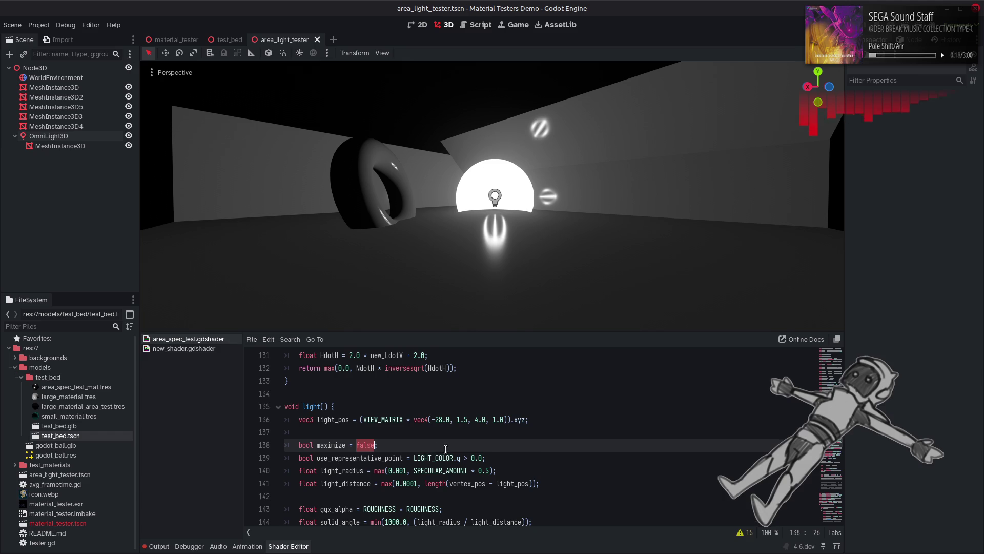
{"action": "scroll", "coordinate": [546, 447], "scroll_direction": "down", "scroll_amount": 2}
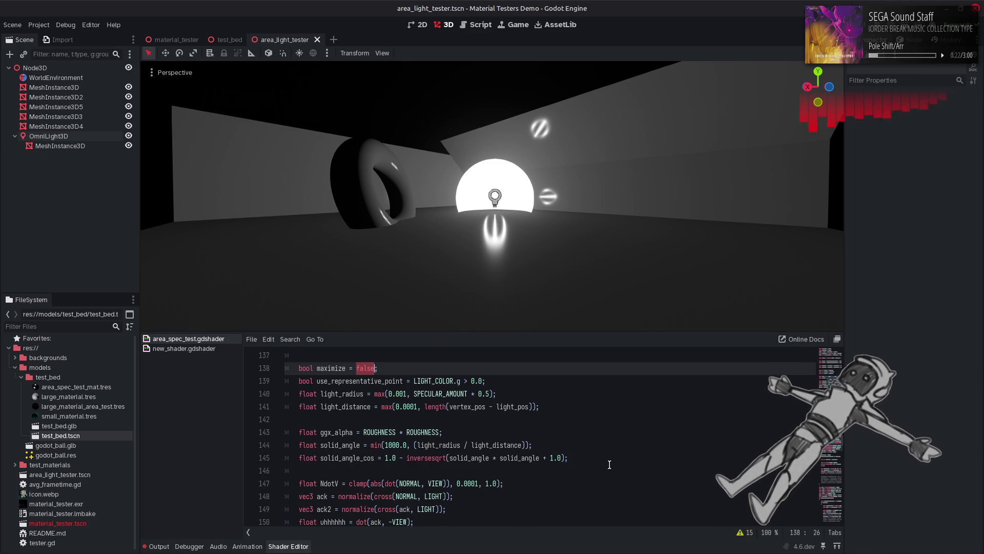
{"action": "scroll", "coordinate": [608, 463], "scroll_direction": "down", "scroll_amount": 7}
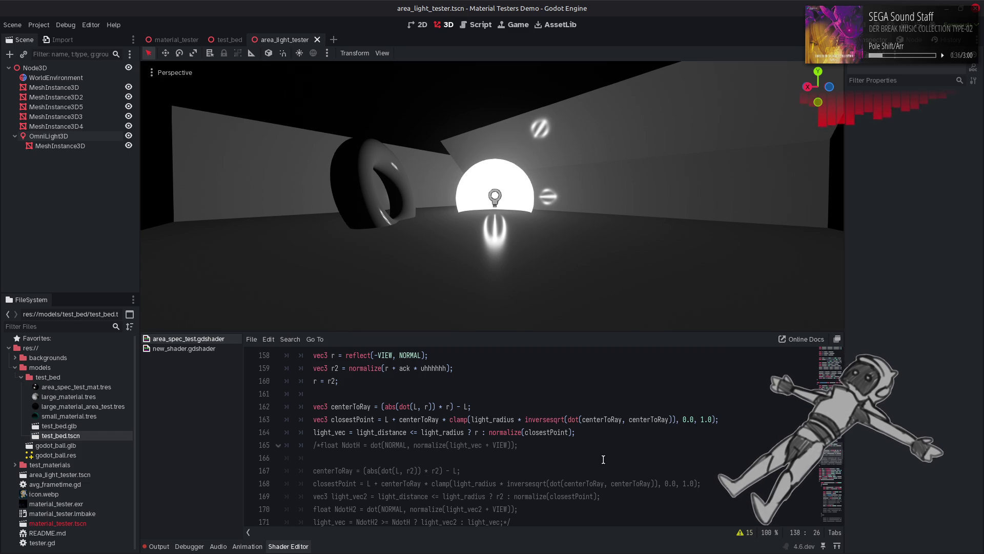
{"action": "scroll", "coordinate": [634, 450], "scroll_direction": "down", "scroll_amount": 2}
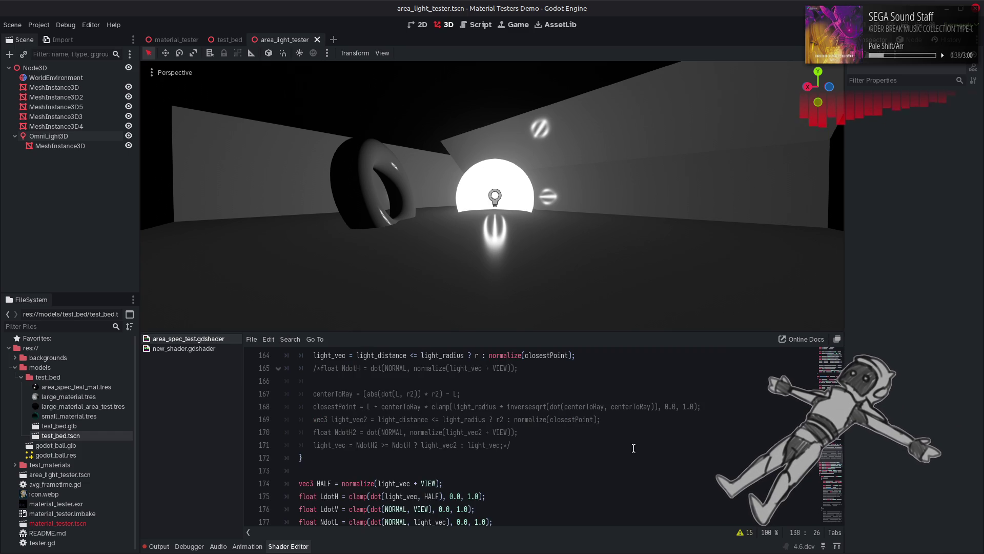
{"action": "scroll", "coordinate": [622, 449], "scroll_direction": "up", "scroll_amount": 3}
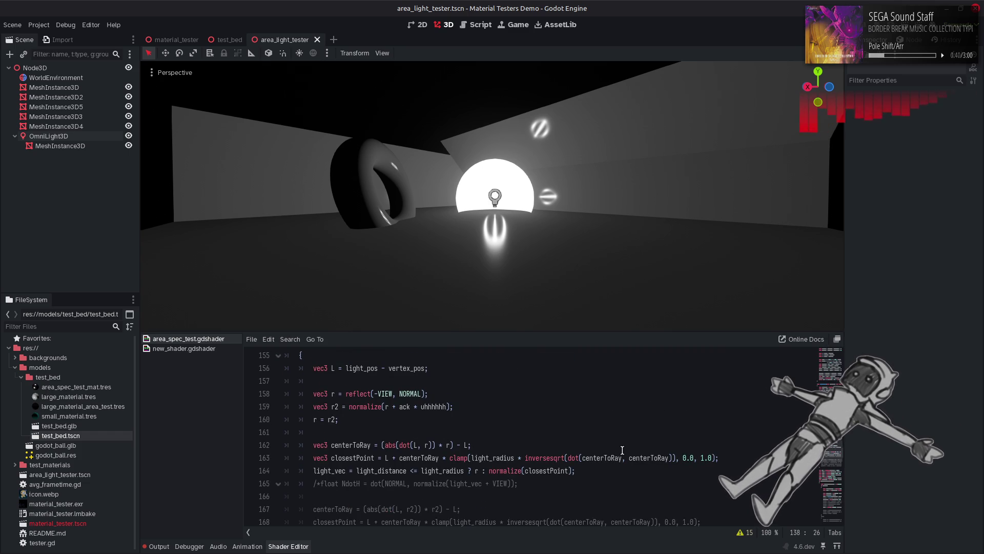
{"action": "scroll", "coordinate": [622, 450], "scroll_direction": "down", "scroll_amount": 2}
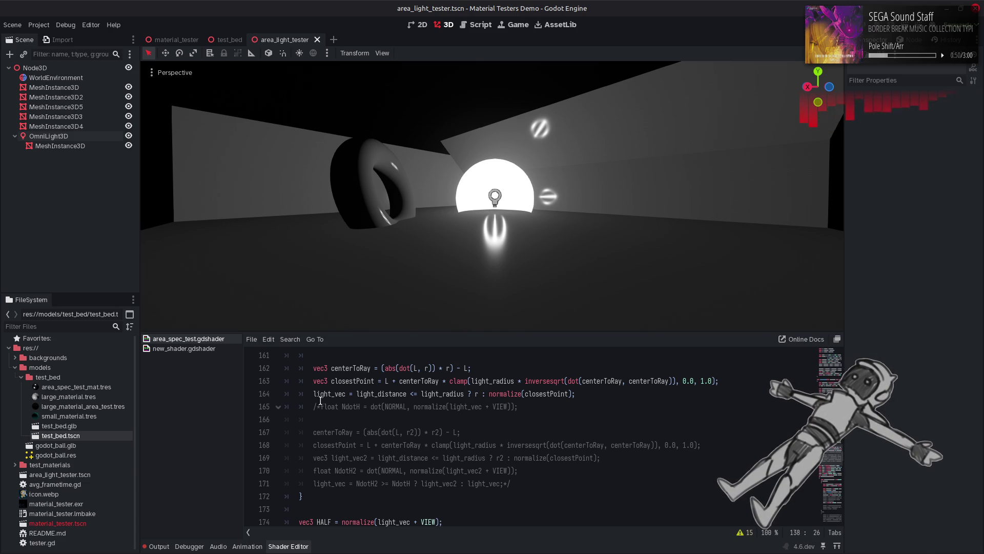
{"action": "scroll", "coordinate": [321, 400], "scroll_direction": "up", "scroll_amount": 1}
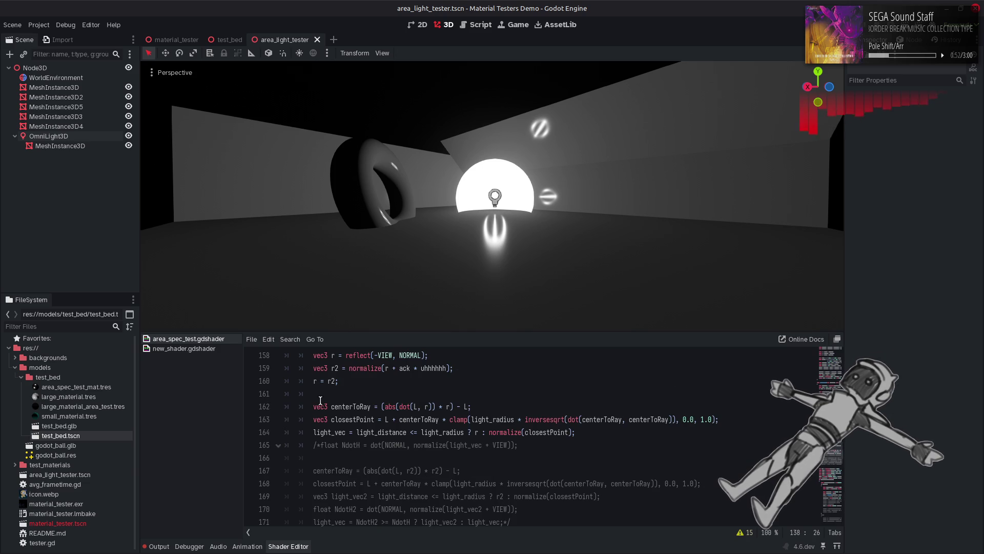
Comment out the r = r2 override on line 160 with //.
{"action": "left_click", "coordinate": [314, 381]}
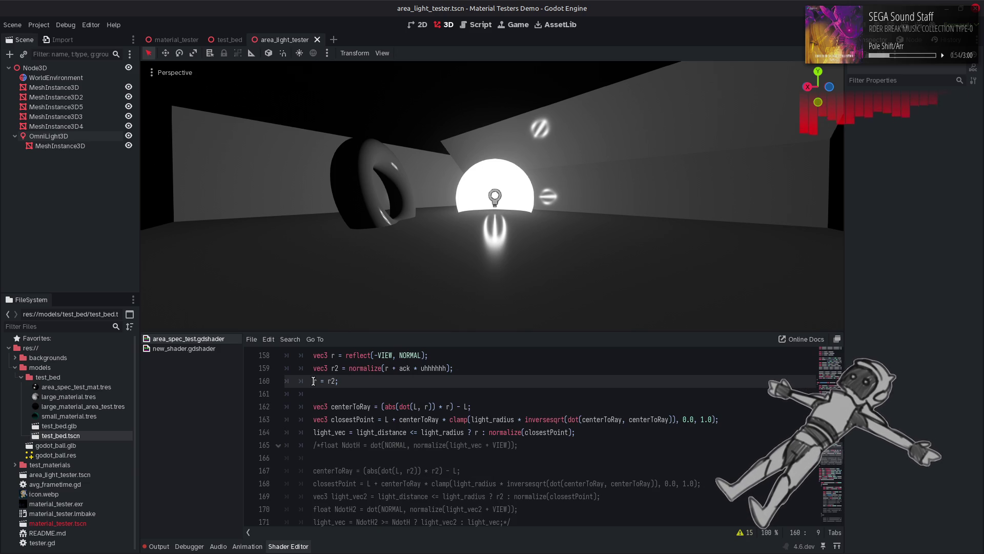
{"action": "scroll", "coordinate": [313, 381], "scroll_direction": "down", "scroll_amount": 1}
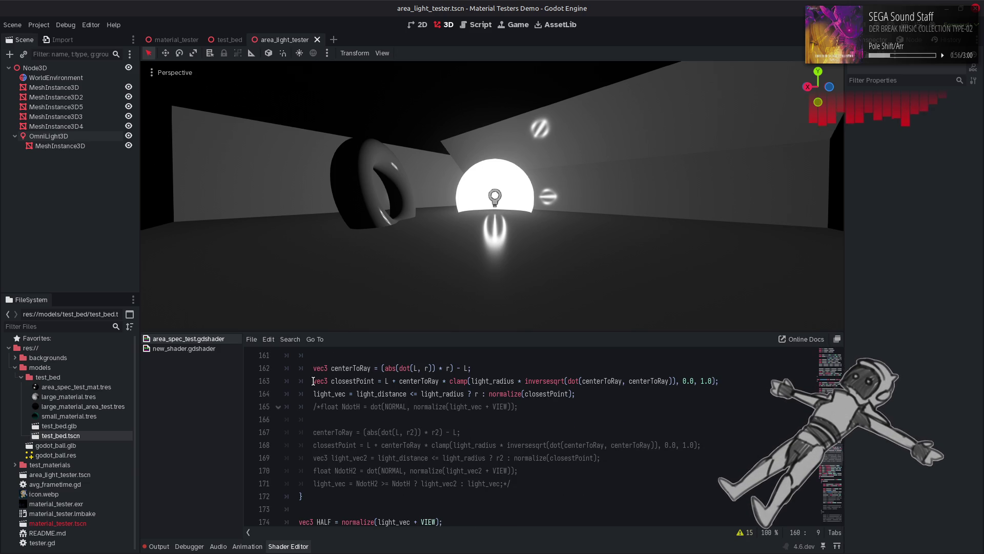
{"action": "scroll", "coordinate": [313, 381], "scroll_direction": "up", "scroll_amount": 1}
{"action": "type", "text": "//"}
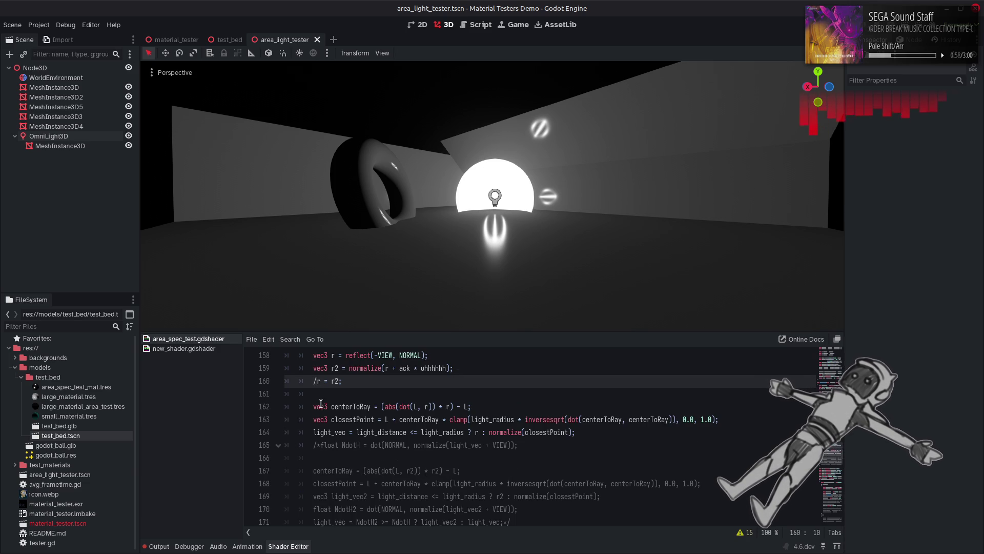
Delete the /* and */ markers around the NdotH comparison block on lines 165–171.
{"action": "left_click", "coordinate": [317, 445]}
{"action": "key", "text": "BackSpace"}
{"action": "key", "text": "Delete"}
{"action": "scroll", "coordinate": [396, 455], "scroll_direction": "down", "scroll_amount": 1}
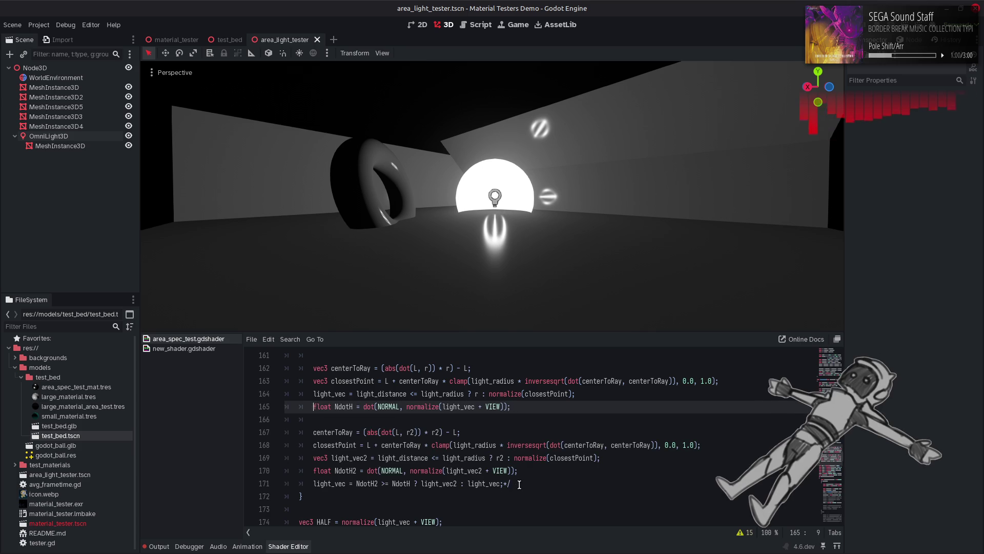
{"action": "left_click", "coordinate": [520, 483]}
{"action": "key", "text": "BackSpace"}
{"action": "key", "text": "BackSpace"}
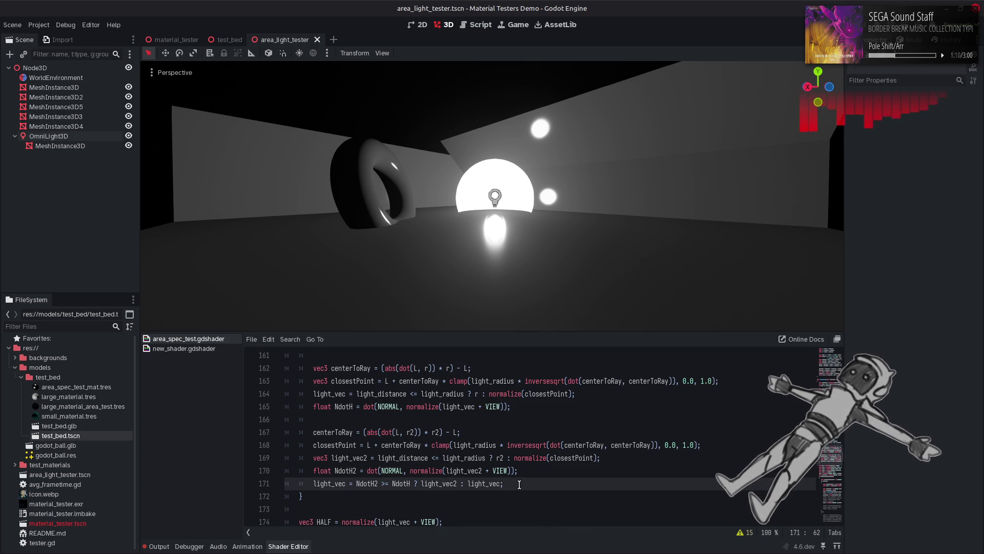
{"action": "scroll", "coordinate": [520, 484], "scroll_direction": "up", "scroll_amount": 9}
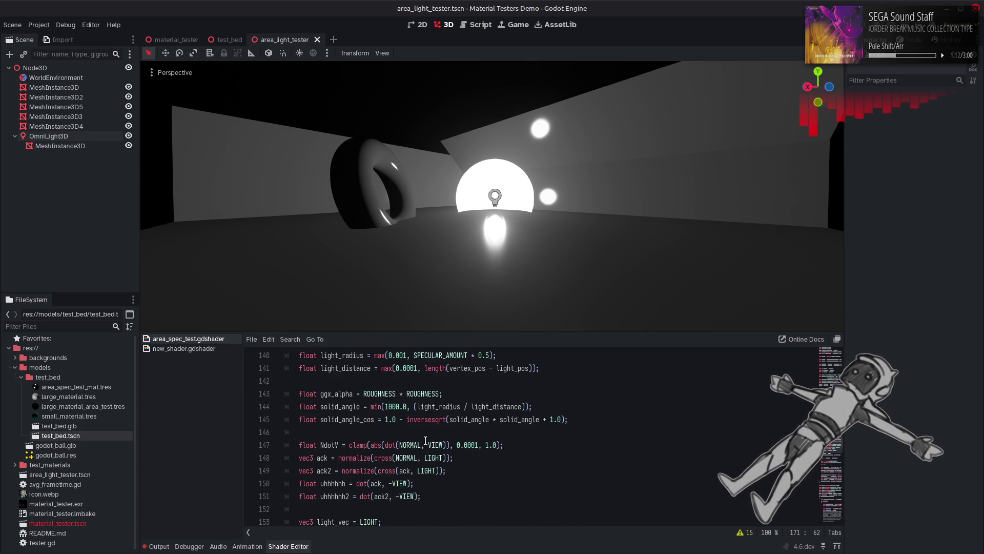
{"action": "double_click", "coordinate": [361, 406]}
{"action": "type", "text": "true"}
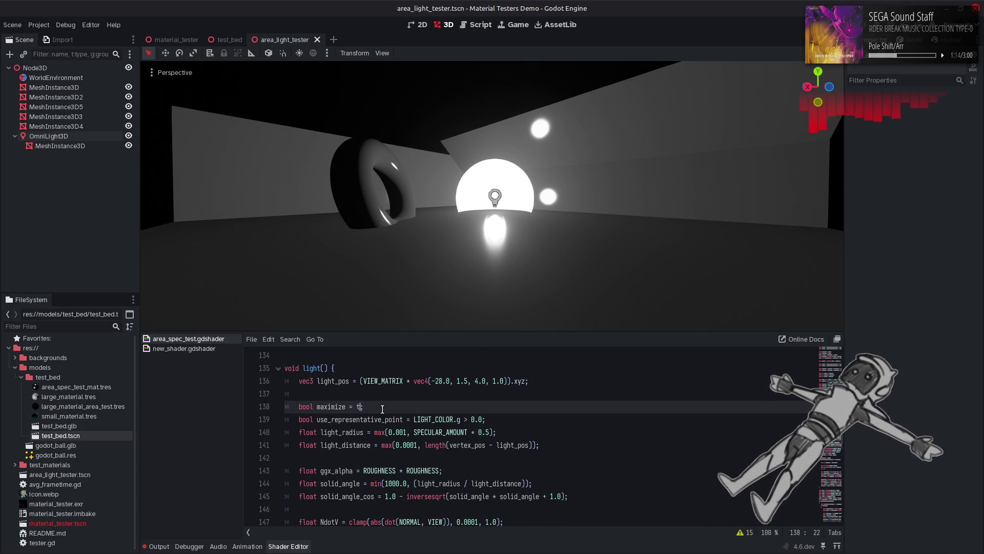
{"action": "key", "text": "ctrl+s"}
{"action": "key", "text": "ctrl+z"}
{"action": "key", "text": "ctrl+s"}
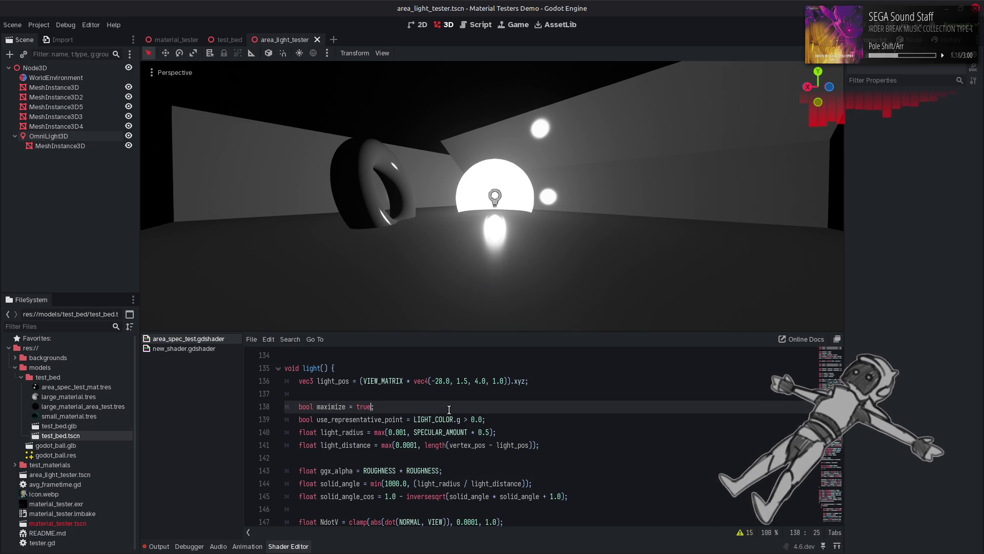
{"action": "type", "text": "true"}
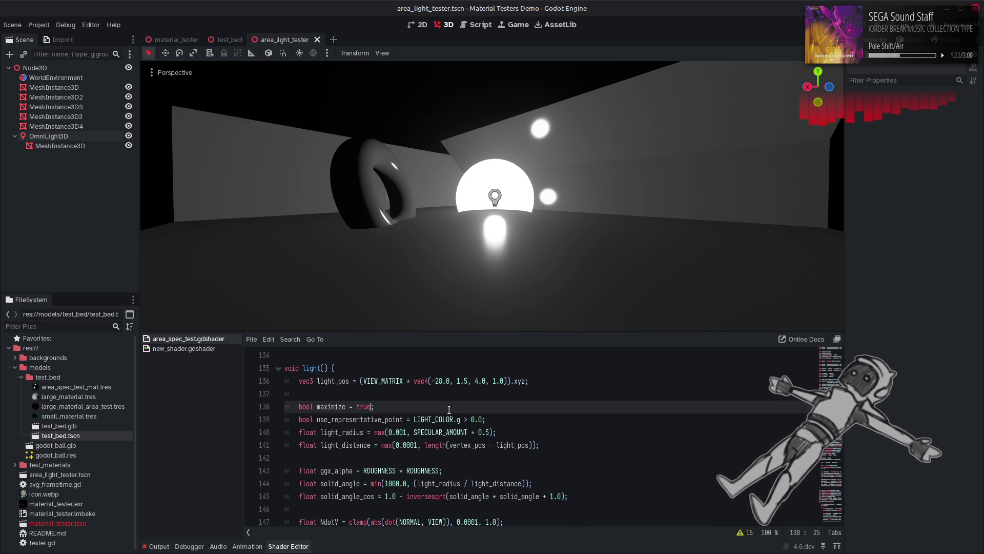
{"action": "key", "text": "ctrl+s"}
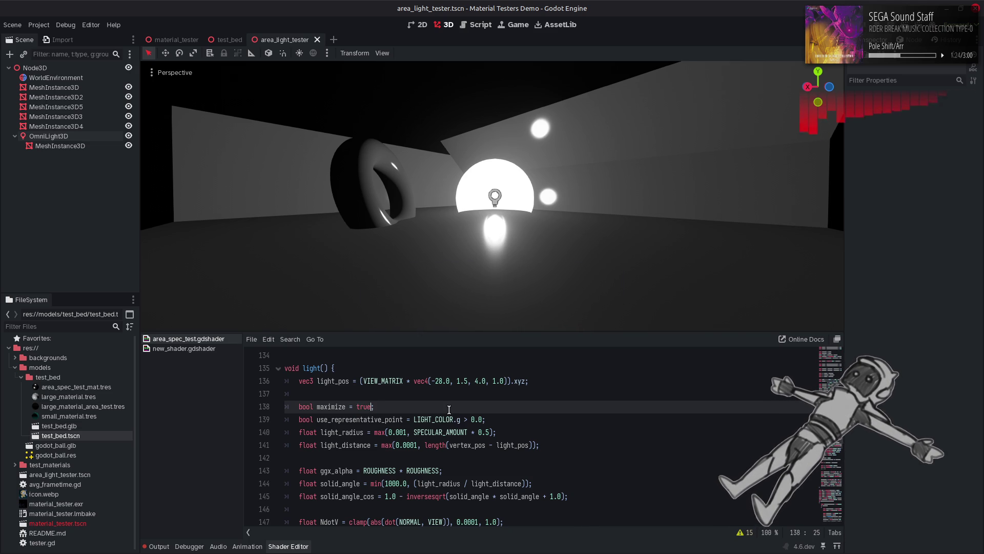
{"action": "key", "text": "ctrl+s"}
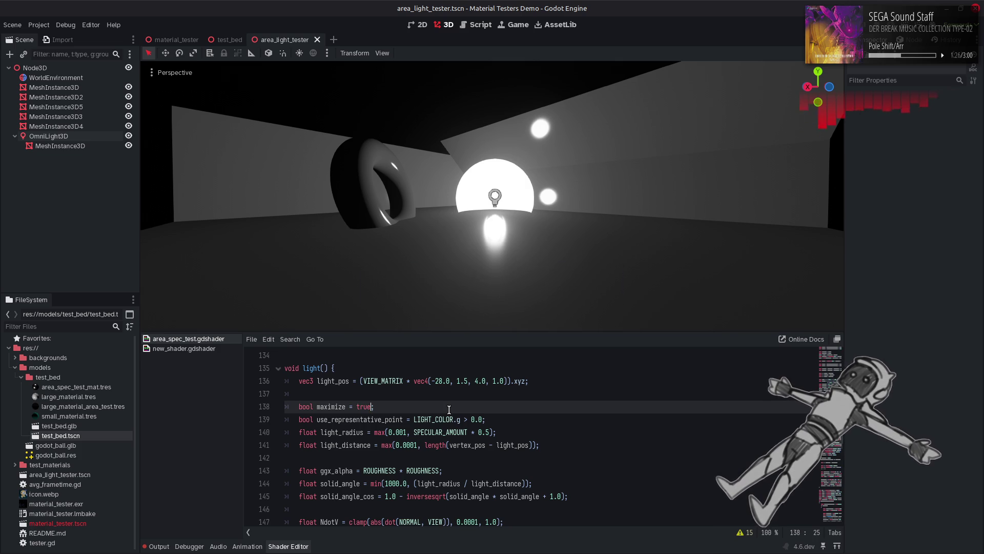
{"action": "key", "text": "ctrl+s"}
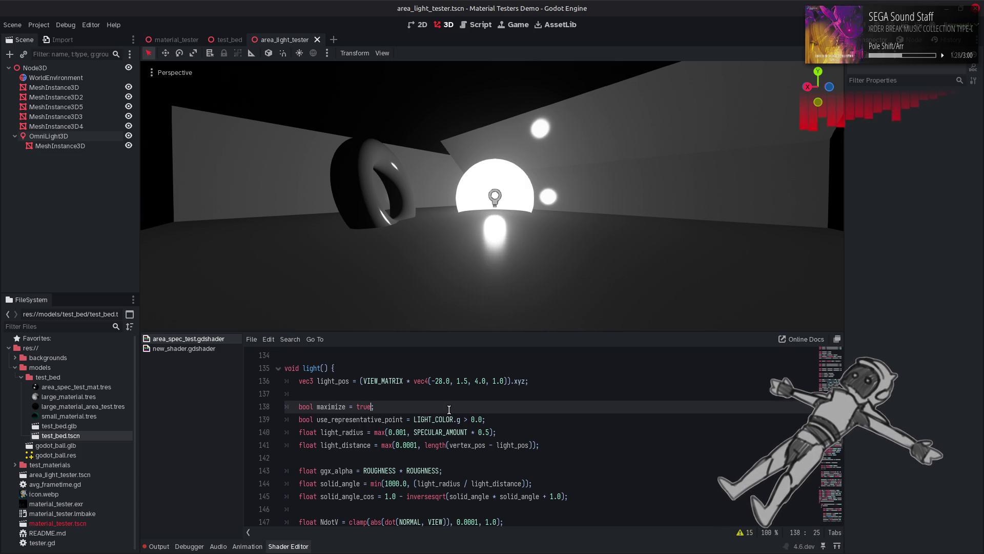
{"action": "key", "text": "ctrl+s"}
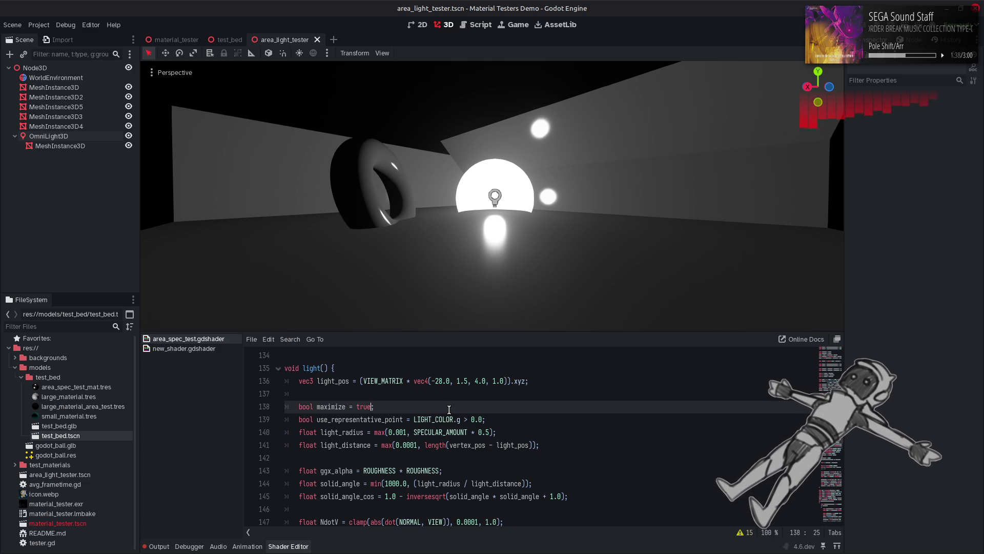
{"action": "type", "text": ";"}
{"action": "key", "text": "ctrl+BackSpace"}
{"action": "type", "text": "false"}
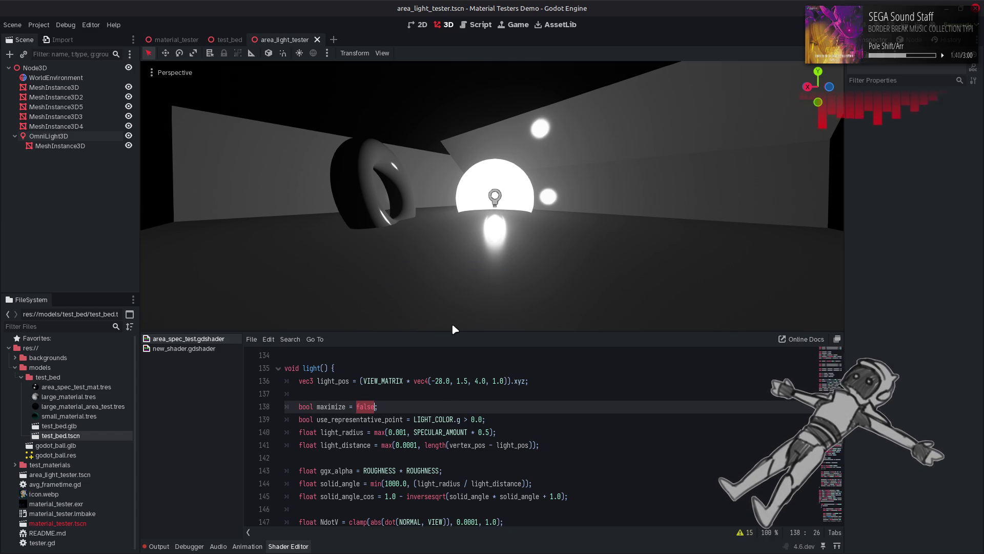
{"action": "left_click", "coordinate": [48, 136]}
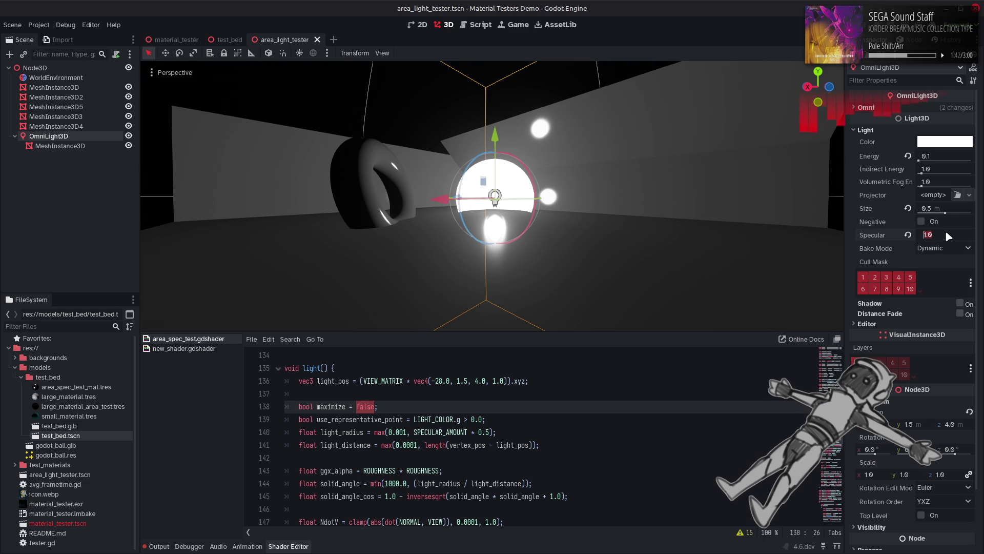
Raise the light's specular to 4.0 and save the shader to refresh the preview.
{"action": "left_click_drag", "start_coordinate": [946, 232], "coordinate": [946, 232]}
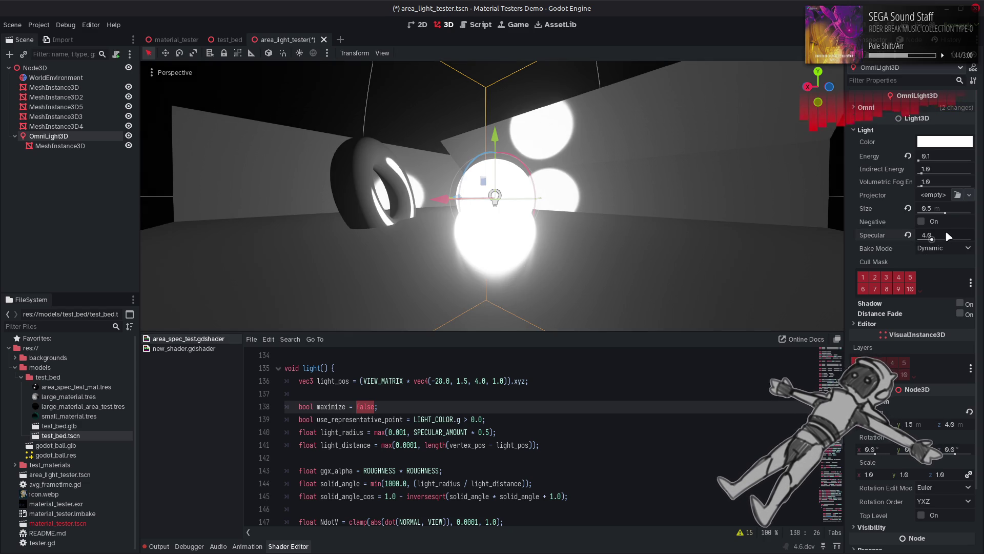
{"action": "mouse_move", "coordinate": [945, 233]}
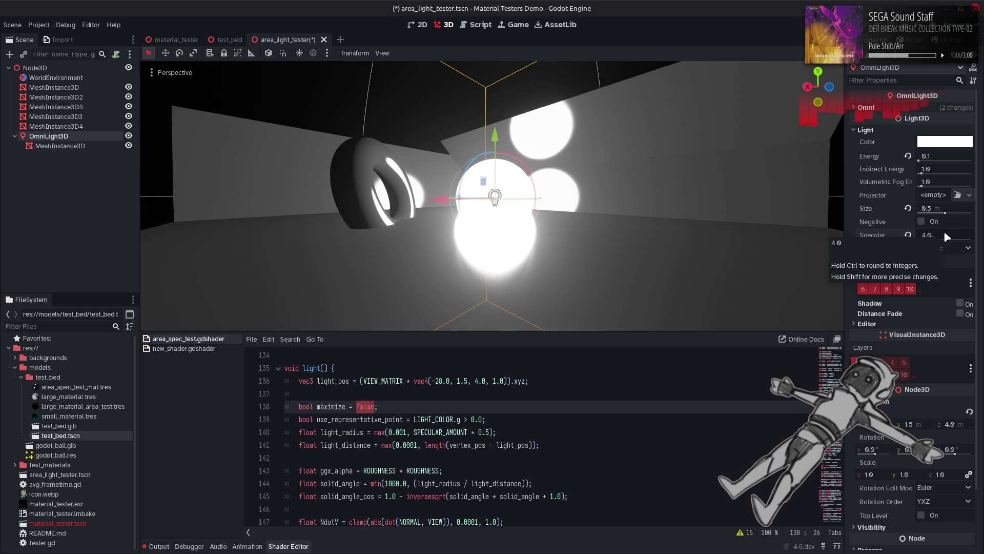
{"action": "type", "text": "true"}
{"action": "key", "text": "ctrl+s"}
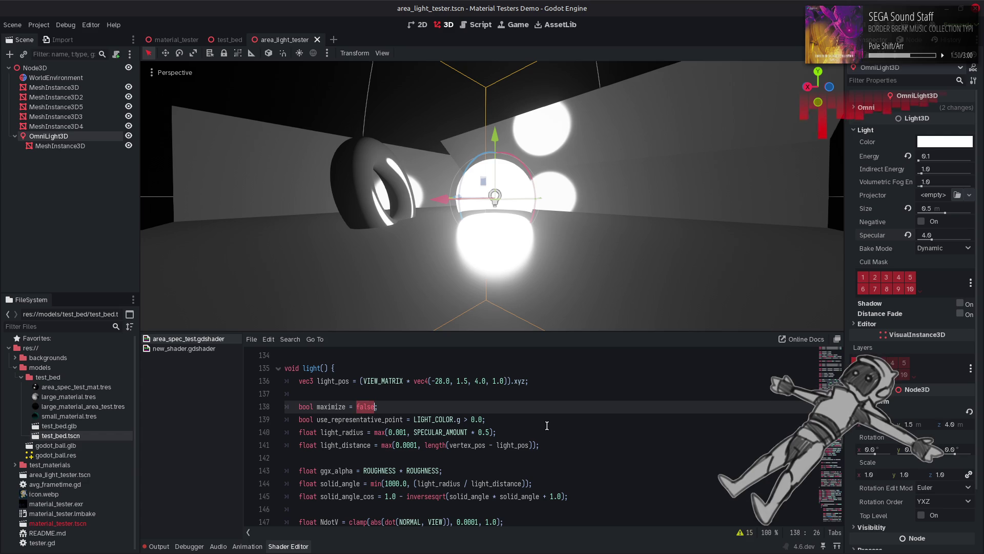
Reactivate r = r2 and keep the second-point comparison block wrapped in its block comment.
{"action": "scroll", "coordinate": [547, 425], "scroll_direction": "down", "scroll_amount": 4}
{"action": "scroll", "coordinate": [547, 425], "scroll_direction": "down", "scroll_amount": 5}
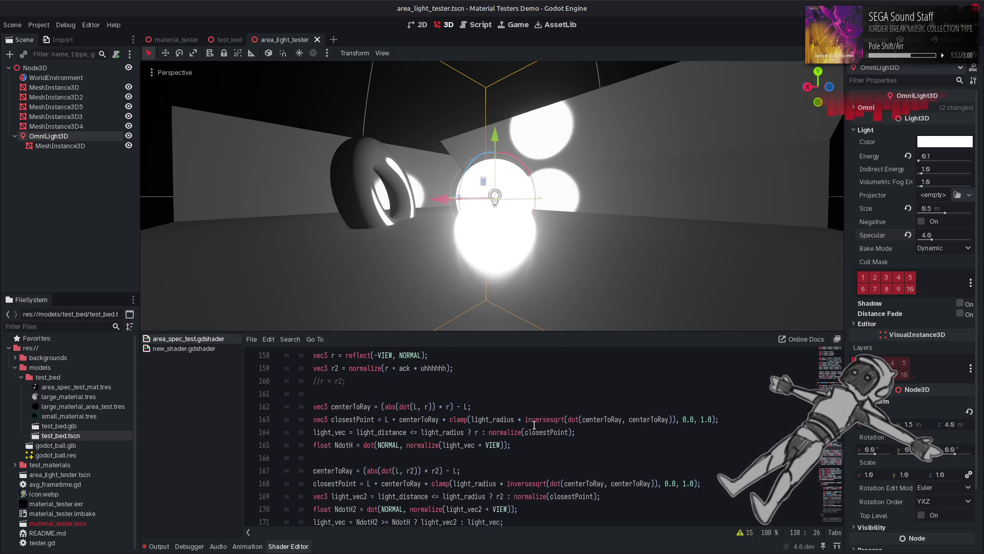
{"action": "left_click", "coordinate": [364, 446]}
{"action": "type", "text": "/*"}
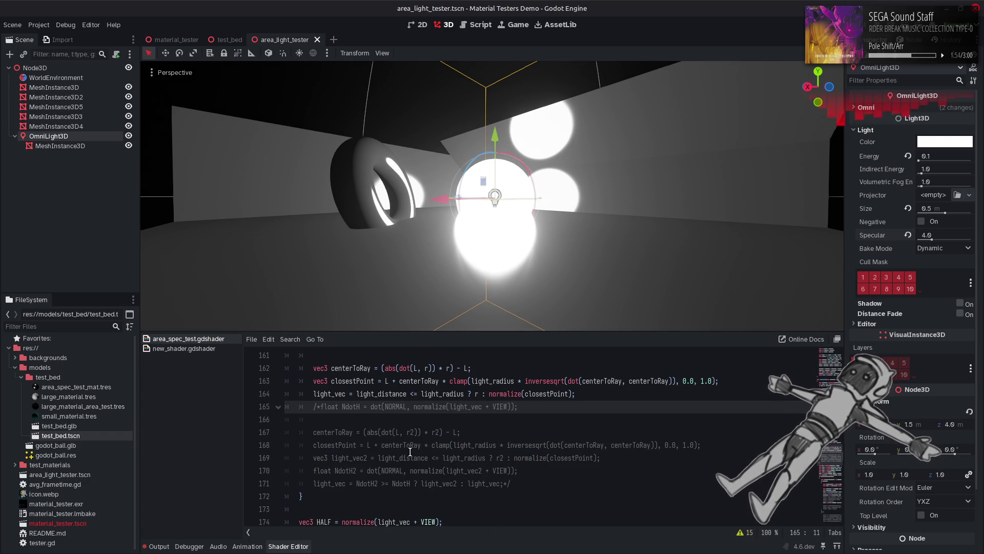
{"action": "scroll", "coordinate": [524, 427], "scroll_direction": "up", "scroll_amount": 1}
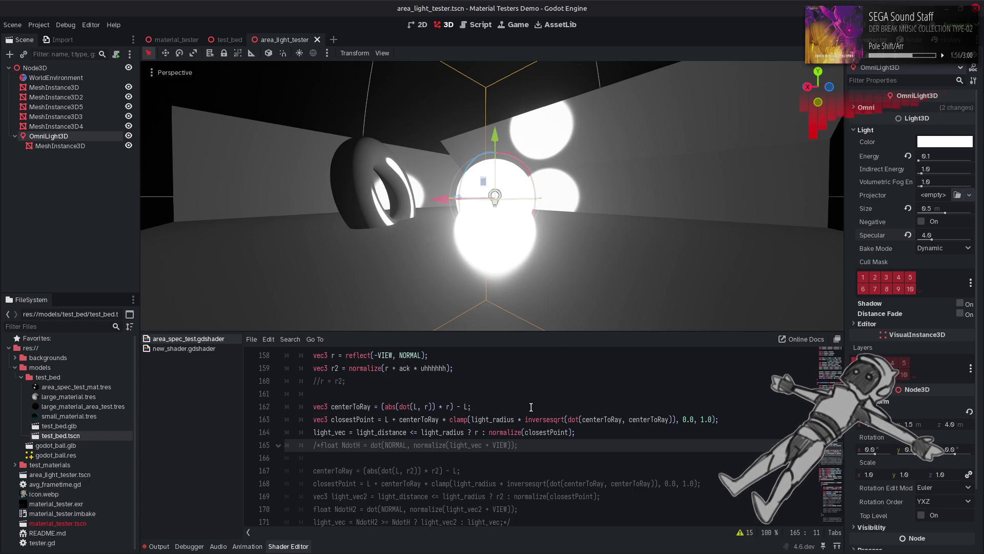
{"action": "scroll", "coordinate": [531, 406], "scroll_direction": "up", "scroll_amount": 1}
{"action": "left_click", "coordinate": [532, 406]}
{"action": "key", "text": "Down"}
{"action": "key", "text": "ctrl+k"}
{"action": "key", "text": "ctrl+k"}
{"action": "key", "text": "ctrl+z"}
{"action": "key", "text": "ctrl+z"}
{"action": "key", "text": "ctrl+z"}
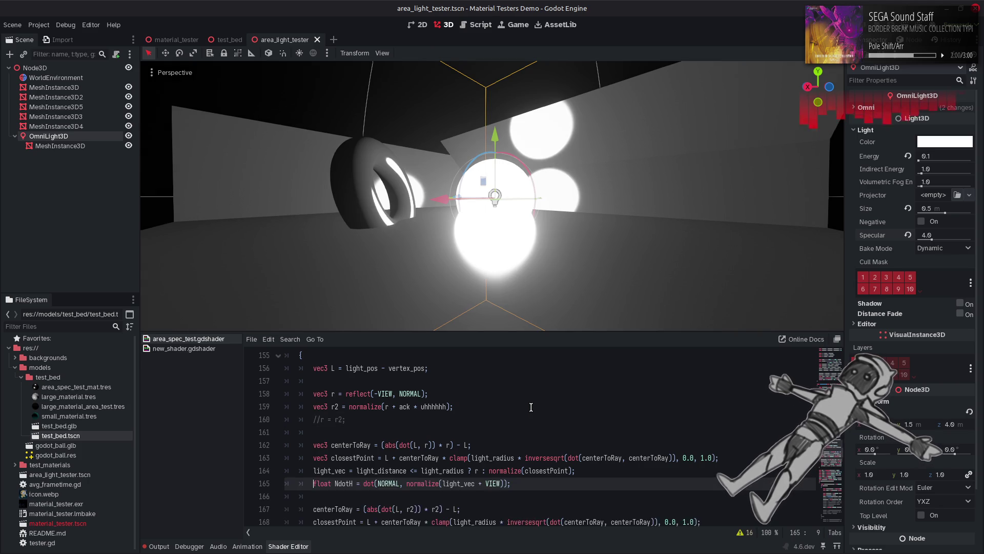
{"action": "key", "text": "ctrl+y"}
{"action": "key", "text": "ctrl+y"}
{"action": "key", "text": "ctrl+y"}
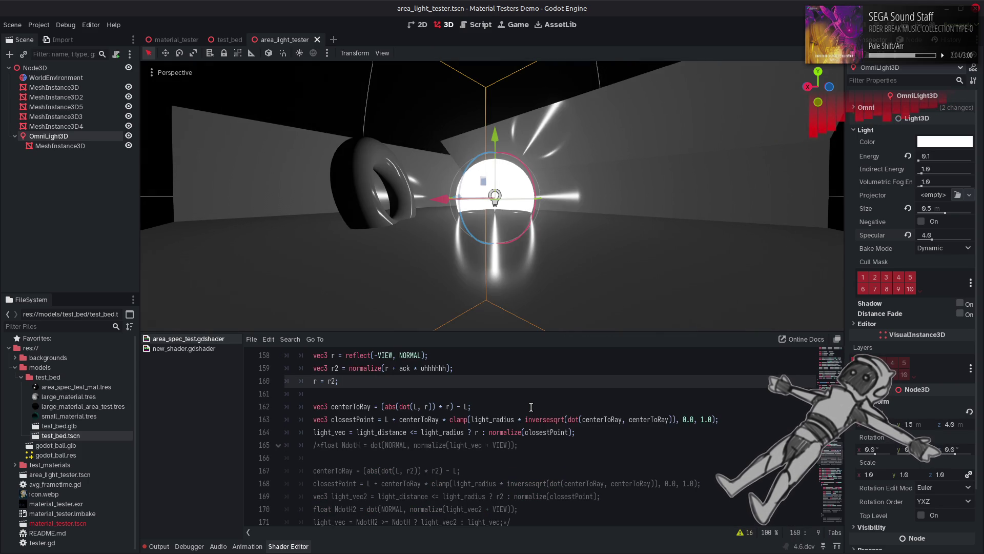
Comment out r = r2 again and re-enable the second-point selection code.
{"action": "key", "text": "Up"}
{"action": "key", "text": "End"}
{"action": "key", "text": "ctrl+Left"}
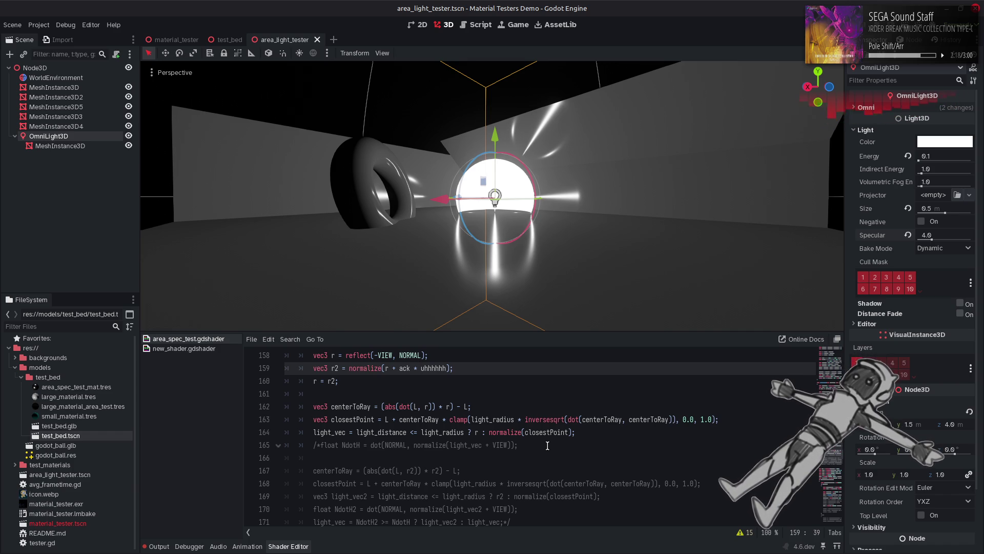
{"action": "scroll", "coordinate": [548, 446], "scroll_direction": "up", "scroll_amount": 2}
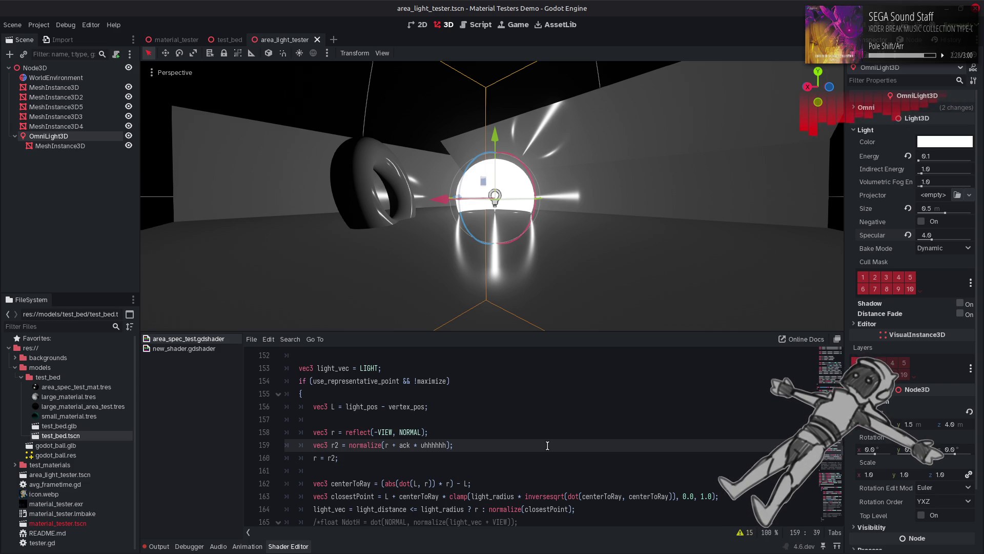
{"action": "key", "text": "Down"}
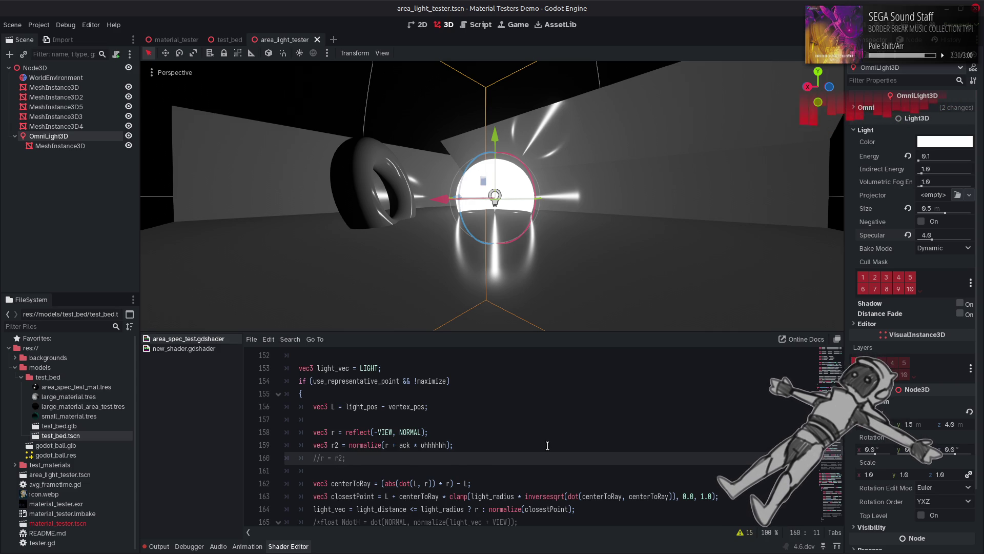
{"action": "key", "text": "Up"}
{"action": "key", "text": "Up"}
{"action": "key", "text": "Up"}
{"action": "key", "text": "Down"}
{"action": "key", "text": "Down"}
{"action": "key", "text": "Down"}
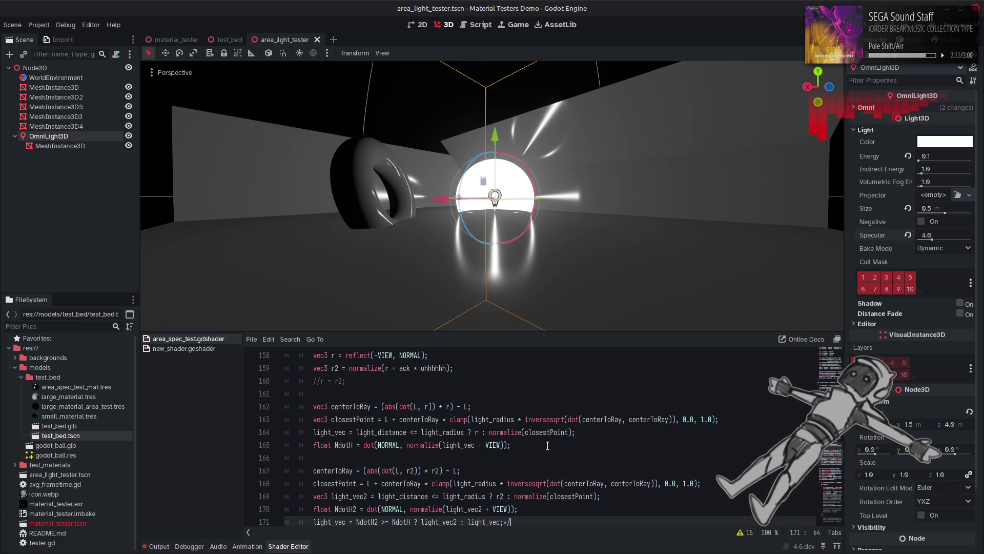
{"action": "scroll", "coordinate": [548, 445], "scroll_direction": "down", "scroll_amount": 2}
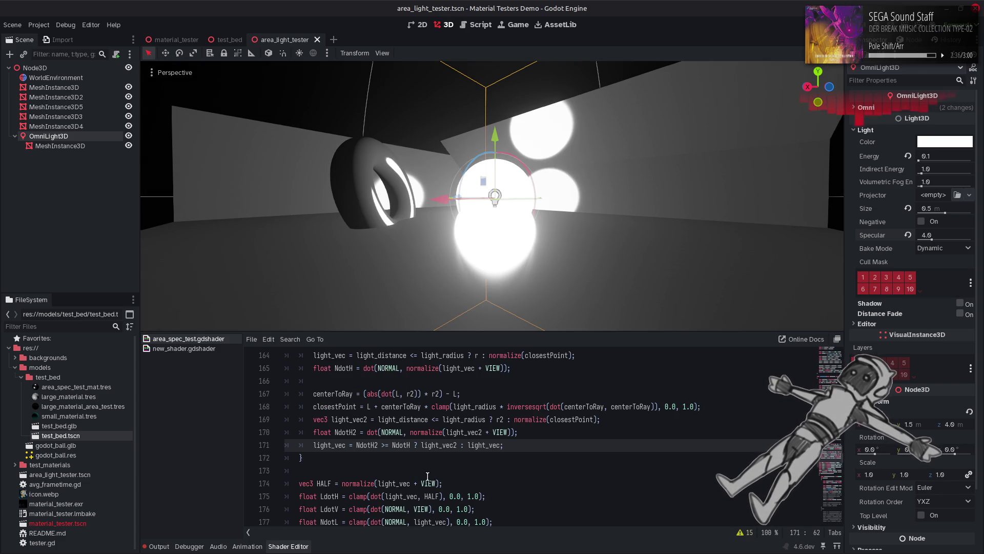
{"action": "scroll", "coordinate": [425, 477], "scroll_direction": "up", "scroll_amount": 1}
Duplicate the NdotH ternary line 171 onto line 172 and comment out the original.
{"action": "left_click", "coordinate": [313, 484]}
{"action": "triple_click", "coordinate": [314, 484]}
{"action": "key", "text": "ctrl+c"}
{"action": "key", "text": "End"}
{"action": "key", "text": "Return"}
{"action": "key", "text": "ctrl+v"}
{"action": "left_click", "coordinate": [308, 484]}
{"action": "key", "text": "ctrl+k"}
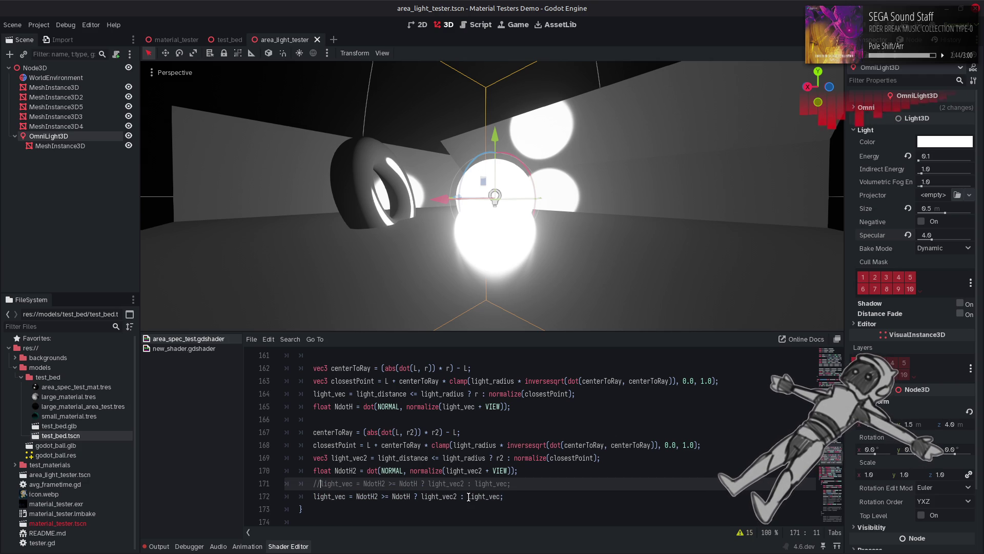
Delete the ternary condition from line 172, leaving light_vec = light_vec.
{"action": "left_click", "coordinate": [467, 496]}
{"action": "left_click_drag", "start_coordinate": [466, 497], "coordinate": [353, 497]}
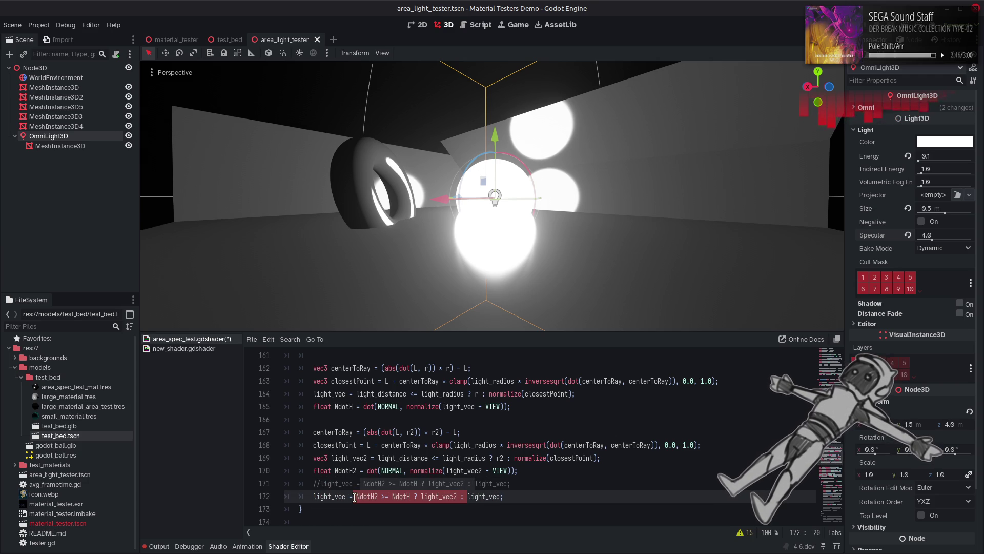
{"action": "key", "text": "BackSpace"}
{"action": "double_click", "coordinate": [429, 485]}
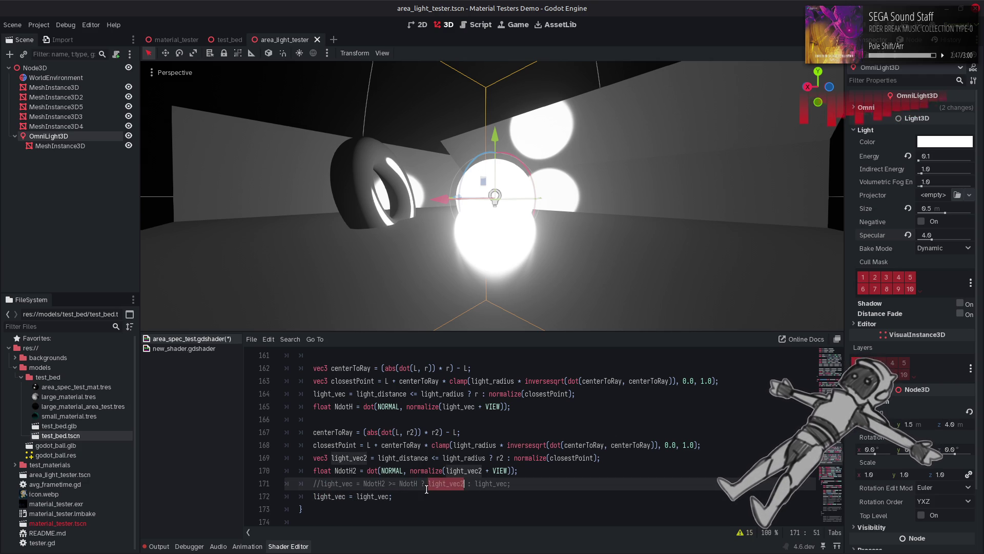
Make line 172 read mix(light_vec, light_vec2, NdotH) and save to preview the blend.
{"action": "left_click", "coordinate": [356, 497]}
{"action": "type", "text": "mix"}
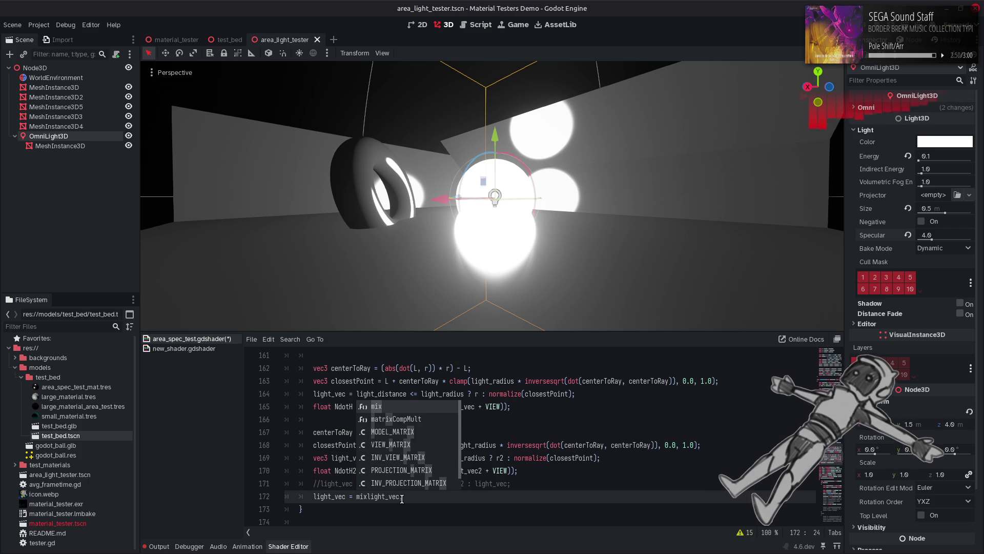
{"action": "double_click", "coordinate": [394, 497]}
{"action": "type", "text": "(light_vec"}
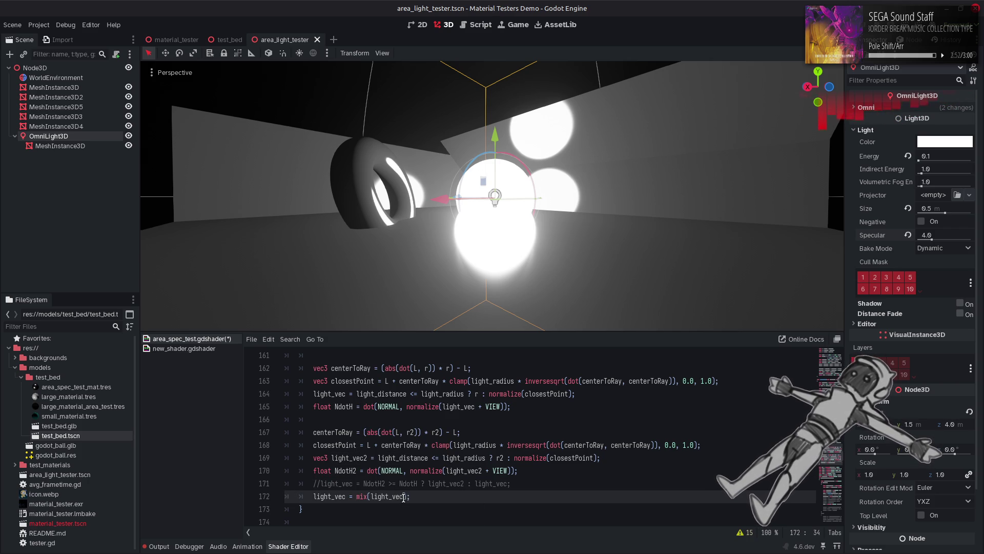
{"action": "type", "text": ", light_vec2"}
{"action": "double_click", "coordinate": [408, 485]}
{"action": "key", "text": "ctrl+c"}
{"action": "left_click", "coordinate": [446, 497]}
{"action": "type", "text": ","}
{"action": "key", "text": "ctrl+v"}
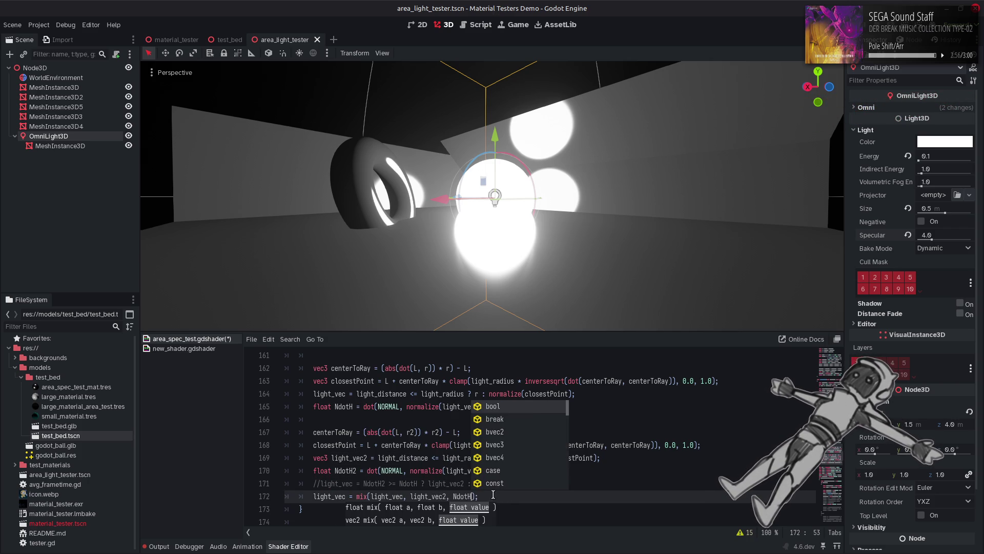
{"action": "left_click", "coordinate": [479, 496]}
{"action": "key", "text": "ctrl+s"}
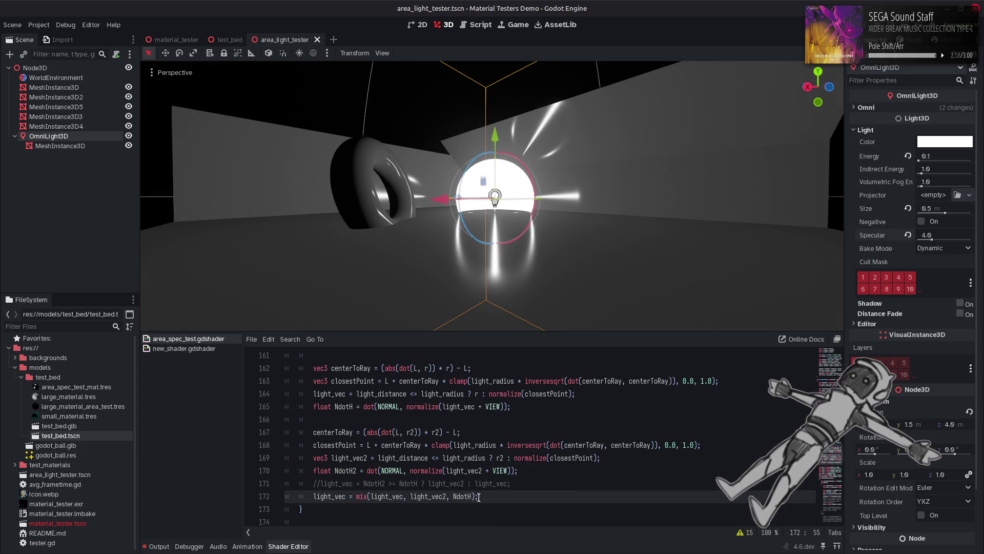
Wrap the blend in normalize, try NdotH2 as the mix factor, then revert to NdotH.
{"action": "left_click", "coordinate": [358, 496]}
{"action": "type", "text": "("}
{"action": "type", "text": "normalize"}
{"action": "key", "text": "ctrl+s"}
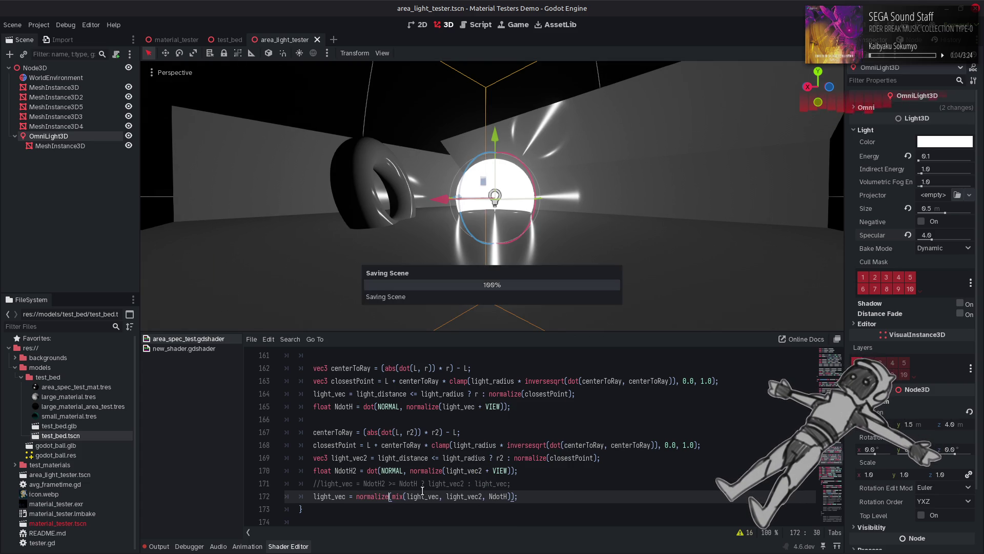
{"action": "left_click", "coordinate": [382, 483]}
{"action": "type", "text": "2"}
{"action": "left_click", "coordinate": [512, 497]}
{"action": "type", "text": "2"}
{"action": "key", "text": "ctrl+s"}
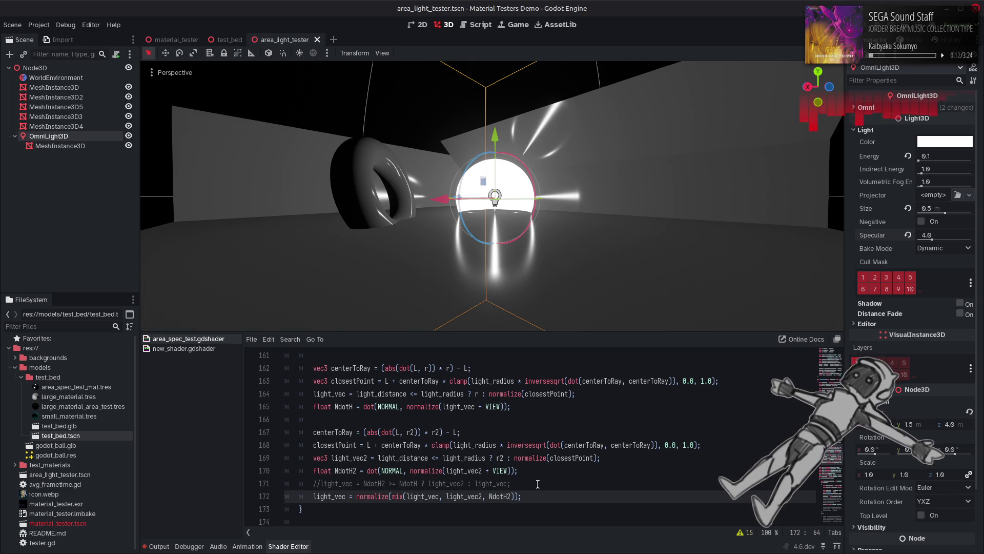
{"action": "key", "text": "BackSpace"}
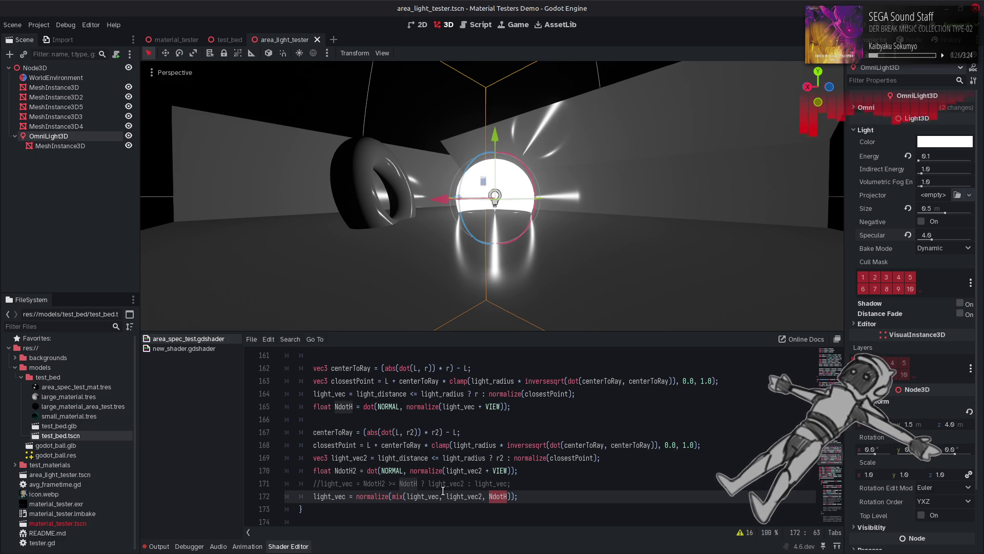
Change the mix factor to max(0.0, NdotH - NdotH2).
{"action": "left_click", "coordinate": [374, 483]}
{"action": "left_click", "coordinate": [509, 496]}
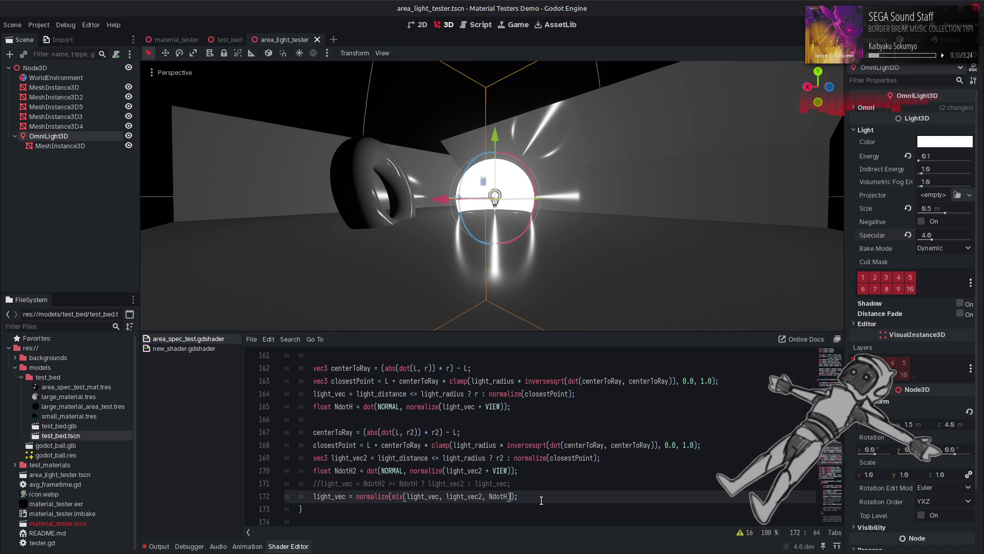
{"action": "type", "text": "- NdotH2"}
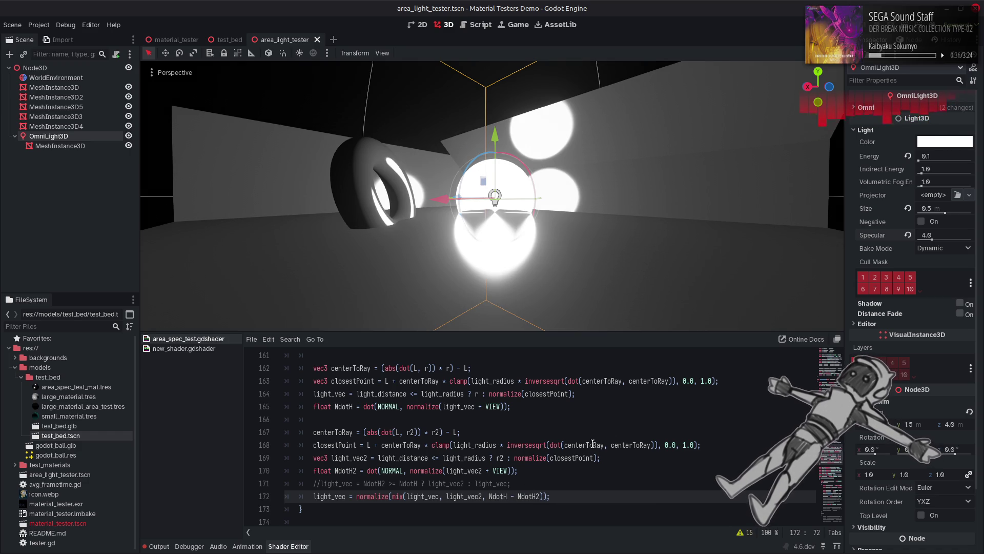
{"action": "type", "text": ")"}
{"action": "left_click", "coordinate": [490, 495]}
{"action": "type", "text": "("}
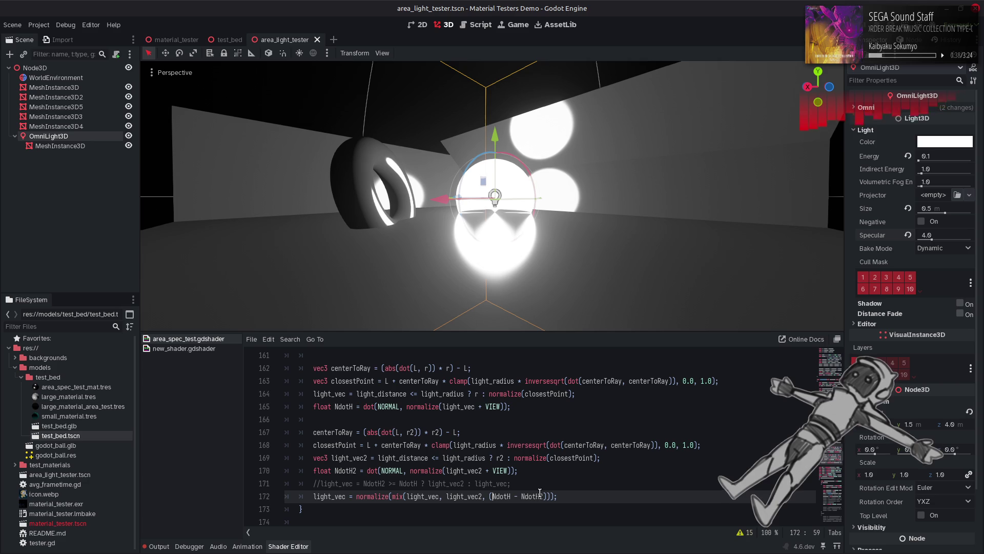
{"action": "key", "text": "BackSpace"}
{"action": "type", "text": "max("}
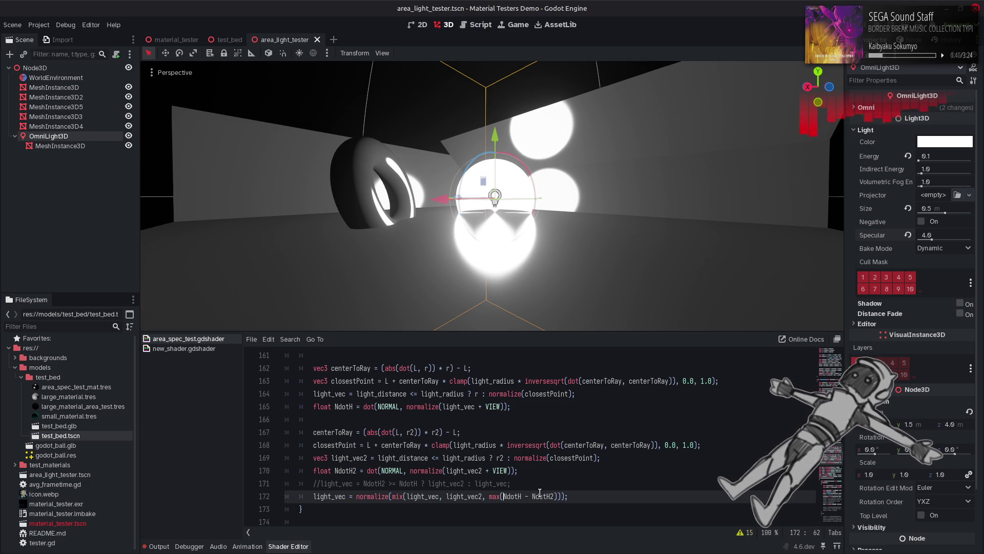
{"action": "type", "text": "0.0,"}
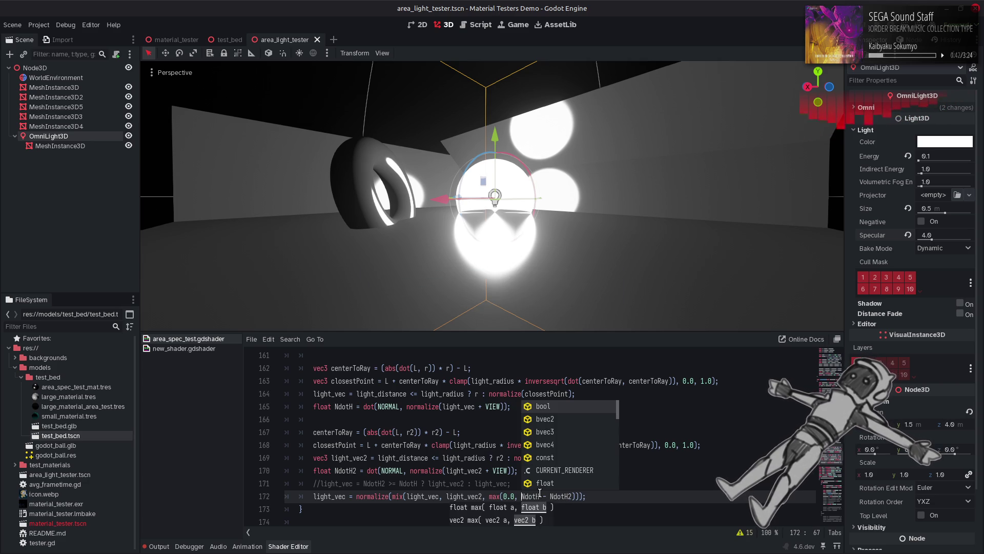
{"action": "left_click", "coordinate": [678, 483]}
{"action": "left_click", "coordinate": [937, 234]}
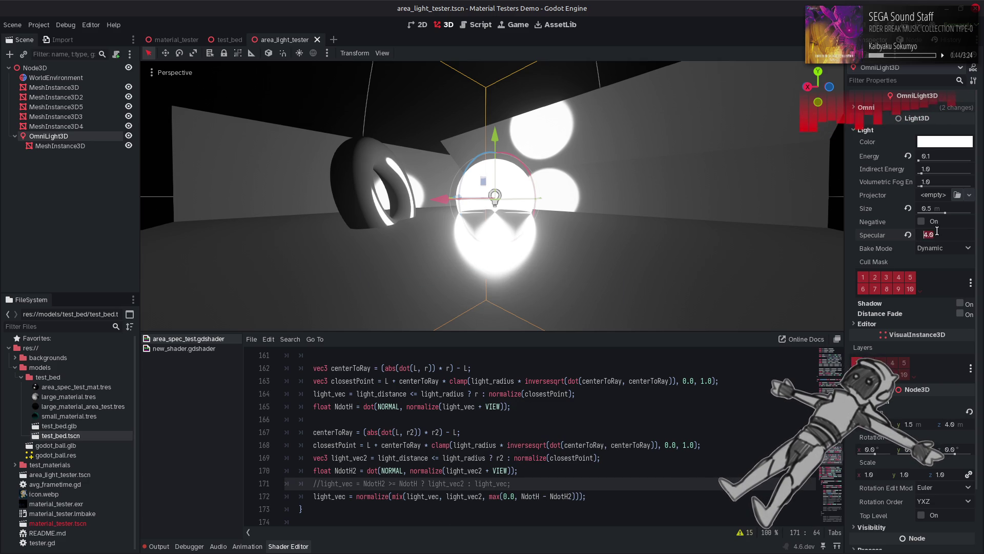
Set the light's Specular back to 1.0 and save the scene.
{"action": "type", "text": "1"}
{"action": "key", "text": "Return"}
{"action": "left_click", "coordinate": [413, 88]}
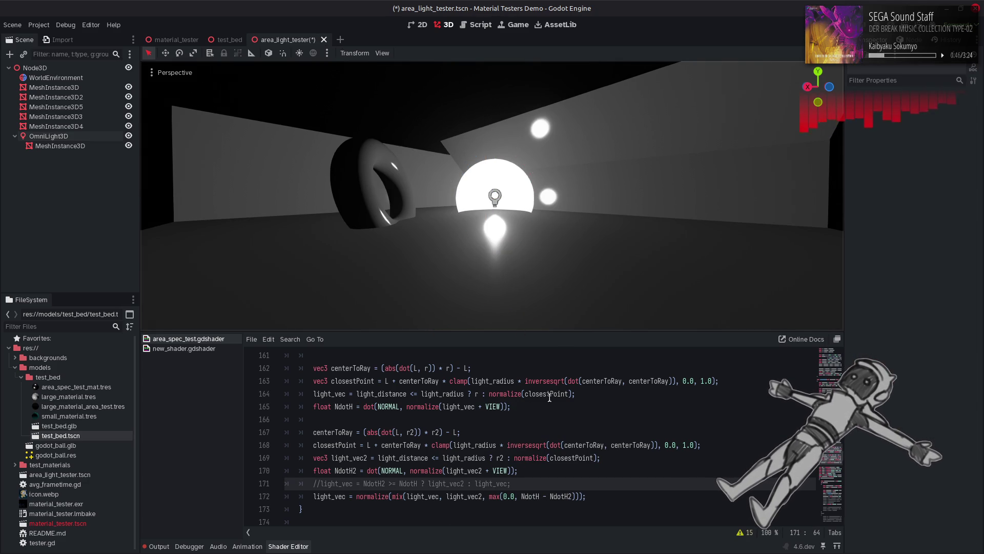
{"action": "left_click", "coordinate": [538, 487]}
{"action": "key", "text": "ctrl+s"}
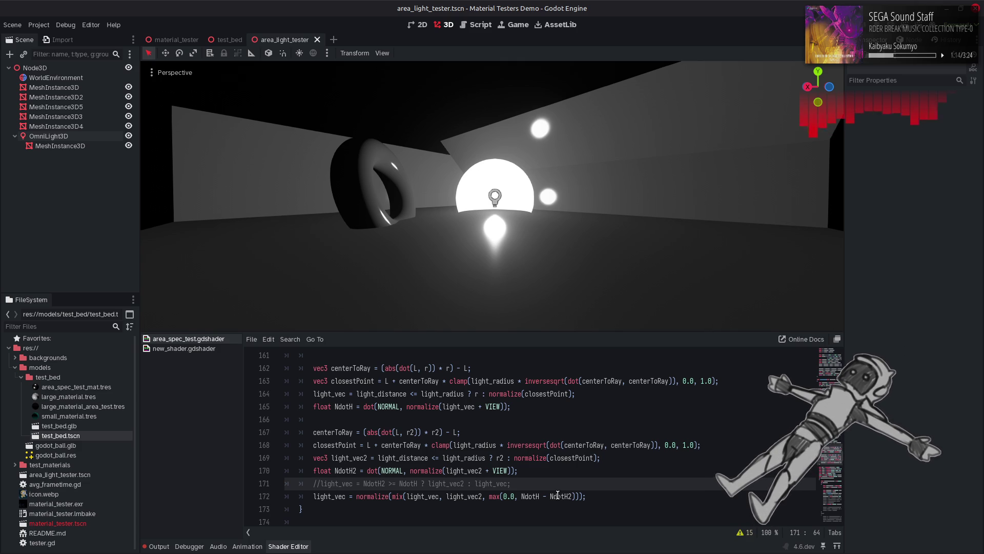
Replace the minus with / so the weight is max(0.0, NdotH / NdotH2), and save.
{"action": "left_click", "coordinate": [558, 496]}
{"action": "double_click", "coordinate": [558, 496]}
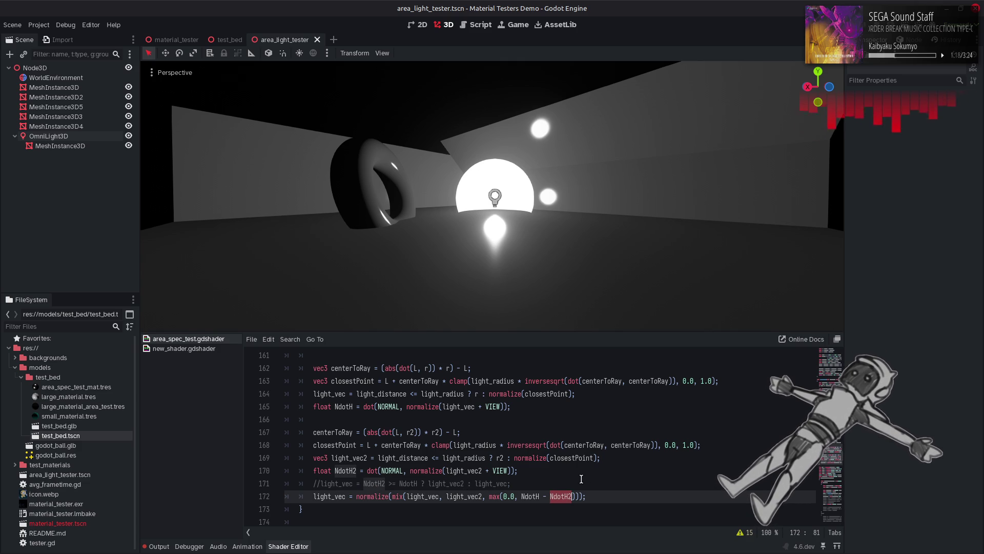
{"action": "key", "text": "Left"}
{"action": "key", "text": "Left"}
{"action": "key", "text": "BackSpace"}
{"action": "type", "text": "/"}
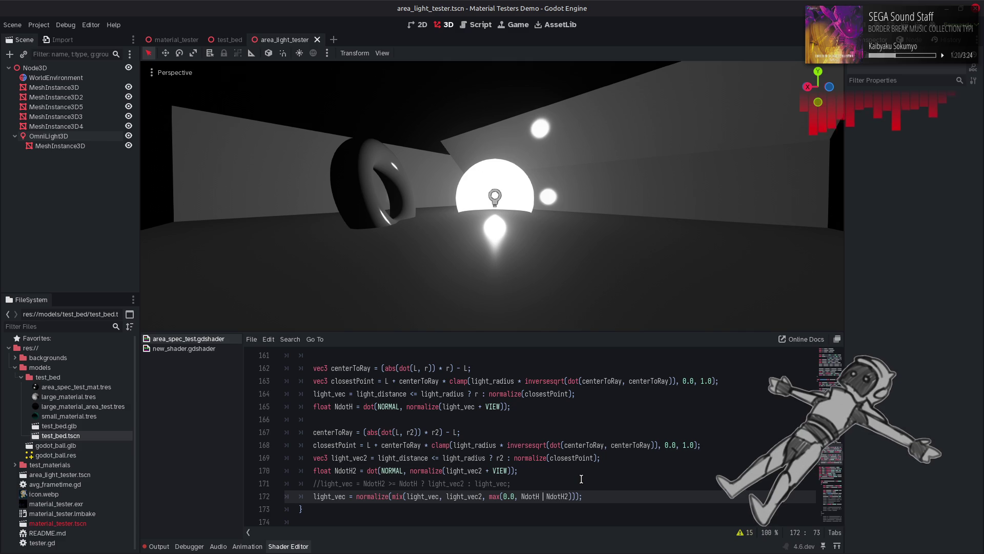
{"action": "key", "text": "ctrl+s"}
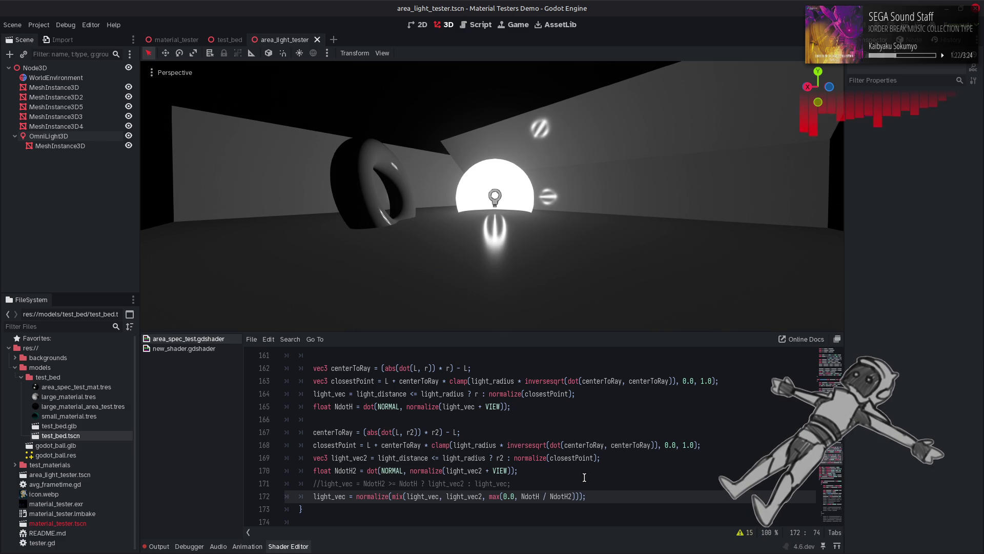
Try swapping NdotH and NdotH2 in the ratio, then restore NdotH / NdotH2.
{"action": "left_click", "coordinate": [539, 497]}
{"action": "type", "text": "2"}
{"action": "left_click", "coordinate": [576, 496]}
{"action": "key", "text": "BackSpace"}
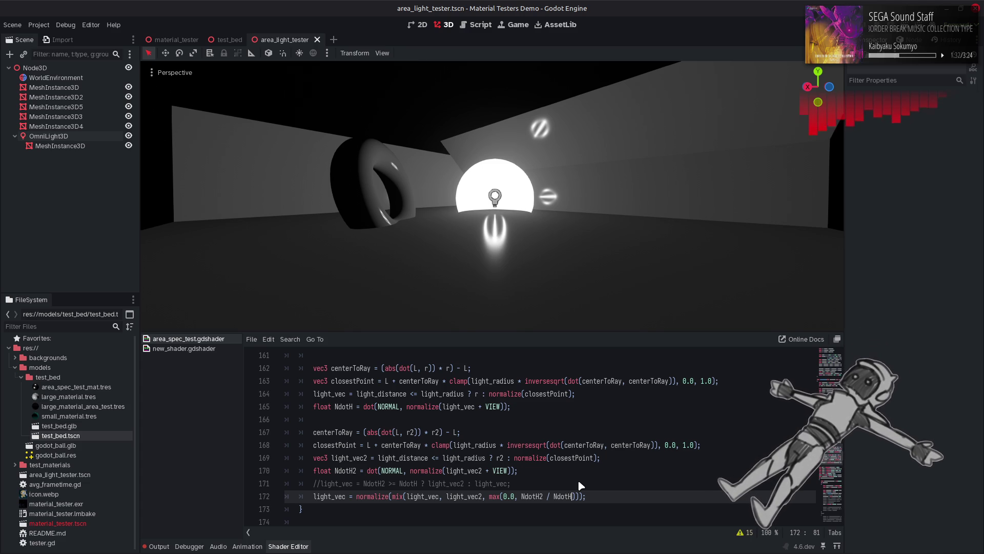
{"action": "type", "text": "2"}
{"action": "key", "text": "Left"}
{"action": "key", "text": "Left"}
{"action": "key", "text": "Left"}
{"action": "key", "text": "BackSpace"}
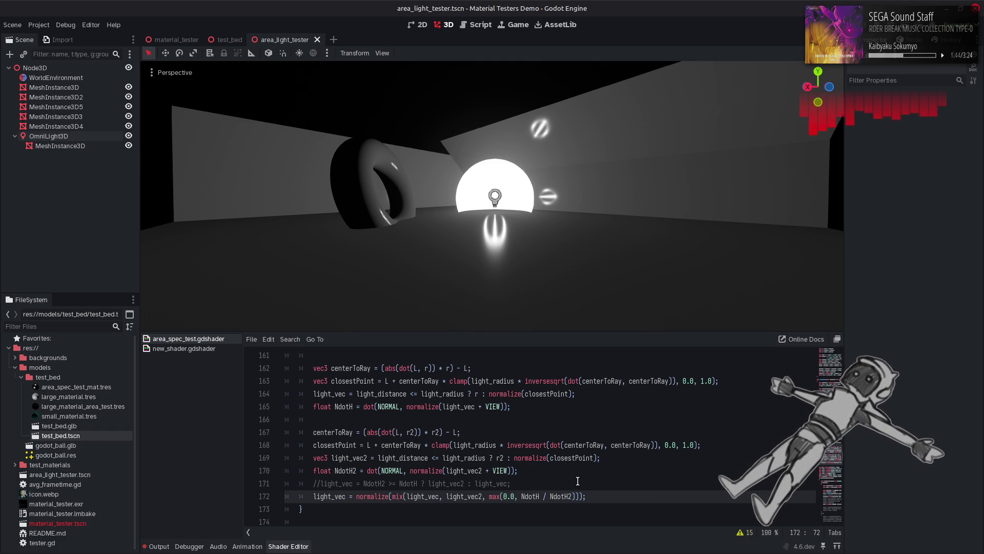
Rewrite the line 172 mix weight as 1.0 - max(0.0, ...) in place of NdotH2.
{"action": "scroll", "coordinate": [578, 481], "scroll_direction": "up", "scroll_amount": 1}
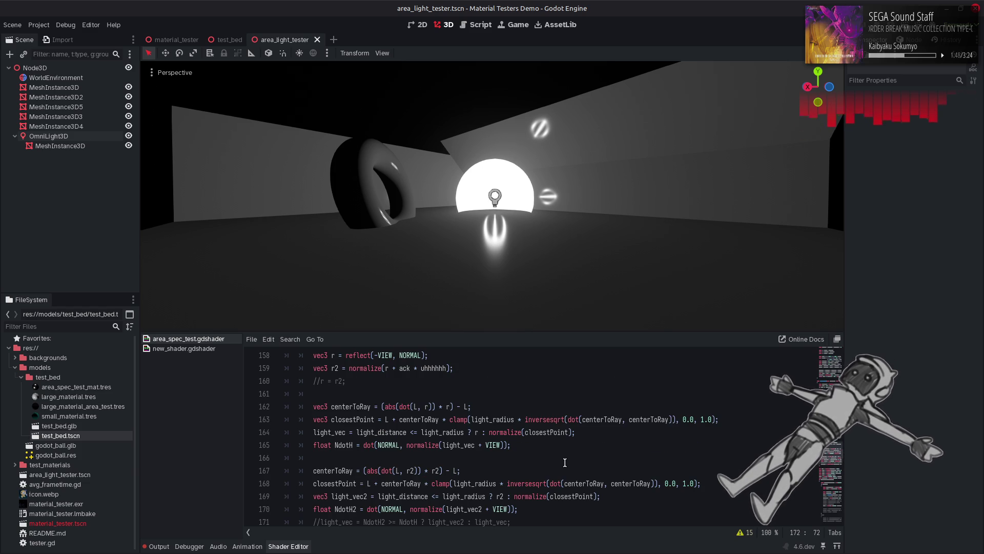
{"action": "scroll", "coordinate": [565, 462], "scroll_direction": "up", "scroll_amount": 1}
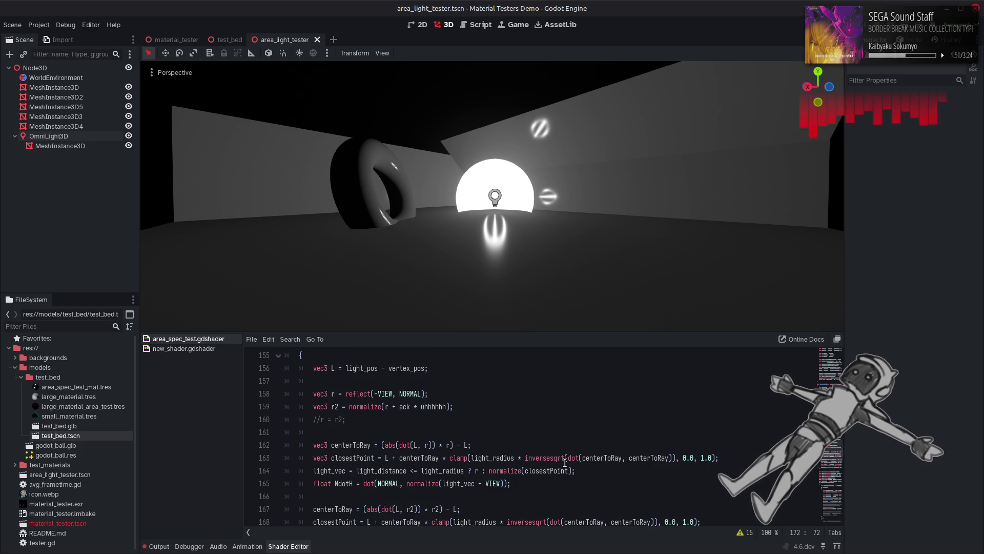
{"action": "scroll", "coordinate": [564, 462], "scroll_direction": "down", "scroll_amount": 2}
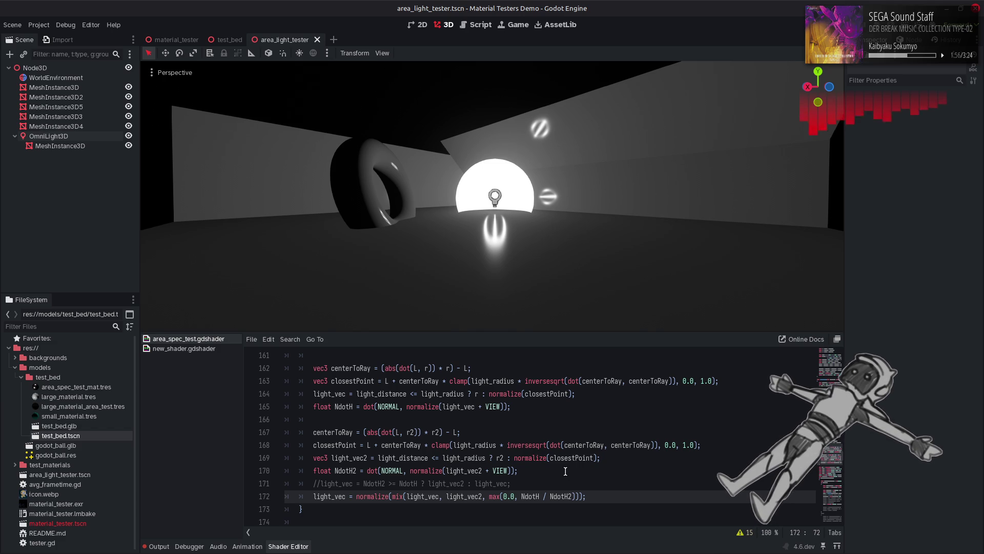
{"action": "double_click", "coordinate": [556, 491]}
{"action": "key", "text": "BackSpace"}
{"action": "key", "text": "BackSpace"}
{"action": "key", "text": "BackSpace"}
{"action": "type", "text": ")"}
{"action": "left_click", "coordinate": [490, 496]}
{"action": "type", "text": "1.0 -"}
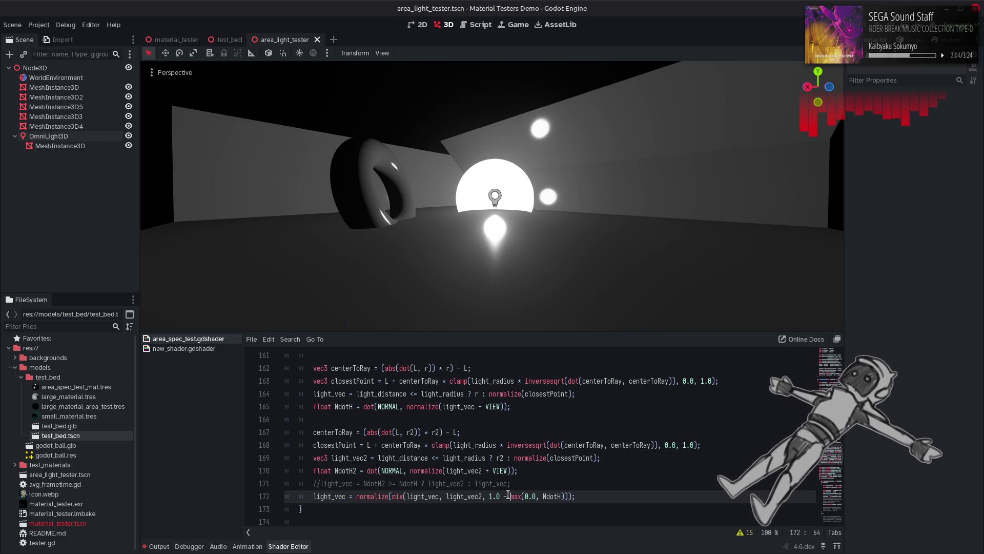
Swap the mix operands to light_vec2 and light_vec and save to preview the result.
{"action": "left_click", "coordinate": [442, 497]}
{"action": "type", "text": "2"}
{"action": "left_click", "coordinate": [490, 497]}
{"action": "key", "text": "BackSpace"}
{"action": "key", "text": "ctrl+s"}
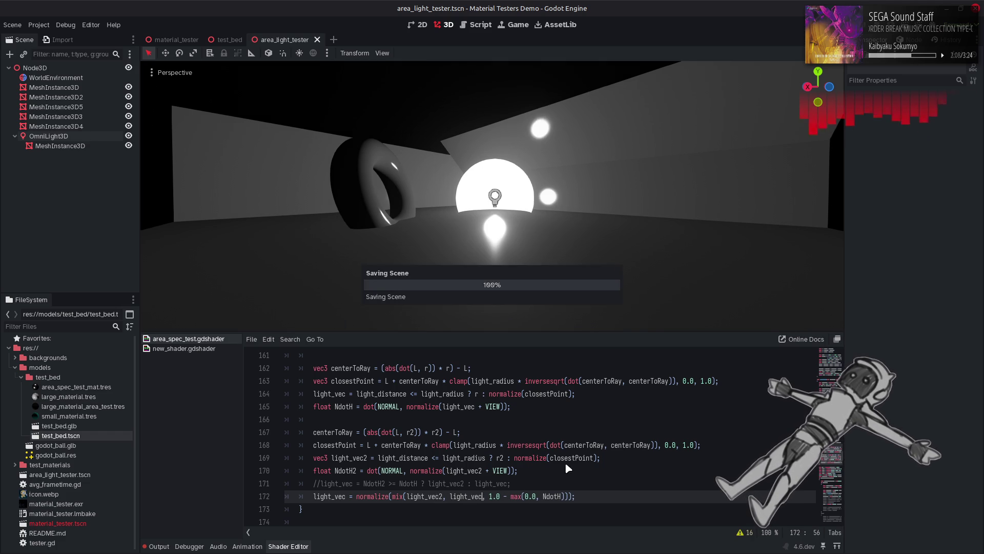
Undo the operand swap and make the weight 1.0 - max(0.0, NdotH2).
{"action": "left_click", "coordinate": [563, 463]}
{"action": "key", "text": "ctrl+z"}
{"action": "key", "text": "ctrl+z"}
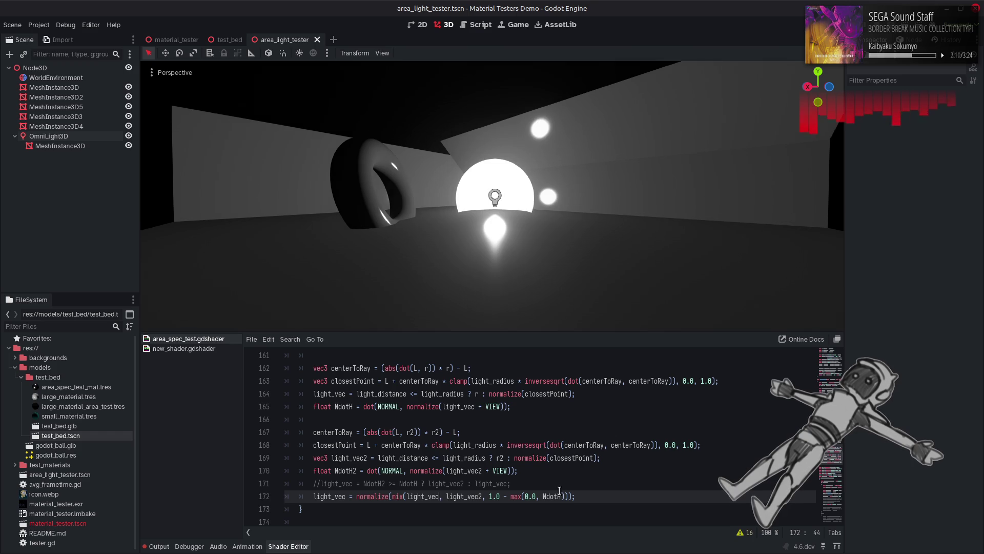
{"action": "left_click", "coordinate": [562, 497]}
{"action": "type", "text": "2"}
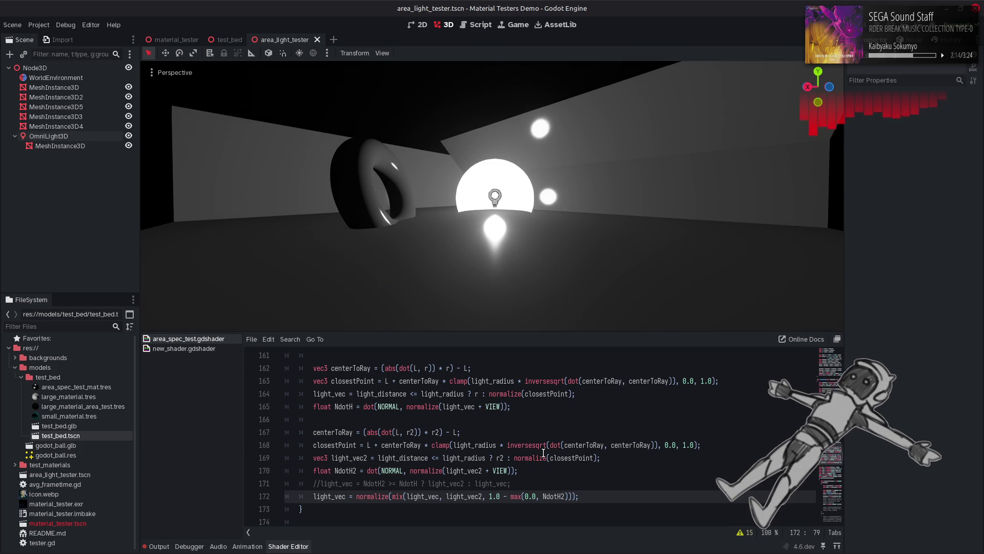
Replace the blend weight with 1.0 - solid_angle_cos as a trial.
{"action": "scroll", "coordinate": [543, 453], "scroll_direction": "down", "scroll_amount": 4}
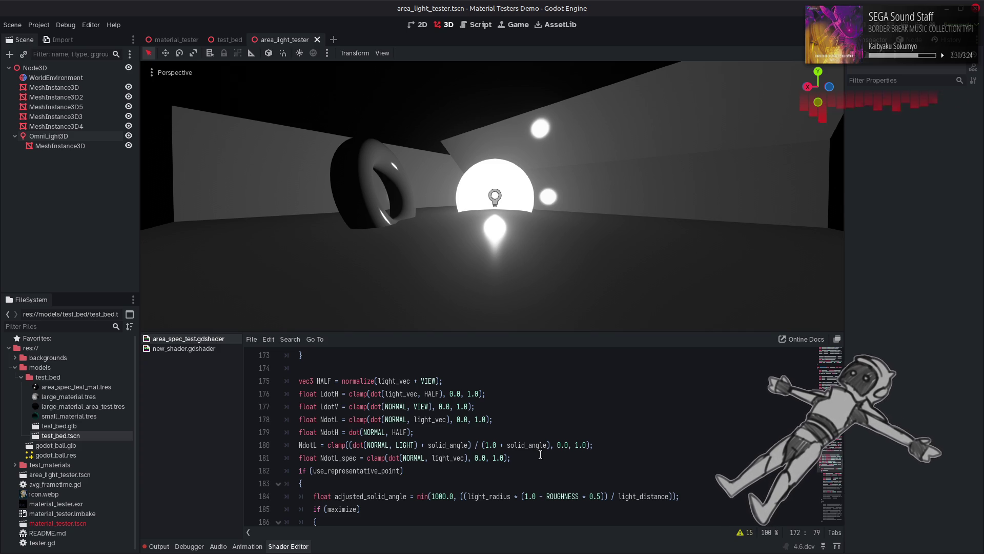
{"action": "scroll", "coordinate": [540, 454], "scroll_direction": "up", "scroll_amount": 3}
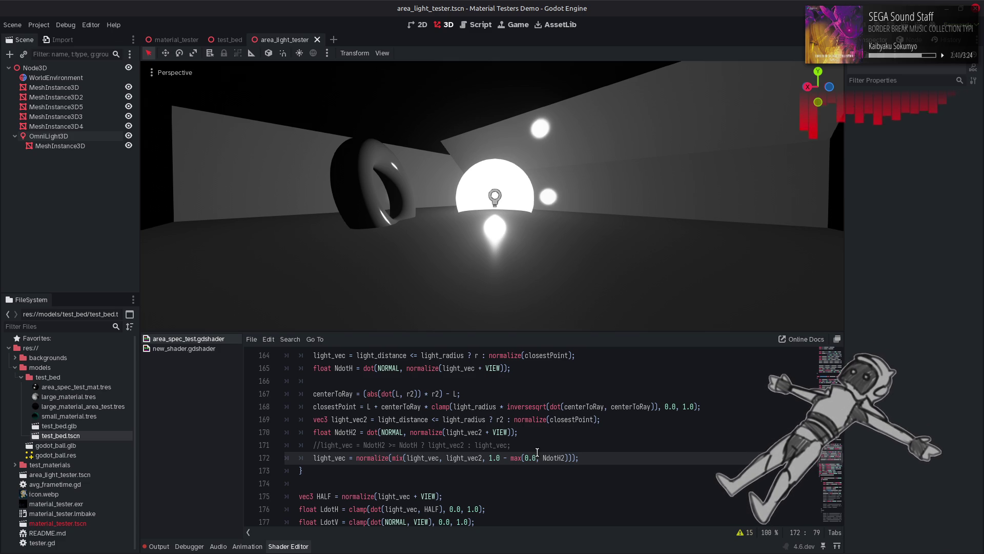
{"action": "scroll", "coordinate": [535, 452], "scroll_direction": "up", "scroll_amount": 7}
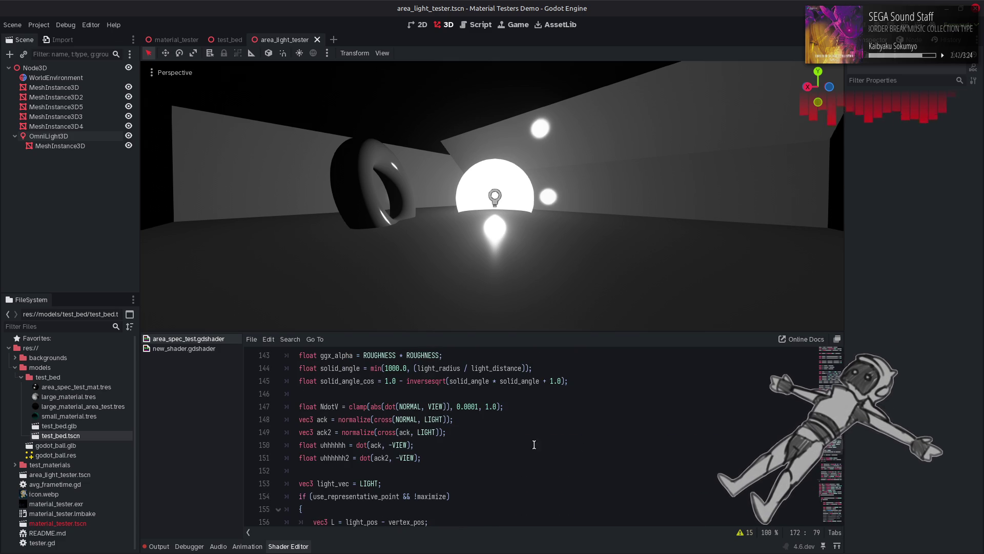
{"action": "left_click", "coordinate": [344, 381]}
{"action": "scroll", "coordinate": [500, 461], "scroll_direction": "down", "scroll_amount": 6}
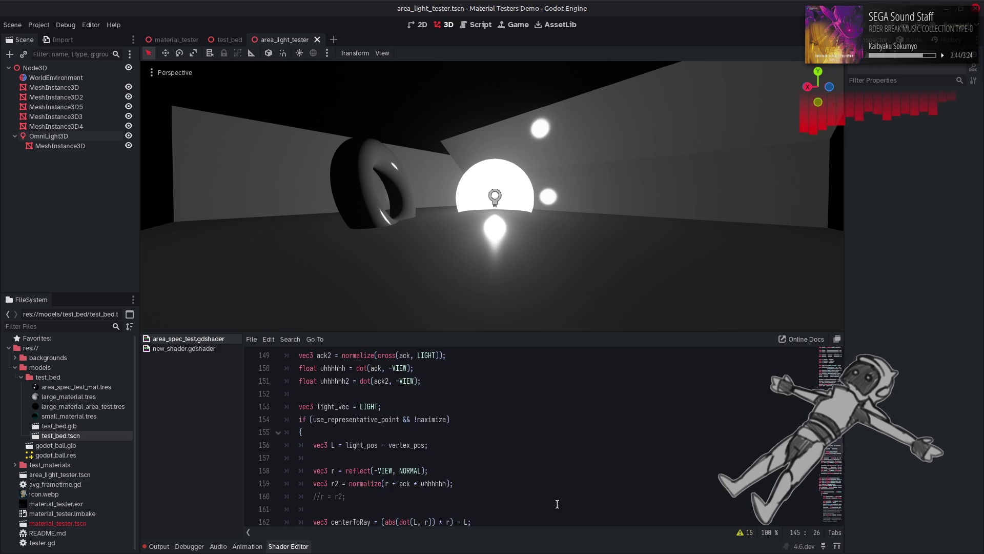
{"action": "left_click_drag", "start_coordinate": [490, 496], "coordinate": [573, 496]}
{"action": "type", "text": "solid_angle_cos"}
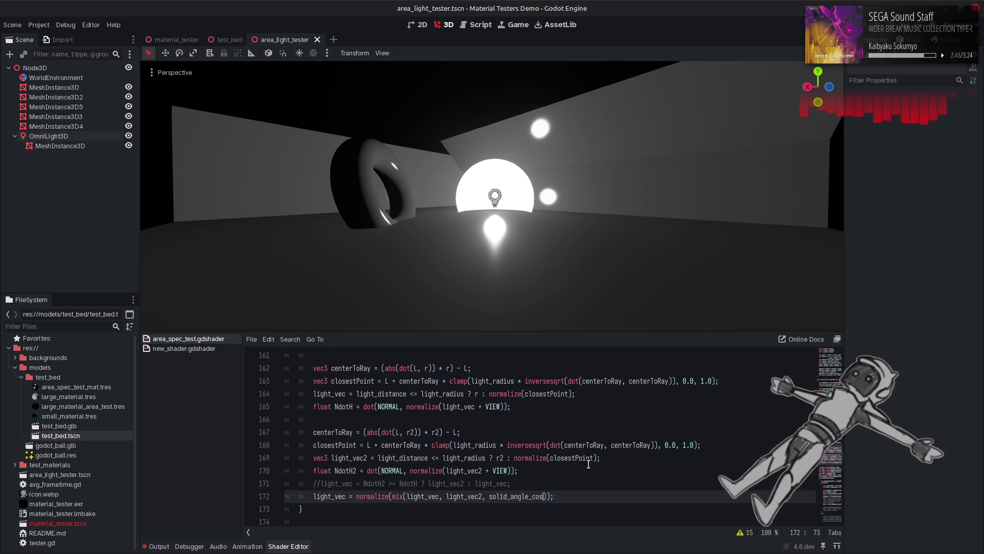
{"action": "left_click", "coordinate": [490, 496]}
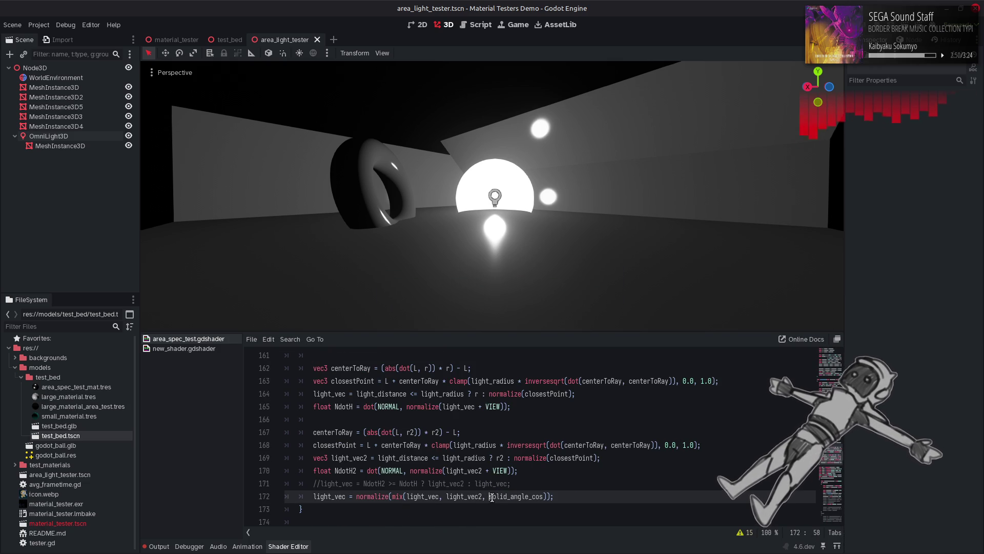
{"action": "type", "text": "1.0 -"}
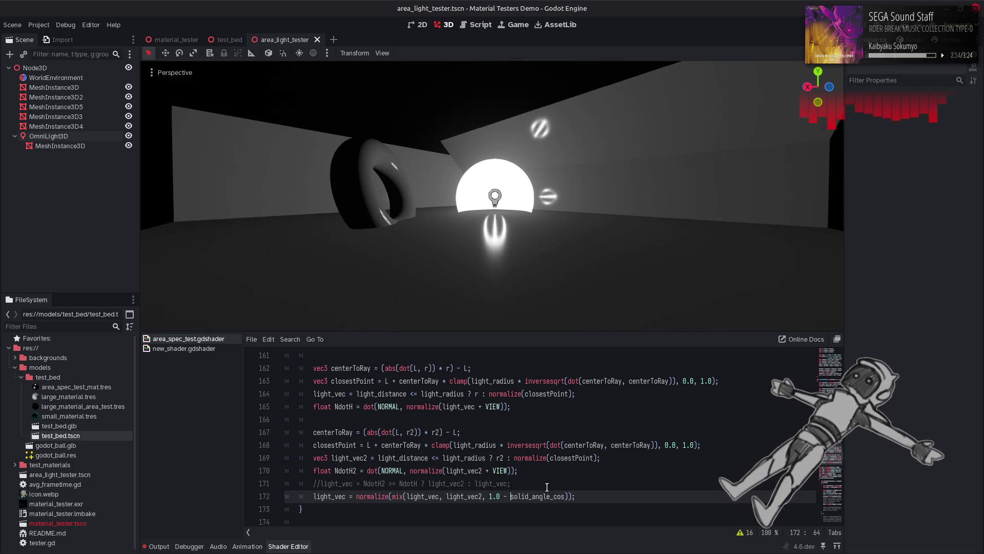
Delete the mix blend line and uncomment the NdotH2 >= NdotH ternary on line 171.
{"action": "key", "text": "shift+Home"}
{"action": "key", "text": "BackSpace"}
{"action": "key", "text": "BackSpace"}
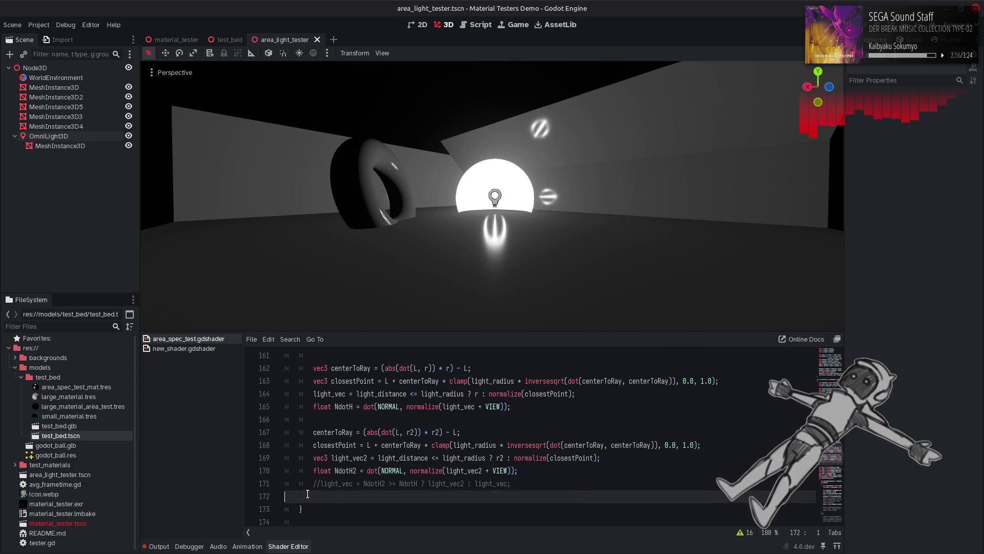
{"action": "left_click", "coordinate": [321, 483]}
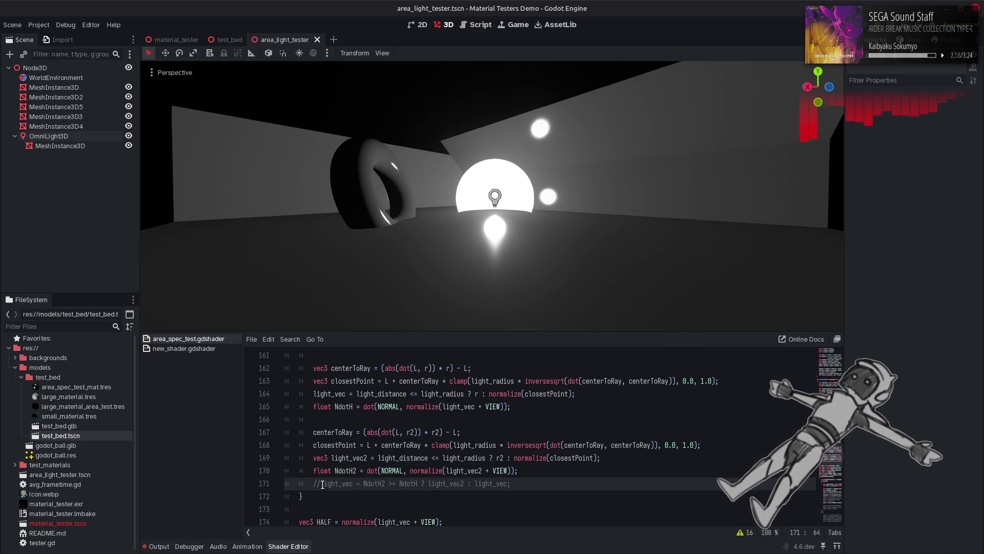
{"action": "key", "text": "BackSpace"}
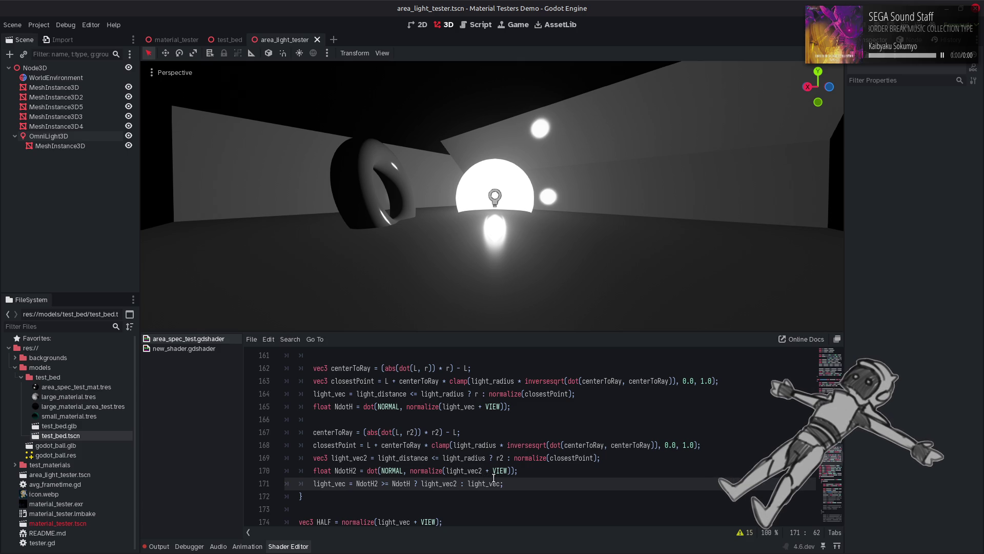
Wrap lines 165–171 in a /* ... */ block comment.
{"action": "scroll", "coordinate": [493, 477], "scroll_direction": "up", "scroll_amount": 2}
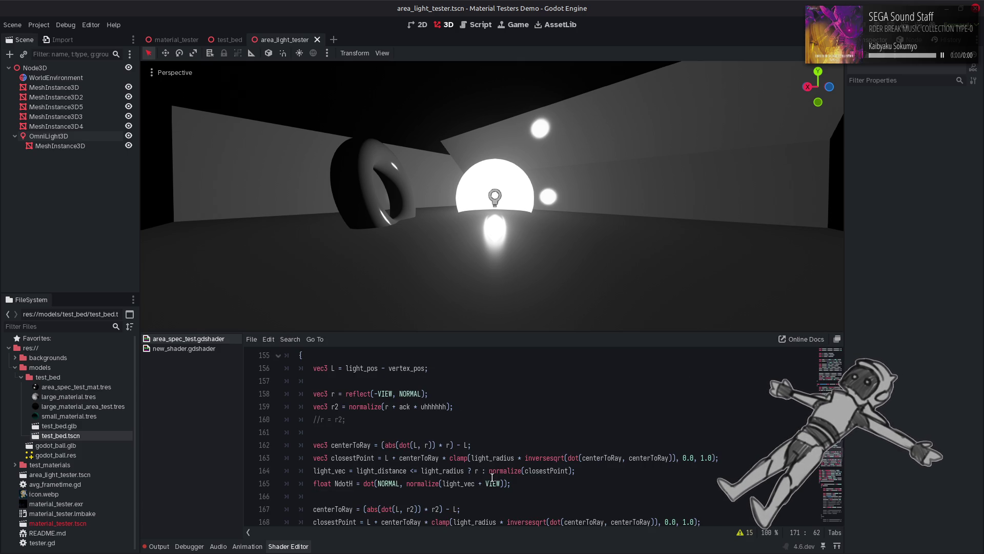
{"action": "scroll", "coordinate": [492, 478], "scroll_direction": "up", "scroll_amount": 1}
{"action": "scroll", "coordinate": [492, 477], "scroll_direction": "down", "scroll_amount": 3}
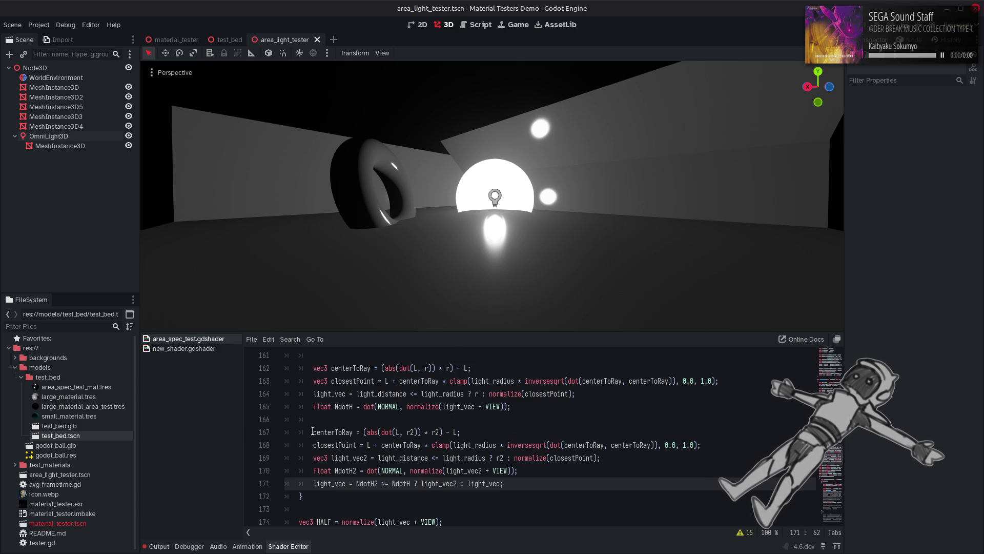
{"action": "left_click", "coordinate": [310, 406]}
{"action": "type", "text": "/*"}
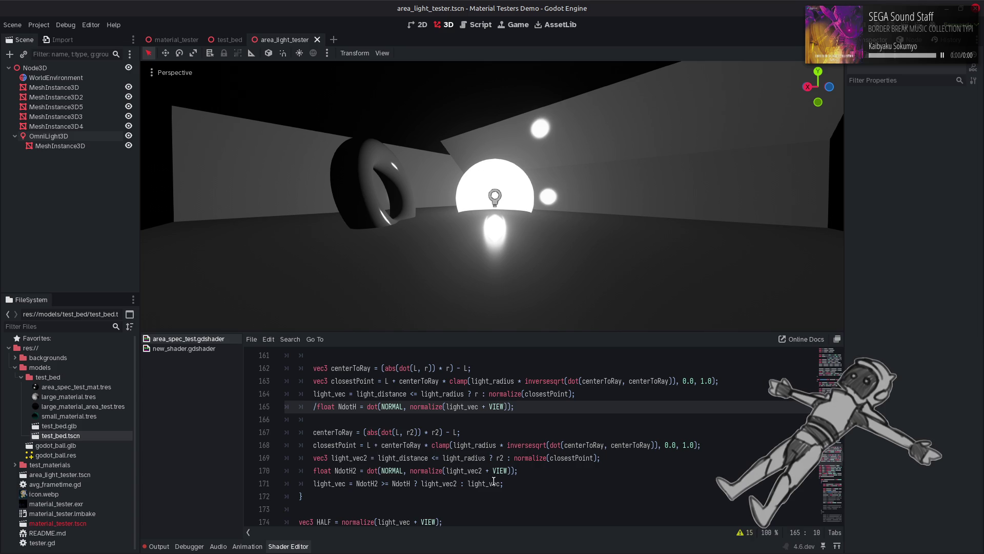
{"action": "left_click", "coordinate": [534, 479]}
{"action": "type", "text": "*/"}
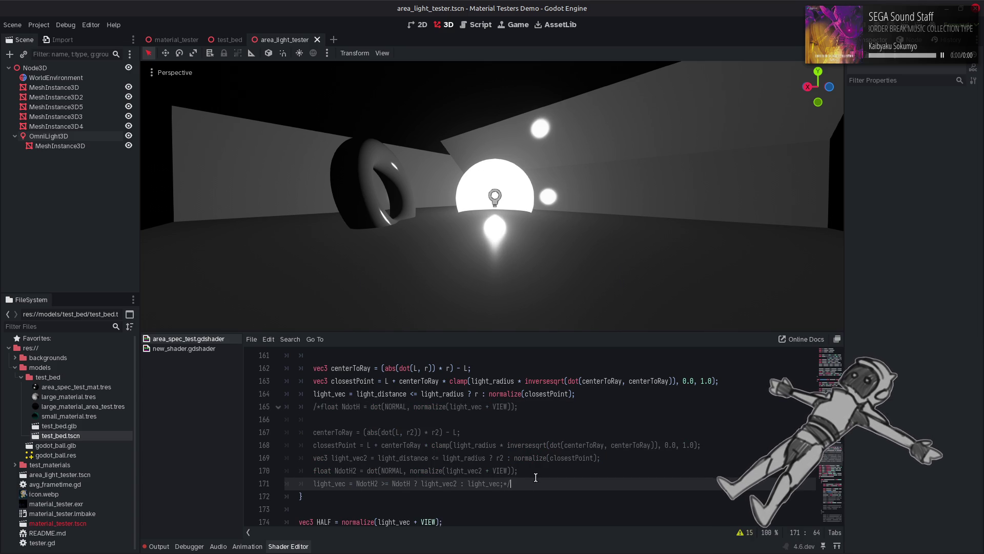